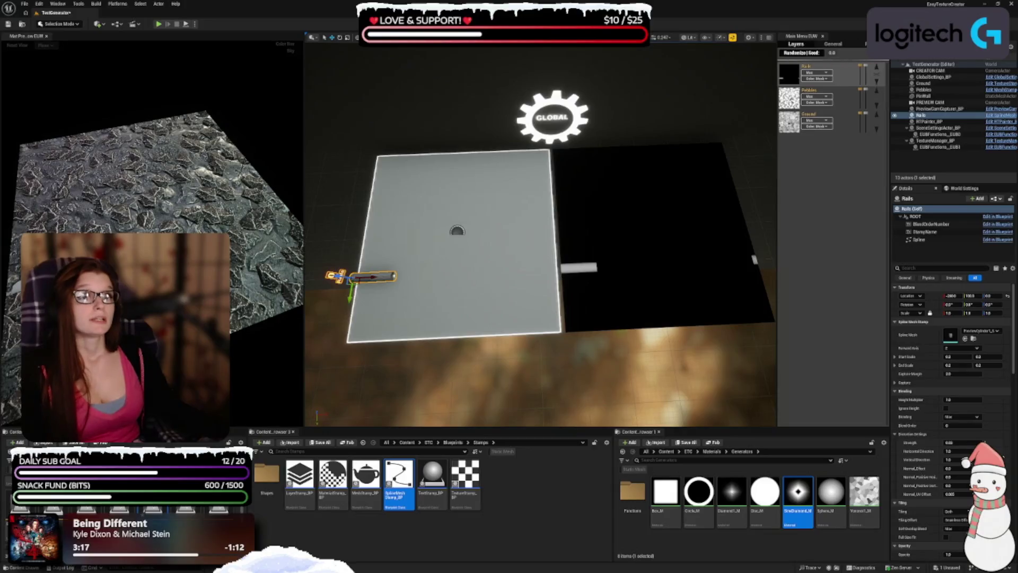
- Set the Rails spline mesh to PreviewCube1_SM and select the spline's end point
{"action": "left_click", "coordinate": [984, 333]}
{"action": "type", "text": "cube"}
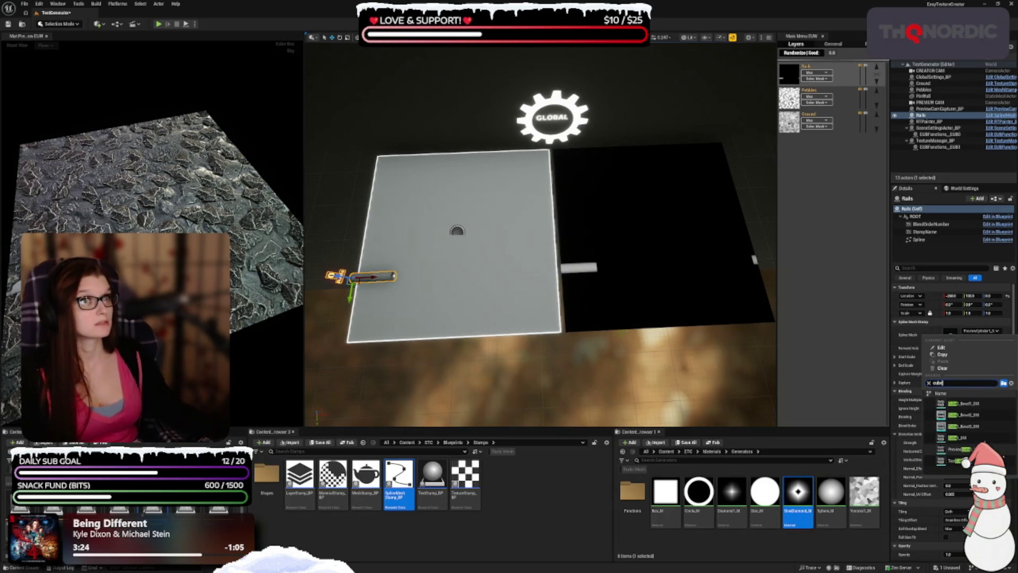
{"action": "left_click", "coordinate": [954, 449]}
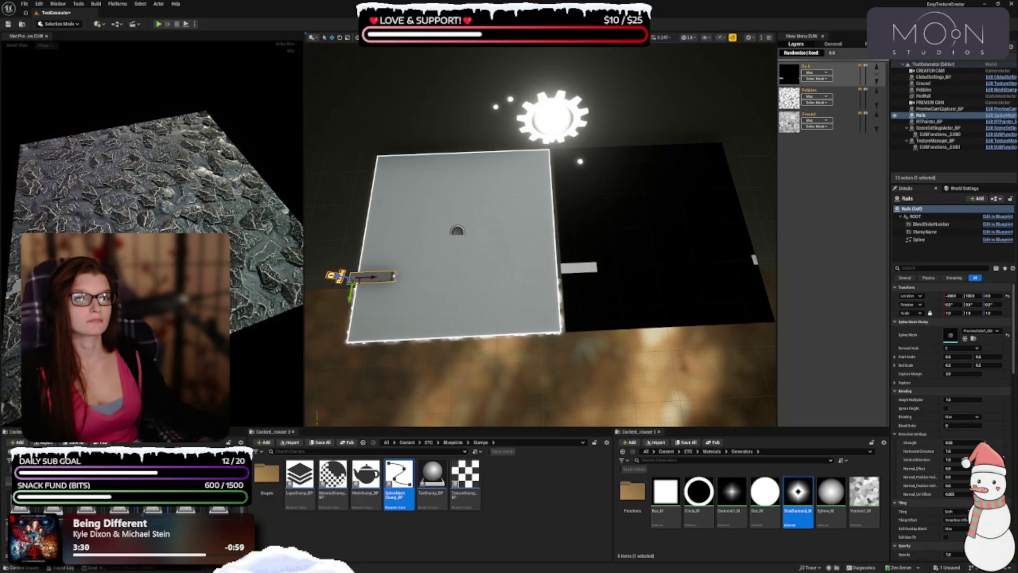
{"action": "left_click", "coordinate": [393, 276]}
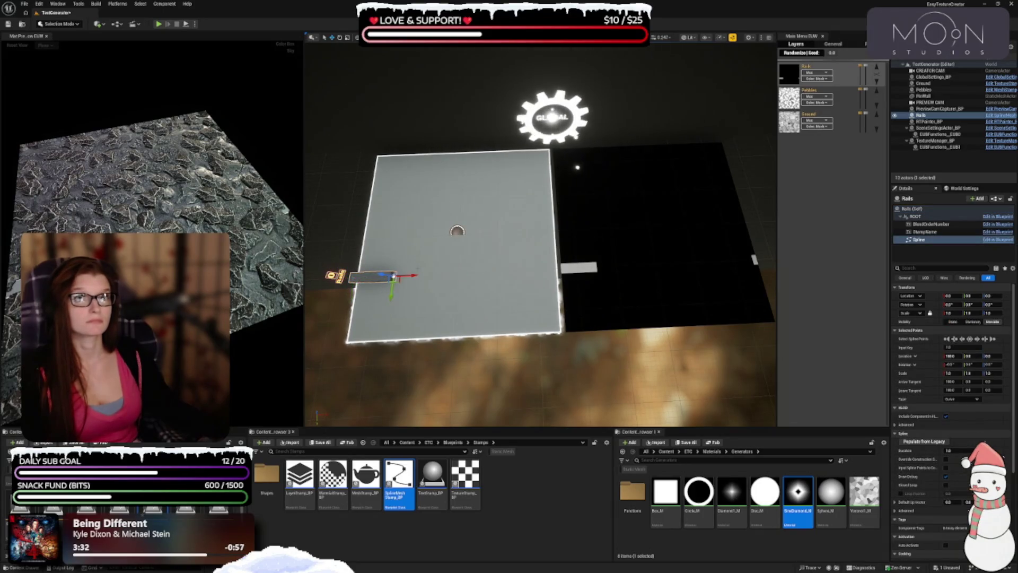
- Drag the rail spline's end point along X to the plane's far edge, then reselect Rails (Self)
{"action": "left_click_drag", "start_coordinate": [408, 275], "coordinate": [576, 274]}
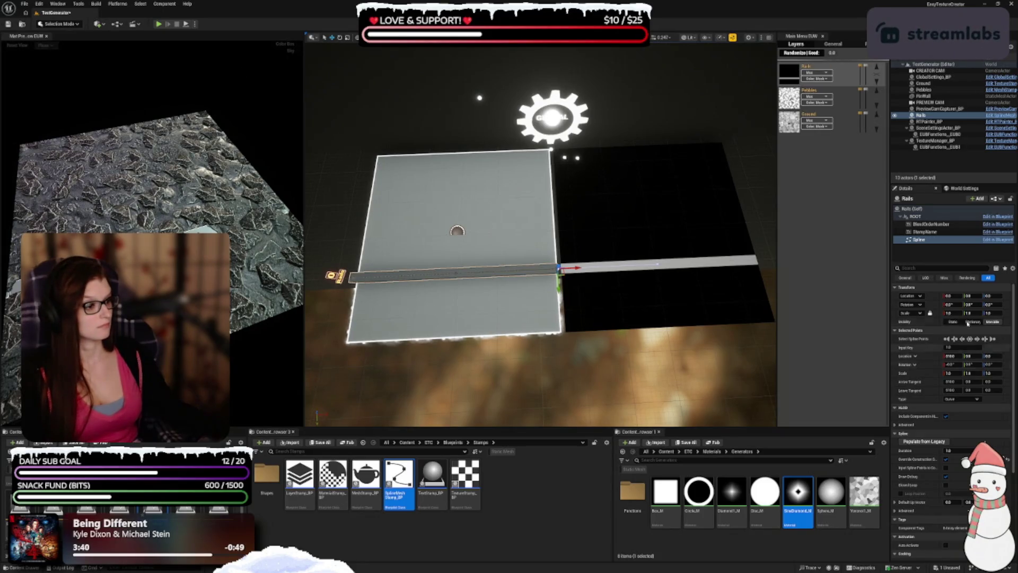
{"action": "scroll", "coordinate": [958, 365], "scroll_direction": "down", "scroll_amount": 2}
{"action": "scroll", "coordinate": [958, 365], "scroll_direction": "down", "scroll_amount": 5}
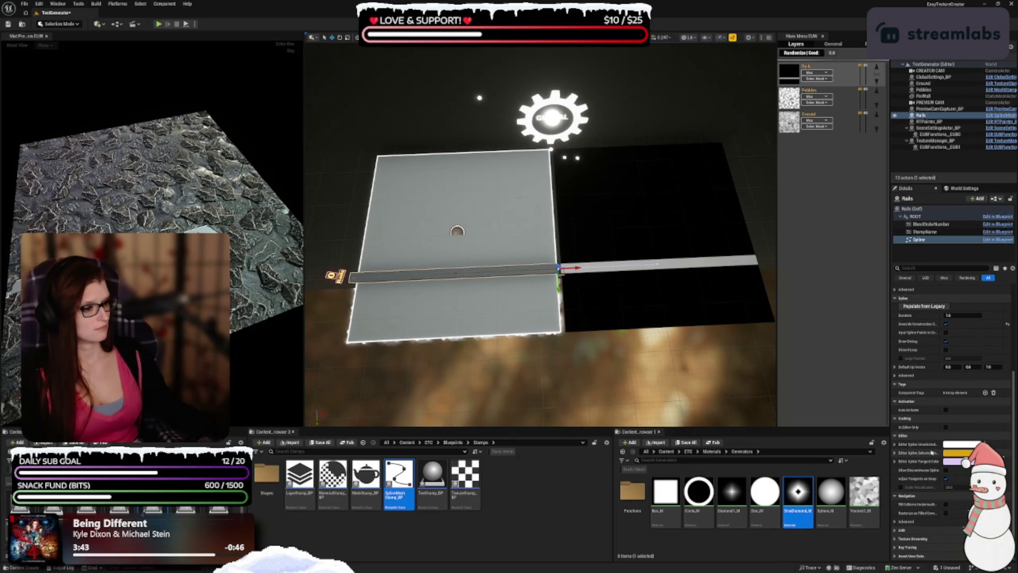
{"action": "scroll", "coordinate": [931, 454], "scroll_direction": "up", "scroll_amount": 1}
{"action": "scroll", "coordinate": [932, 454], "scroll_direction": "up", "scroll_amount": 3}
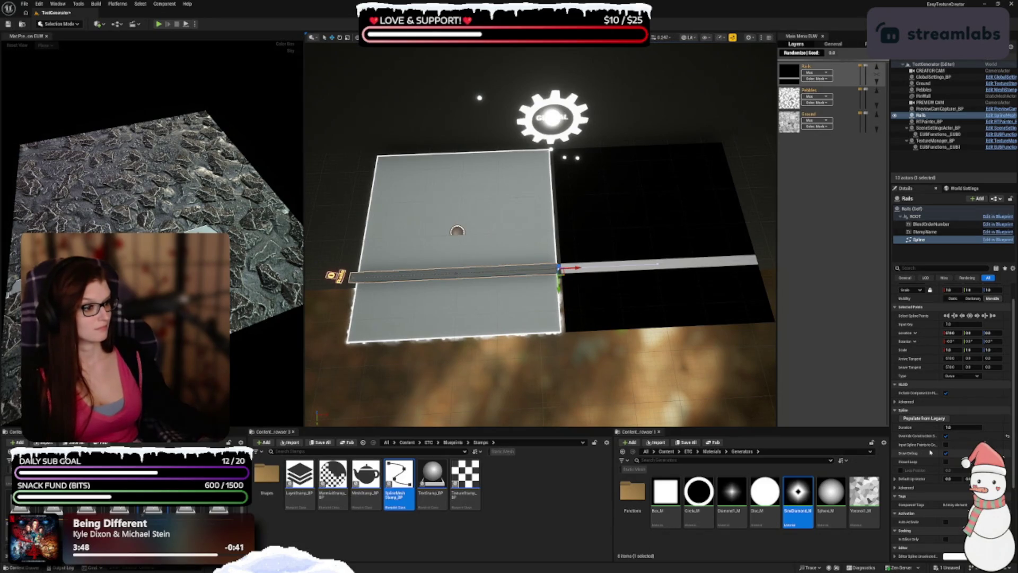
{"action": "scroll", "coordinate": [936, 514], "scroll_direction": "up", "scroll_amount": 1}
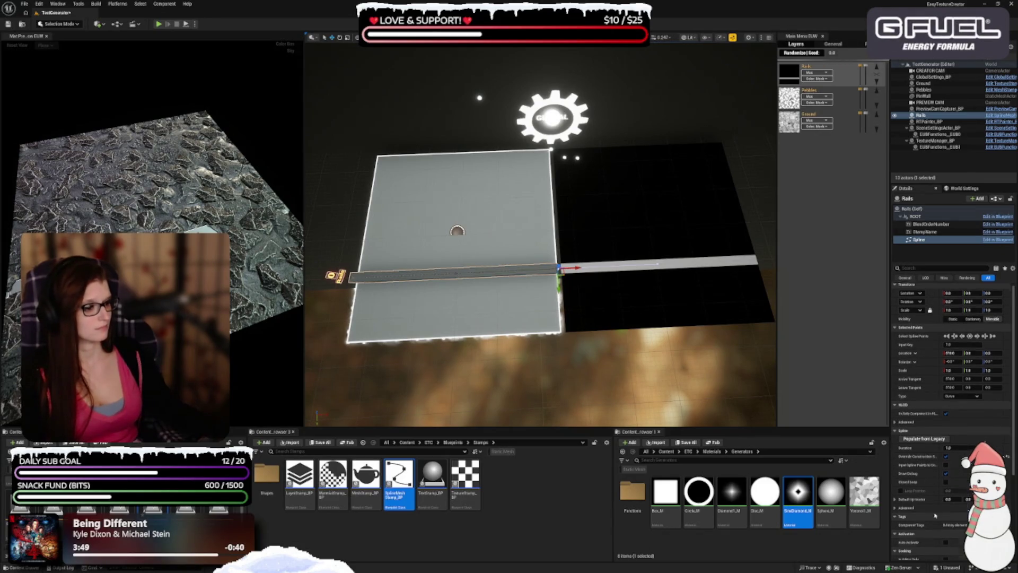
{"action": "scroll", "coordinate": [934, 512], "scroll_direction": "up", "scroll_amount": 1}
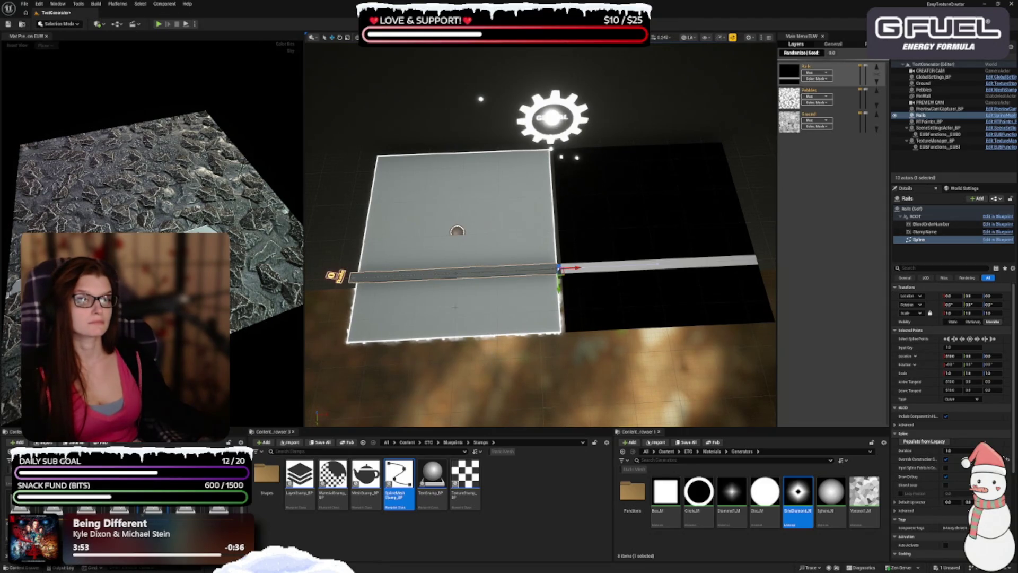
{"action": "left_click", "coordinate": [913, 209]}
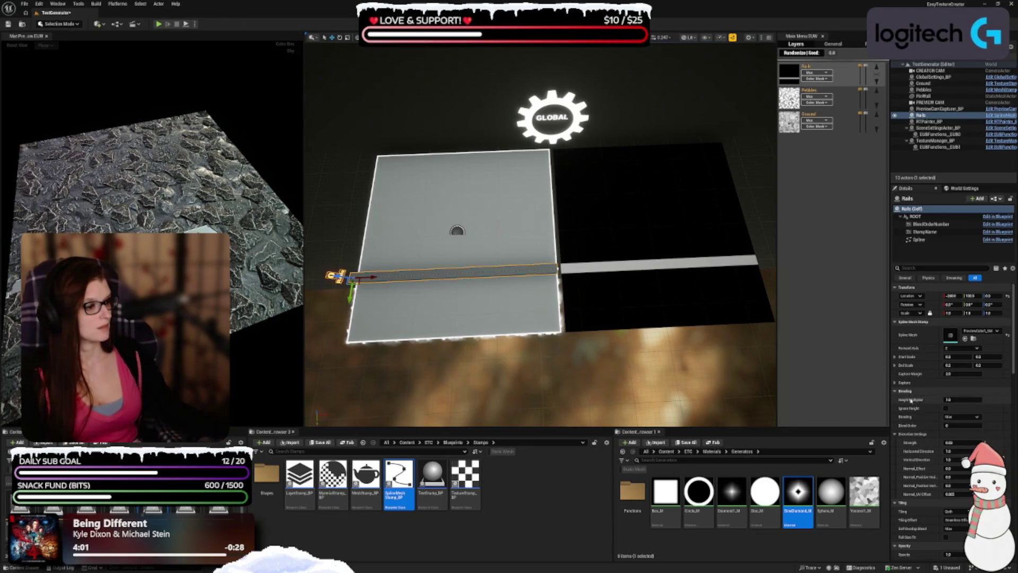
- Increase the rail's Height Multiplier
{"action": "left_click_drag", "start_coordinate": [940, 399], "coordinate": [957, 400]}
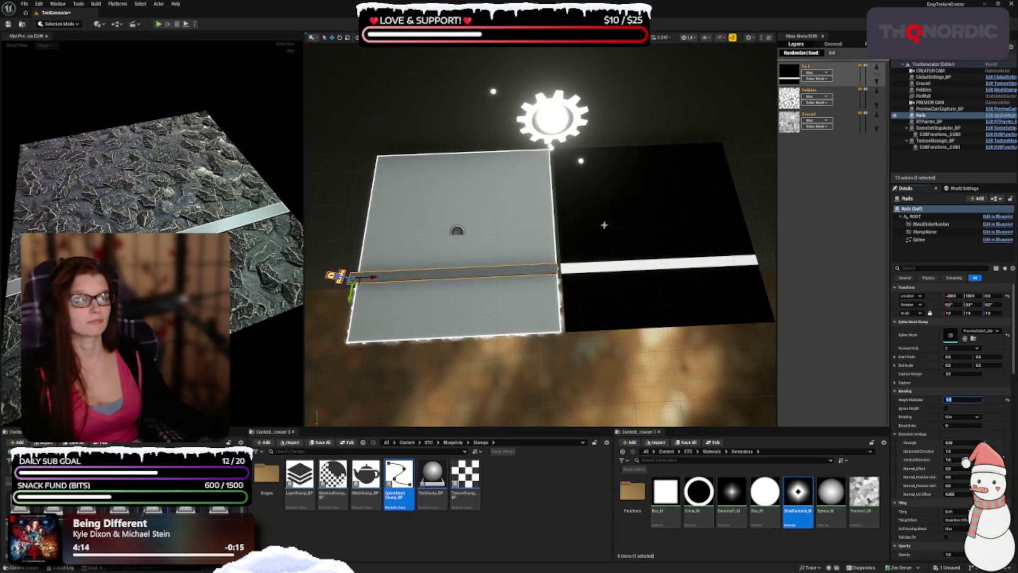
{"action": "scroll", "coordinate": [935, 426], "scroll_direction": "down", "scroll_amount": 8}
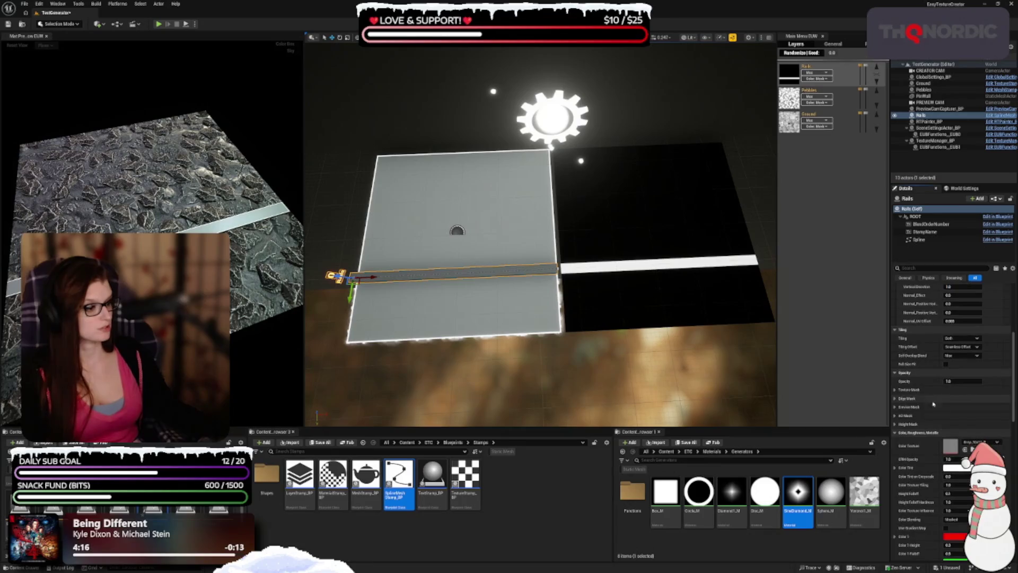
{"action": "scroll", "coordinate": [935, 426], "scroll_direction": "down", "scroll_amount": 3}
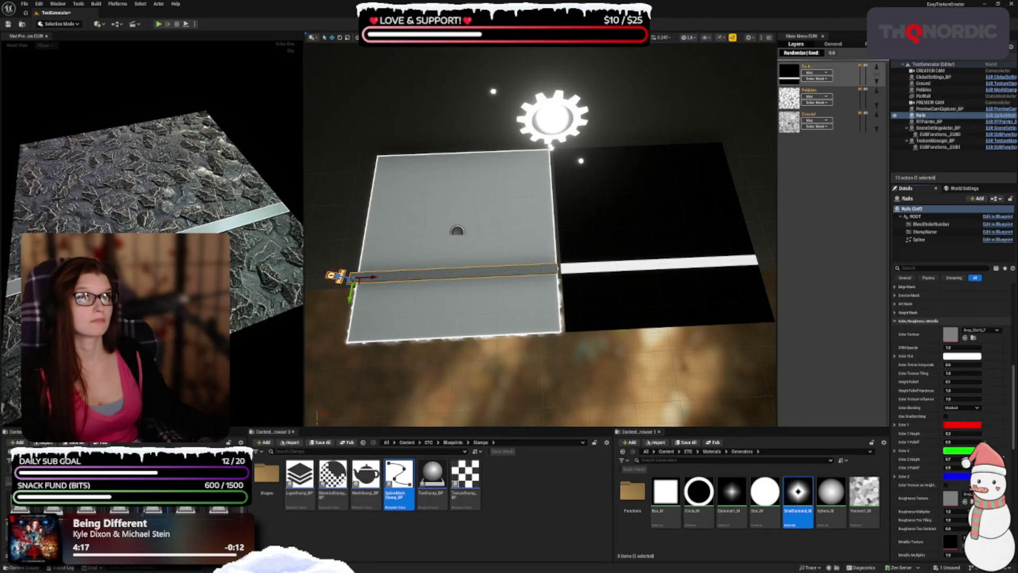
{"action": "scroll", "coordinate": [918, 415], "scroll_direction": "down", "scroll_amount": 4}
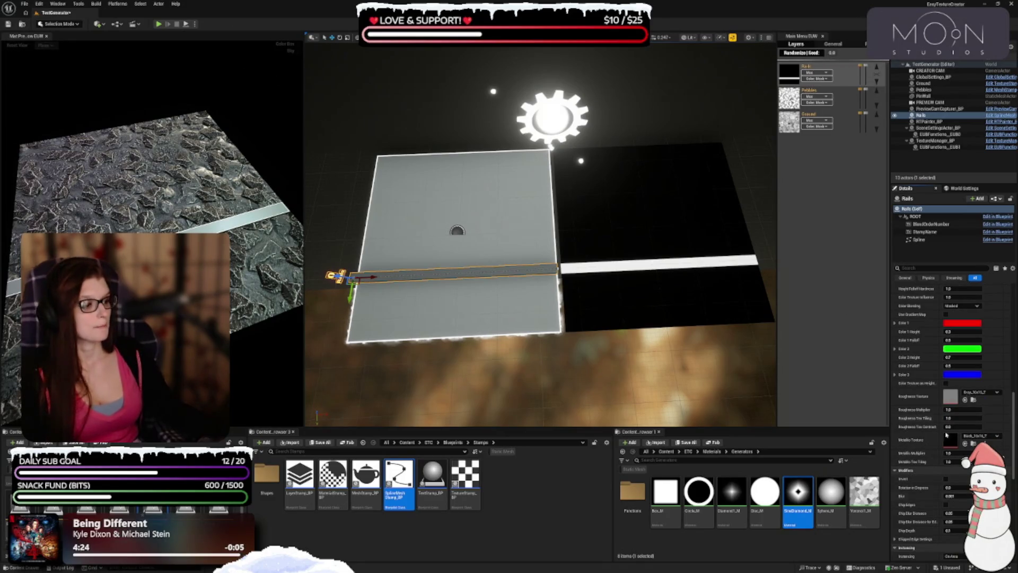
- Assign the Dirt texture as the rail's roughness and the white texture as its metallic
{"action": "left_click", "coordinate": [982, 392]}
{"action": "type", "text": "d"}
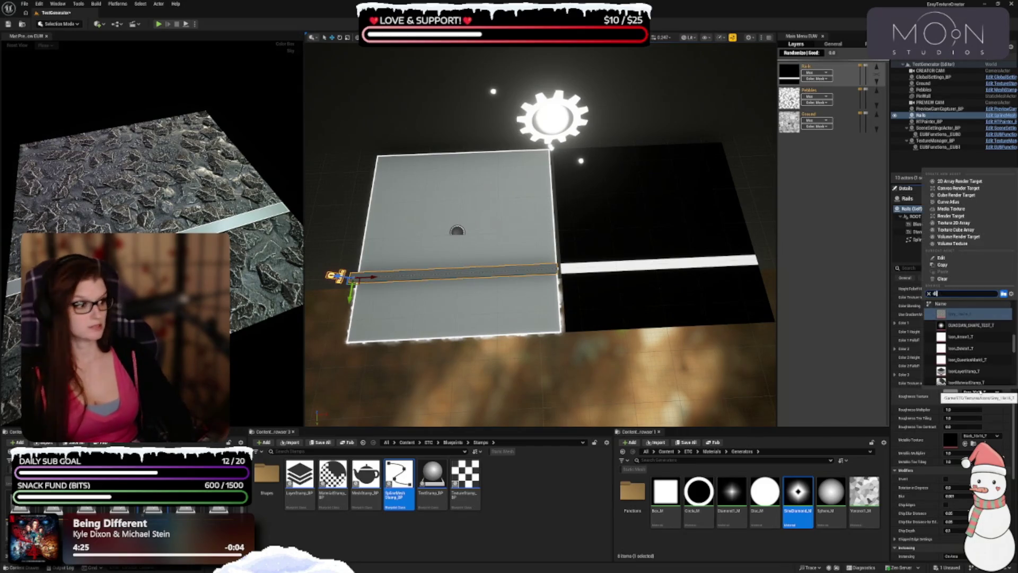
{"action": "type", "text": "irt"}
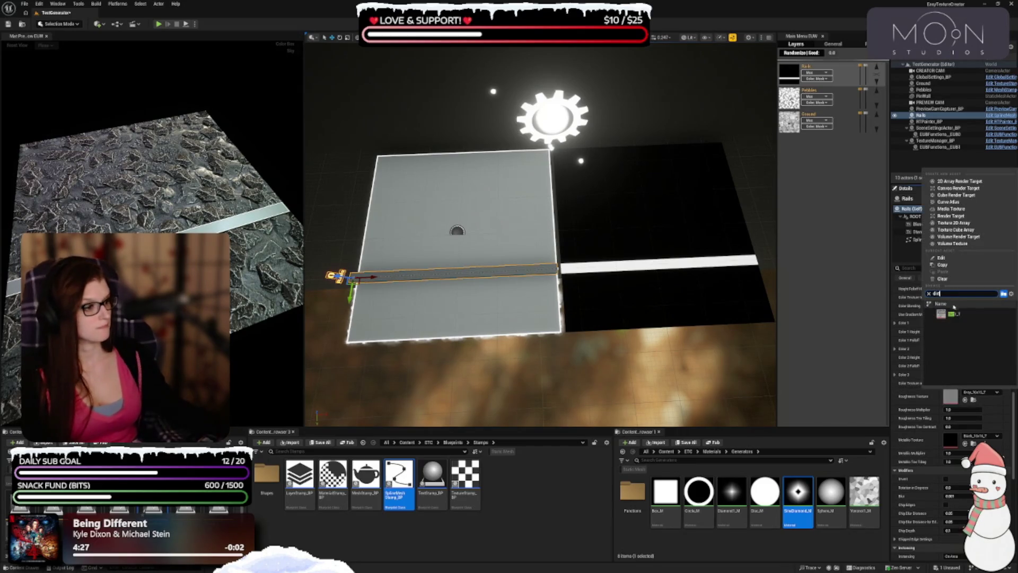
{"action": "left_click", "coordinate": [942, 314]}
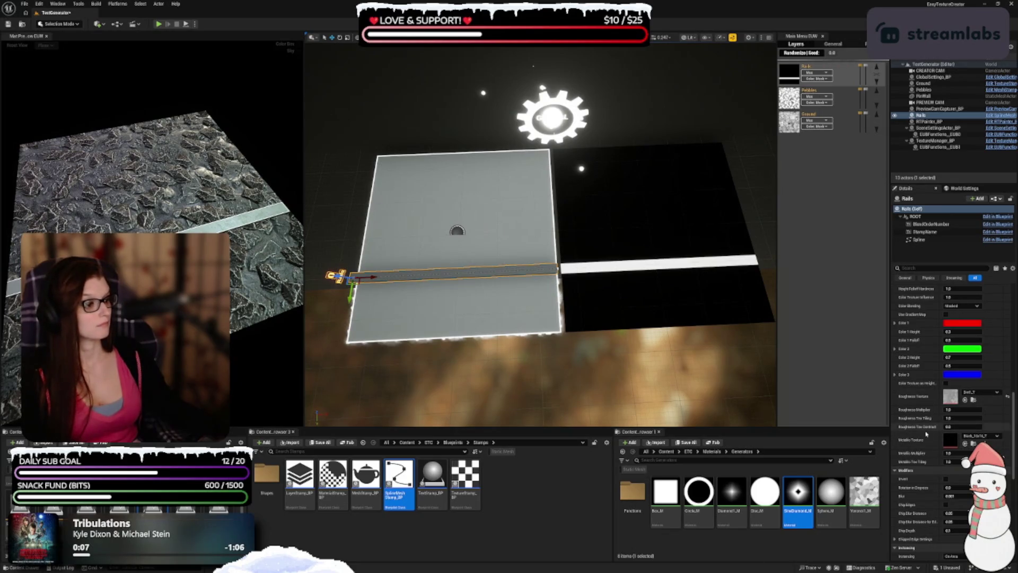
{"action": "left_click", "coordinate": [983, 440]}
{"action": "type", "text": "white"}
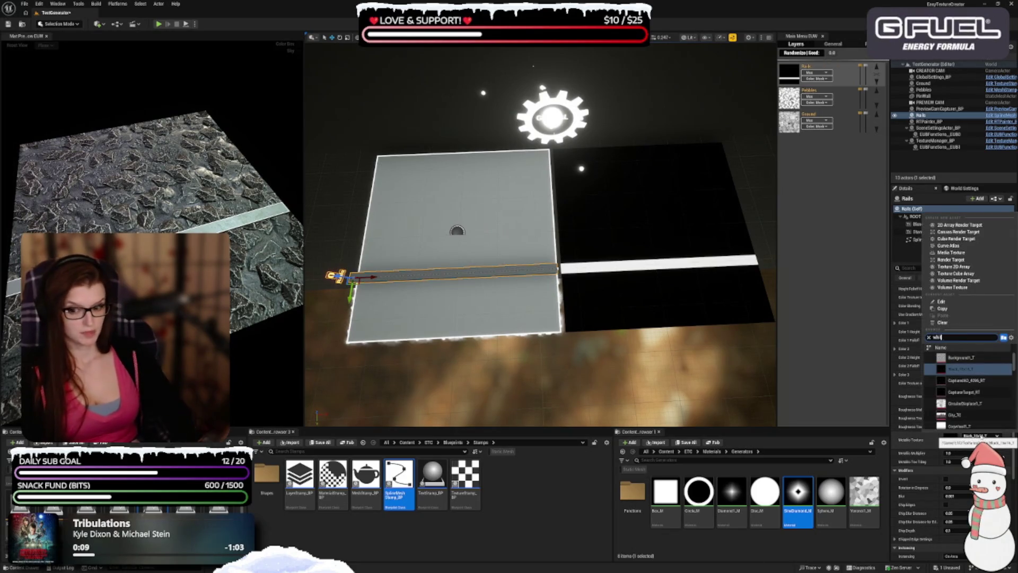
{"action": "left_click", "coordinate": [960, 358]}
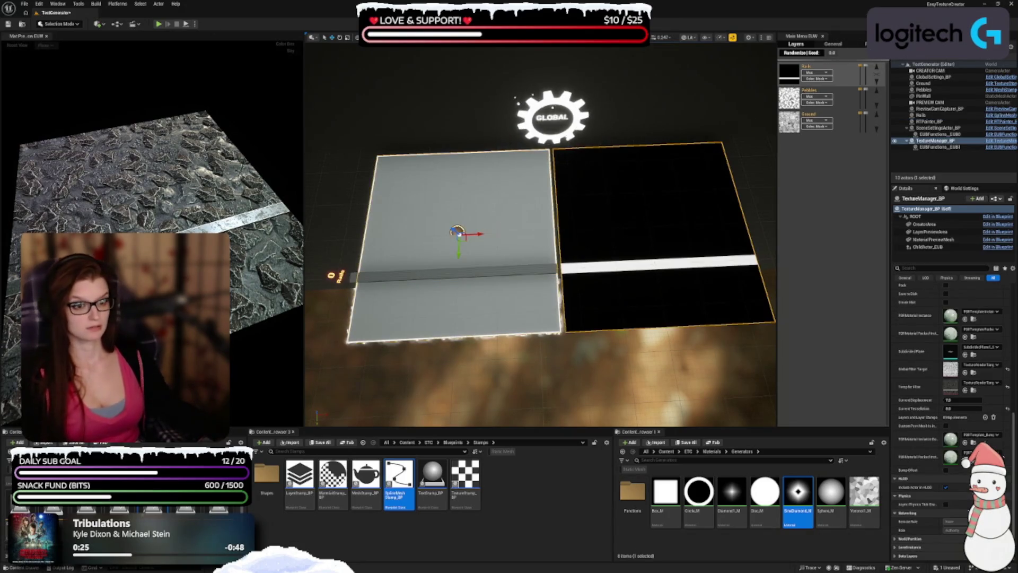
- Alt-drag the Rails actor up along Y to create a parallel copy, Rails2
{"action": "scroll", "coordinate": [953, 414], "scroll_direction": "up", "scroll_amount": 5}
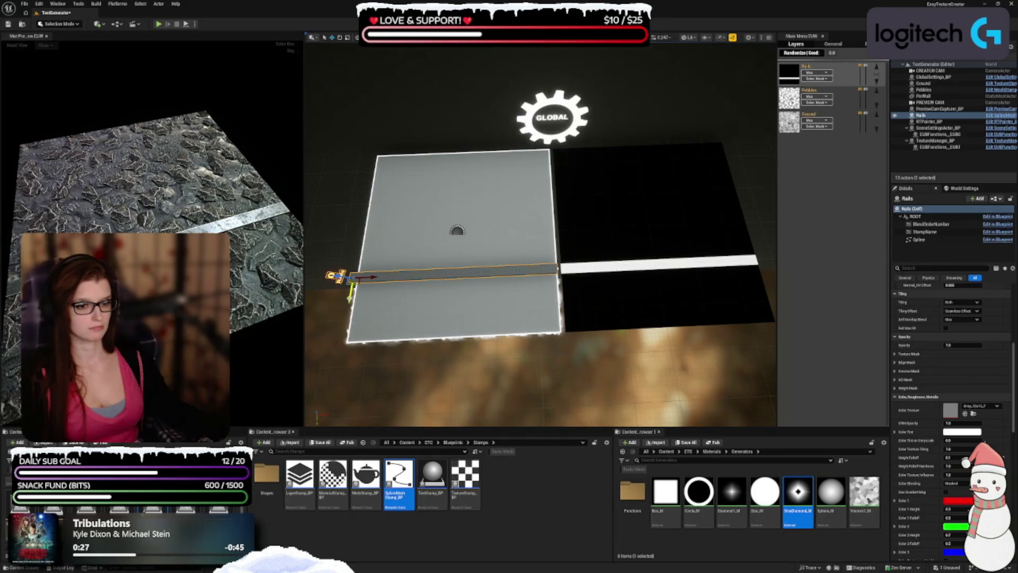
{"action": "left_click_drag", "start_coordinate": [350, 298], "coordinate": [360, 223]}
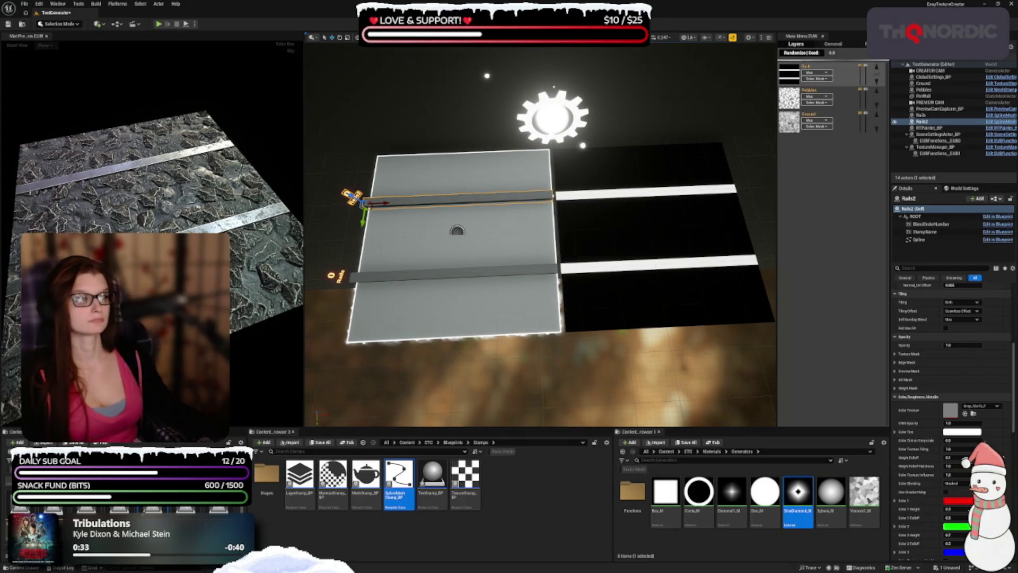
{"action": "scroll", "coordinate": [948, 413], "scroll_direction": "up", "scroll_amount": 10}
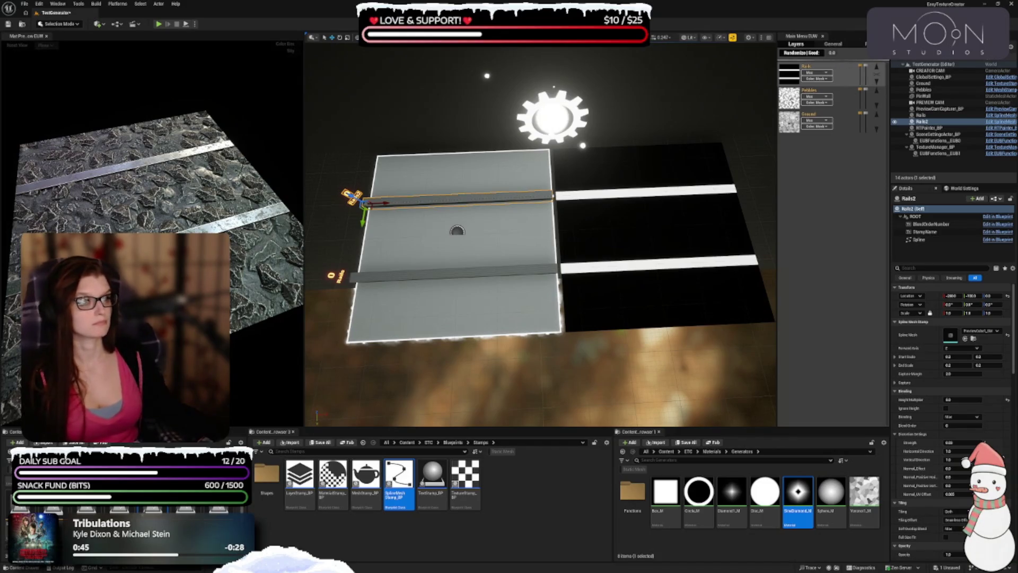
{"action": "left_click", "coordinate": [863, 54]}
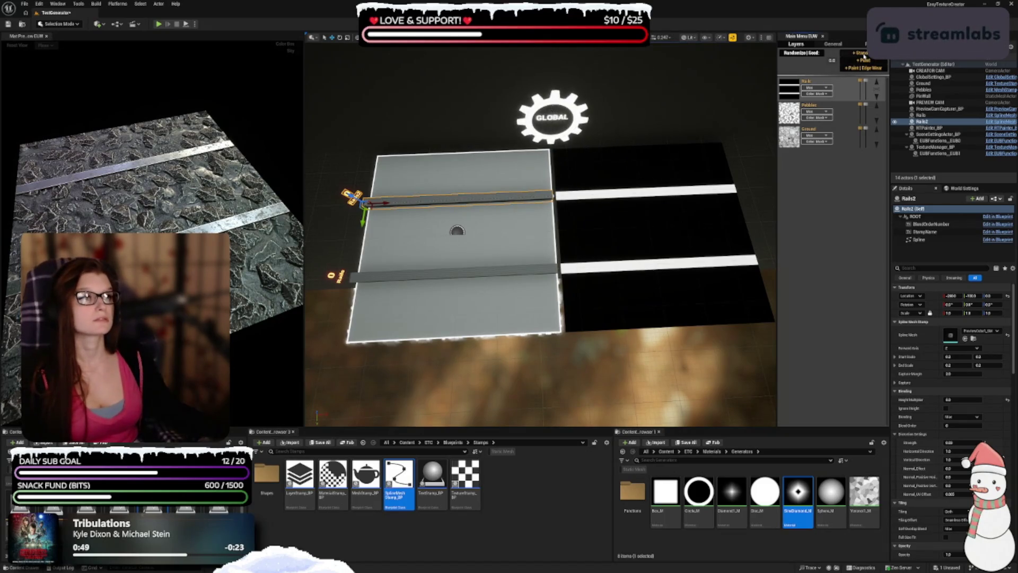
- Add a new layer named Planks at the top of the stack, then select PinWall
{"action": "left_click", "coordinate": [863, 54]}
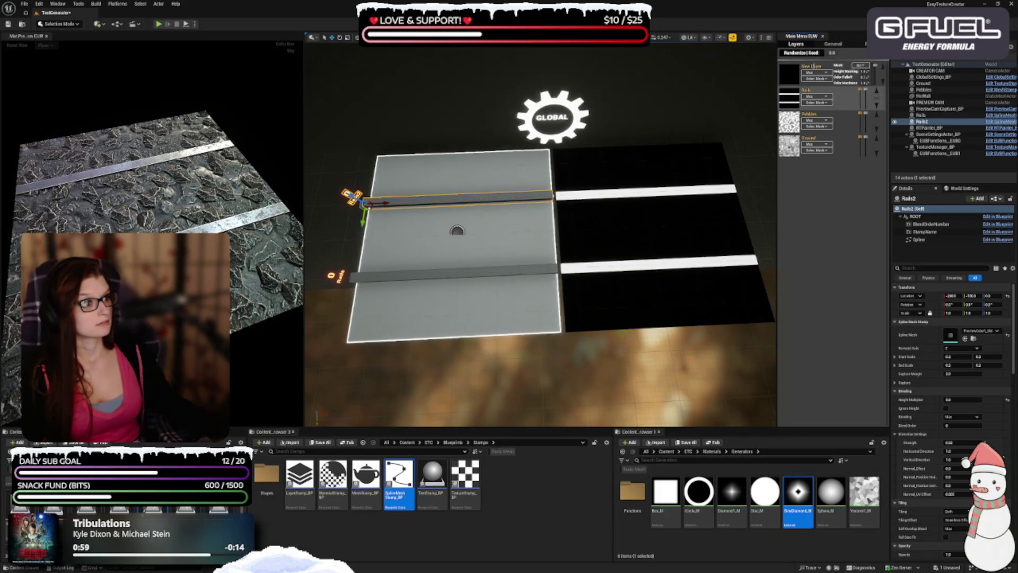
{"action": "mouse_move", "coordinate": [814, 66]}
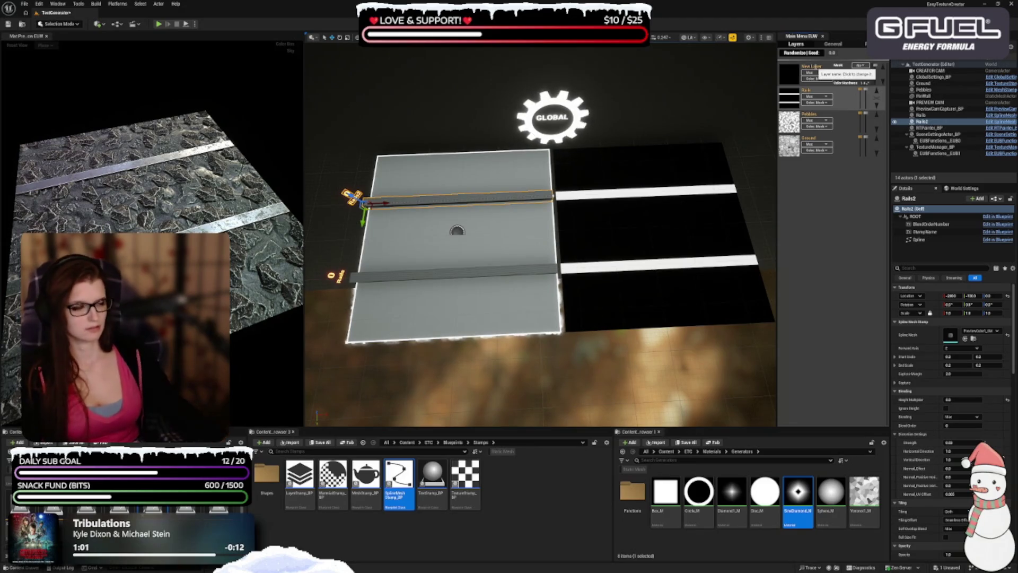
{"action": "left_click", "coordinate": [814, 67]}
{"action": "type", "text": "P"}
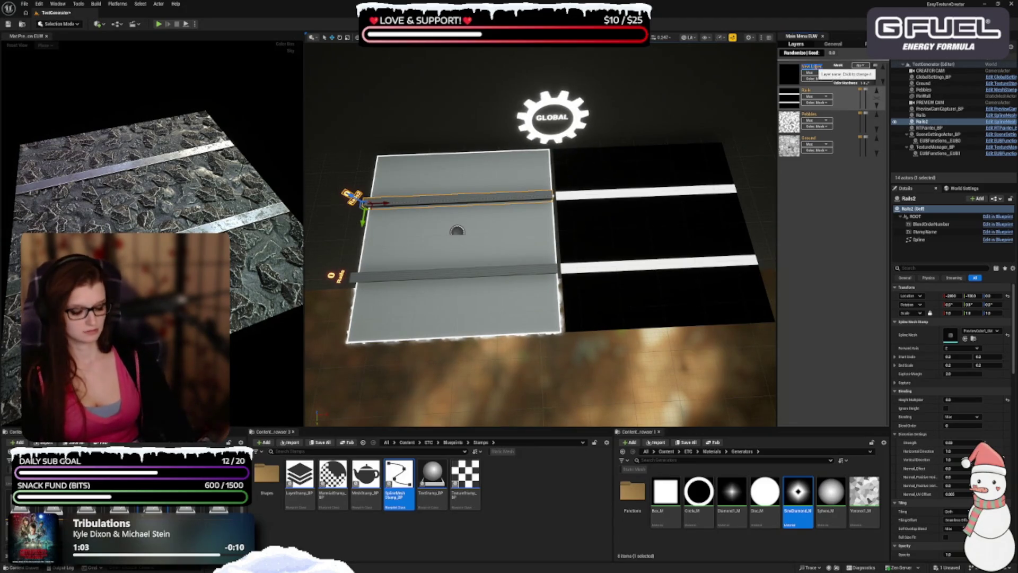
{"action": "type", "text": "lanks"}
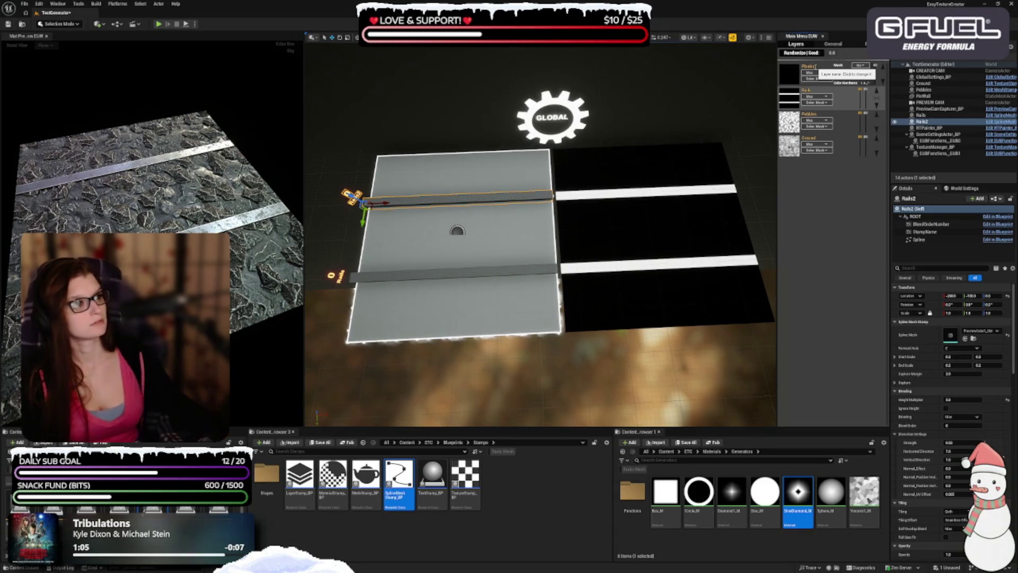
{"action": "key", "text": "Return"}
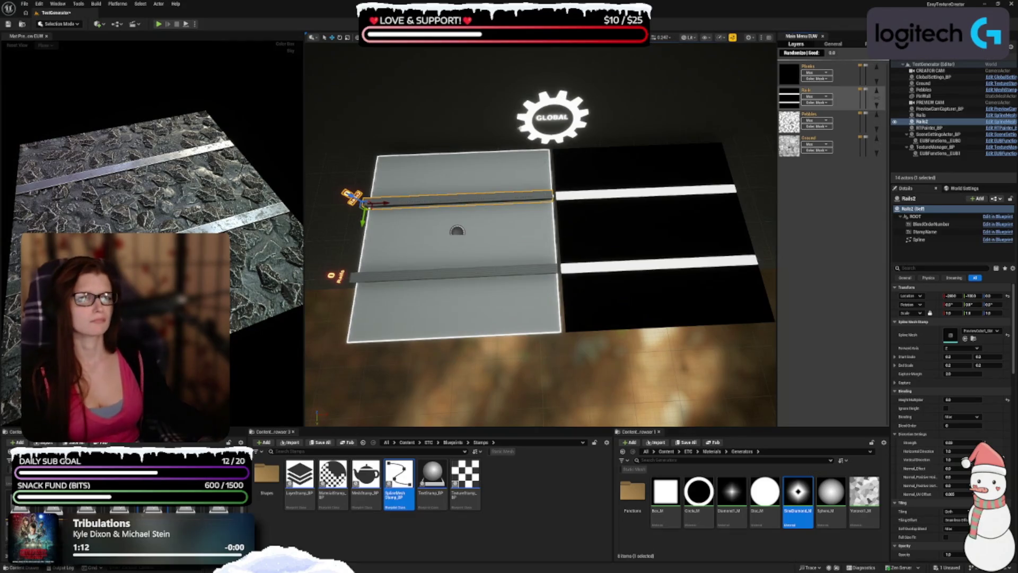
{"action": "left_click", "coordinate": [329, 244]}
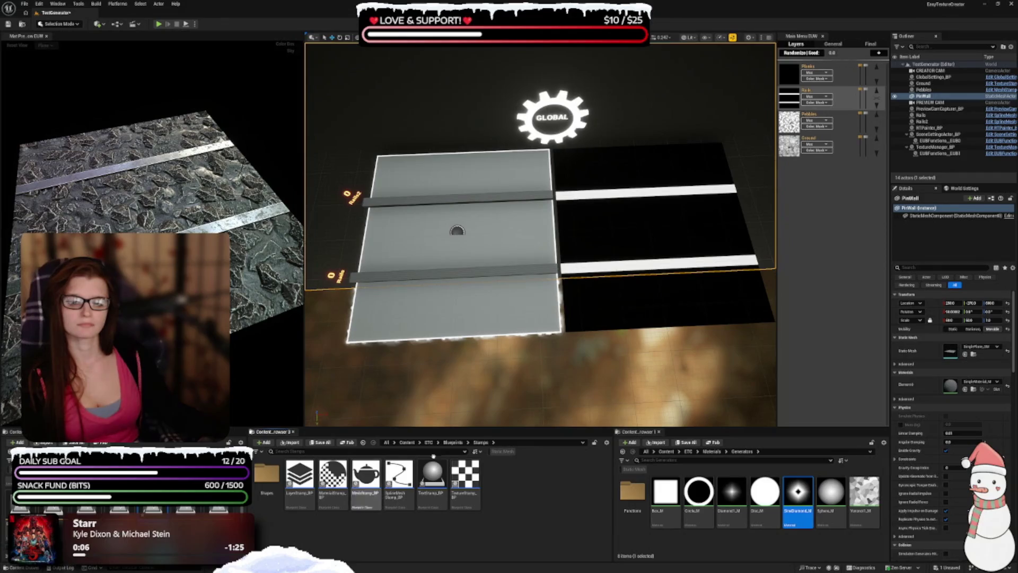
- Place a PlacementSpline_BP actor from Blueprints > Placement Splines onto the tile
{"action": "left_click", "coordinate": [453, 442]}
{"action": "double_click", "coordinate": [328, 494]}
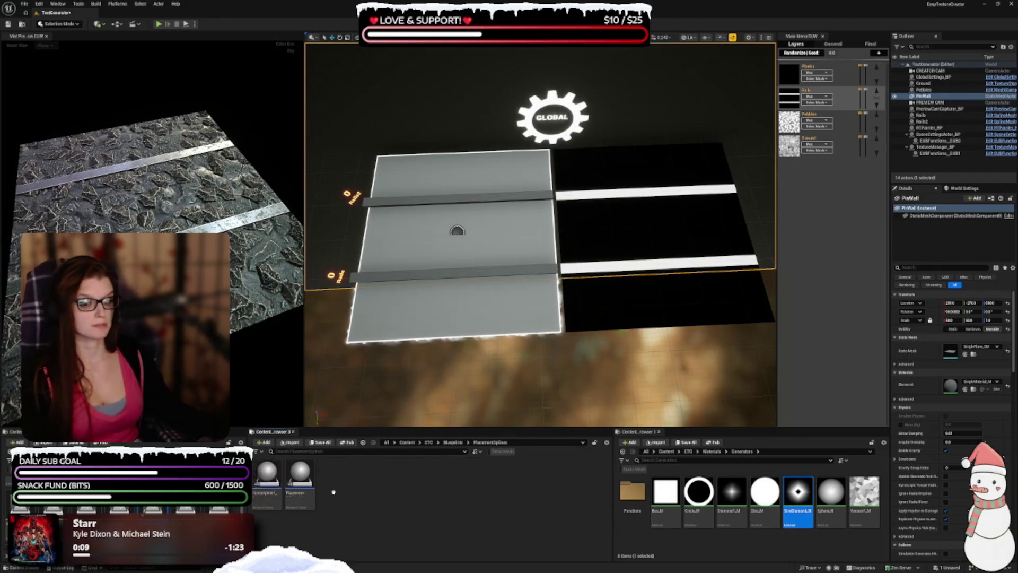
{"action": "mouse_move", "coordinate": [300, 491]}
{"action": "left_mouse_down"}
{"action": "mouse_move", "coordinate": [455, 279]}
{"action": "mouse_move", "coordinate": [421, 245]}
{"action": "mouse_move", "coordinate": [419, 255]}
{"action": "left_mouse_up"}
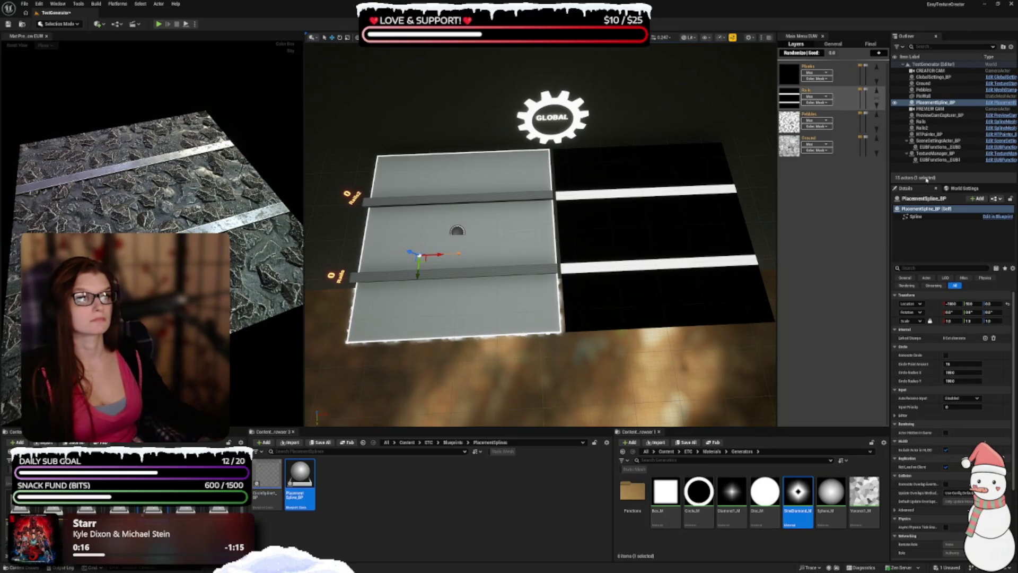
- Set the placement spline's X location and its Y location to -1000
{"action": "left_click", "coordinate": [919, 200]}
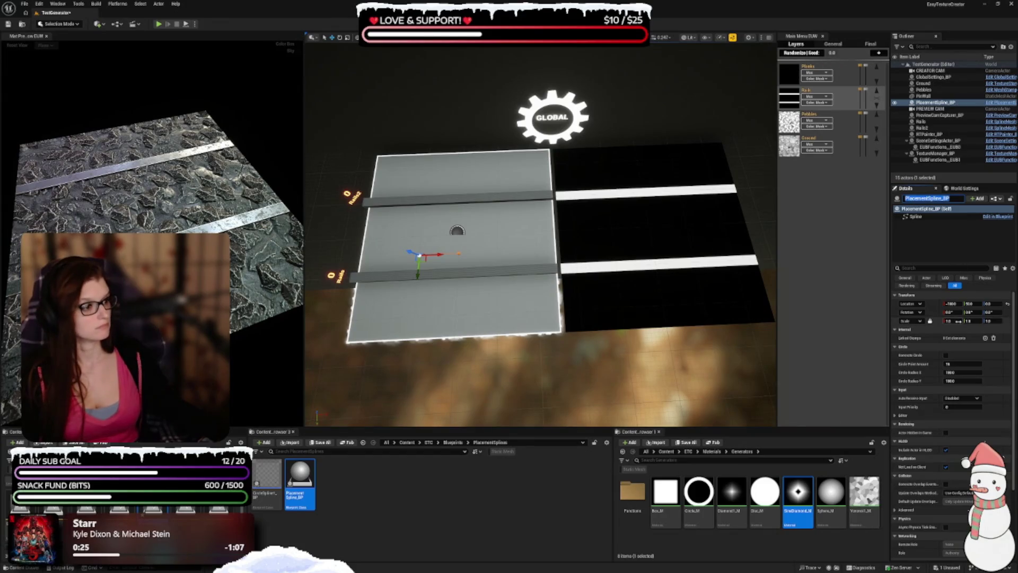
{"action": "key", "text": "Return"}
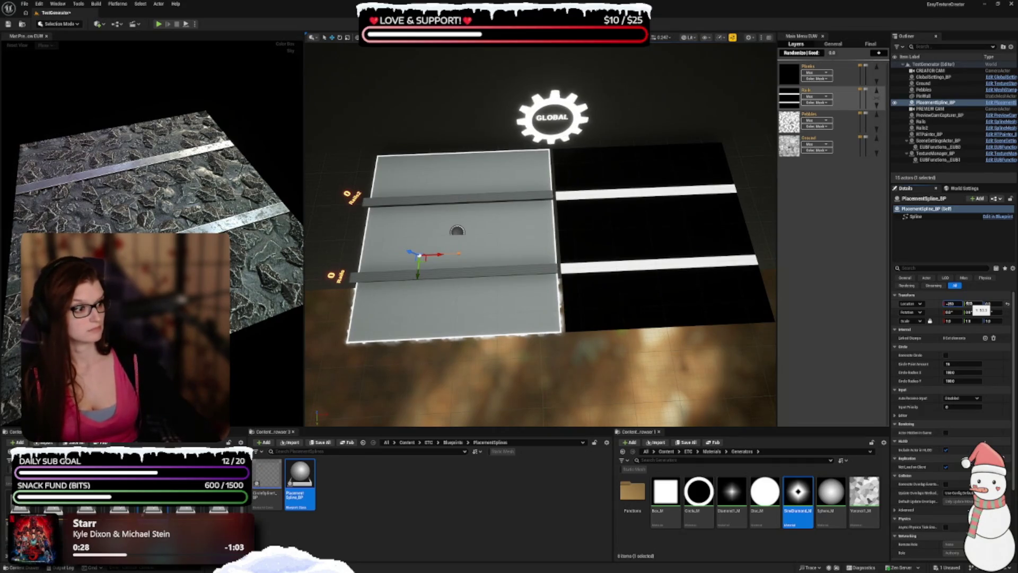
{"action": "key", "text": "Return"}
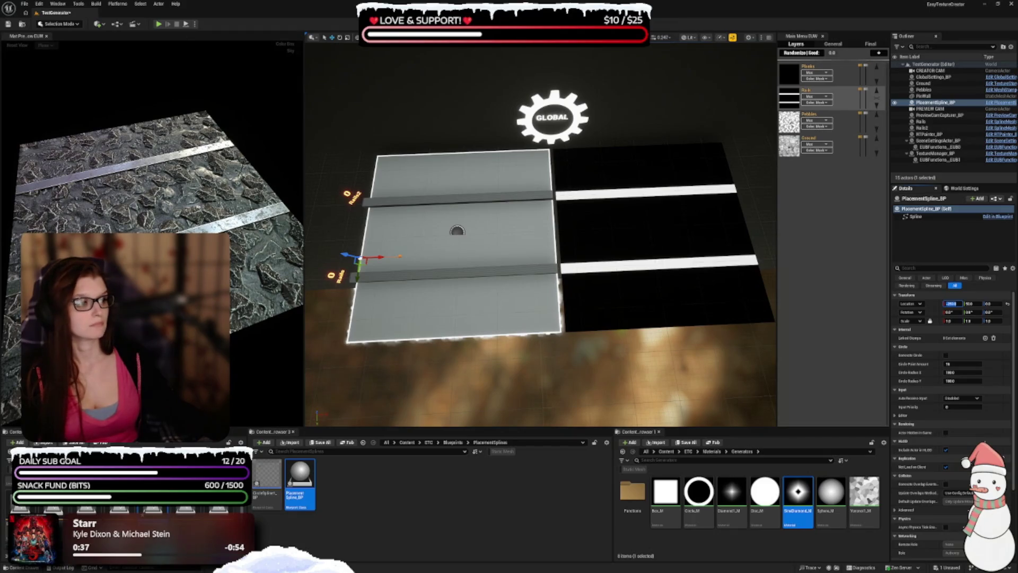
{"action": "left_click", "coordinate": [969, 303]}
{"action": "type", "text": "-1000"}
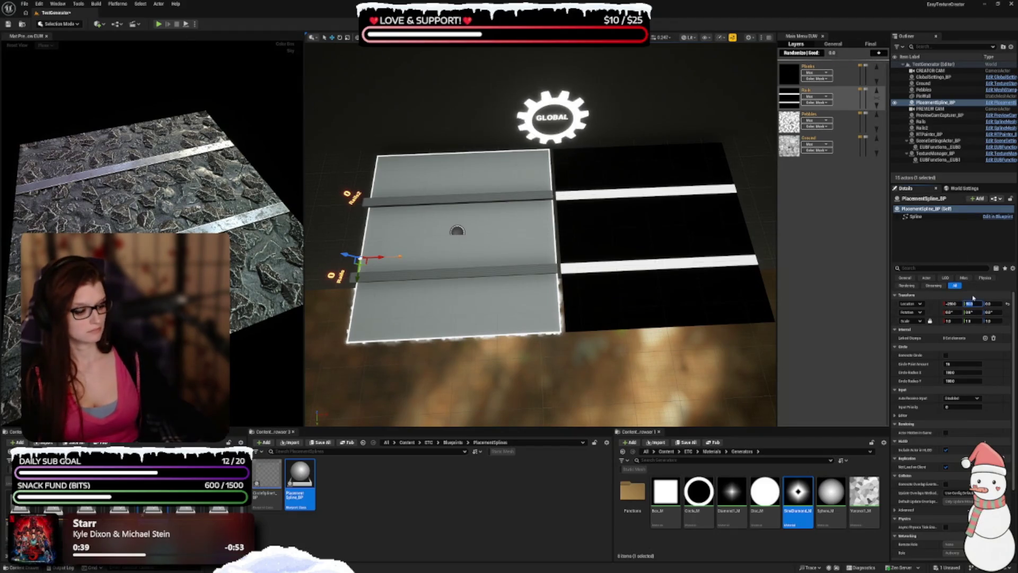
{"action": "key", "text": "Return"}
{"action": "scroll", "coordinate": [541, 234], "scroll_direction": "up", "scroll_amount": 3}
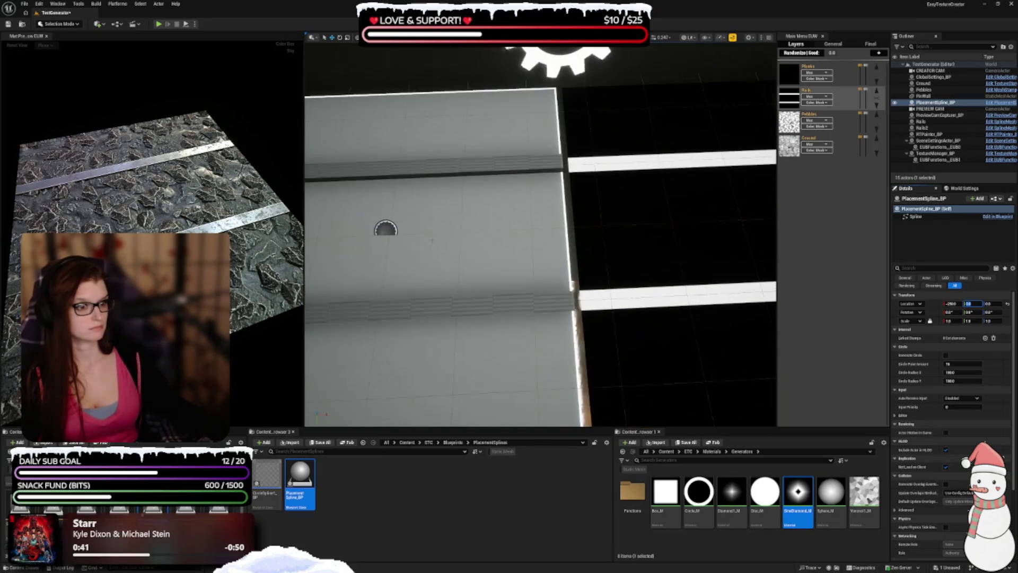
- Drag the placement spline's end point out past the plane's right edge
{"action": "scroll", "coordinate": [541, 233], "scroll_direction": "down", "scroll_amount": 1}
{"action": "left_click", "coordinate": [340, 239]}
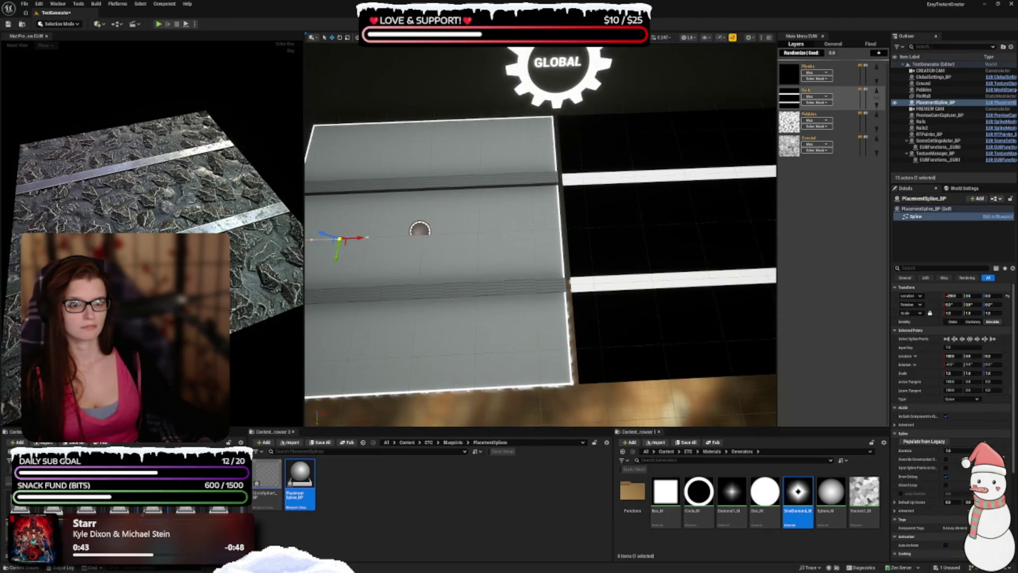
{"action": "left_click", "coordinate": [446, 233]}
{"action": "mouse_move", "coordinate": [464, 242]}
{"action": "left_mouse_down"}
{"action": "mouse_move", "coordinate": [594, 237]}
{"action": "mouse_move", "coordinate": [583, 237]}
{"action": "left_mouse_up"}
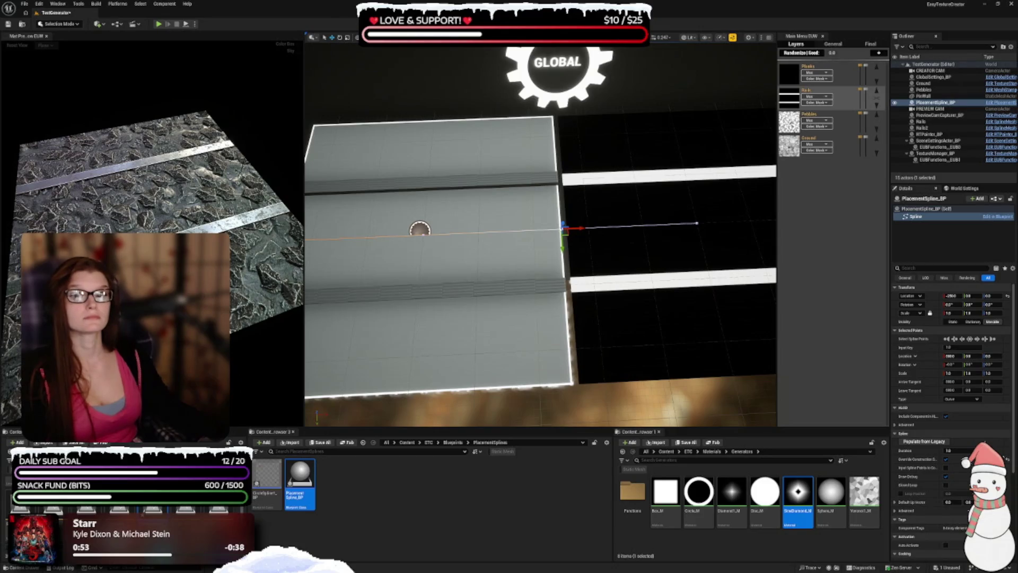
- Show the Sources Panel and place a MeshStamp_BP from Blueprints > Stamps between the rails
{"action": "left_click", "coordinate": [453, 442]}
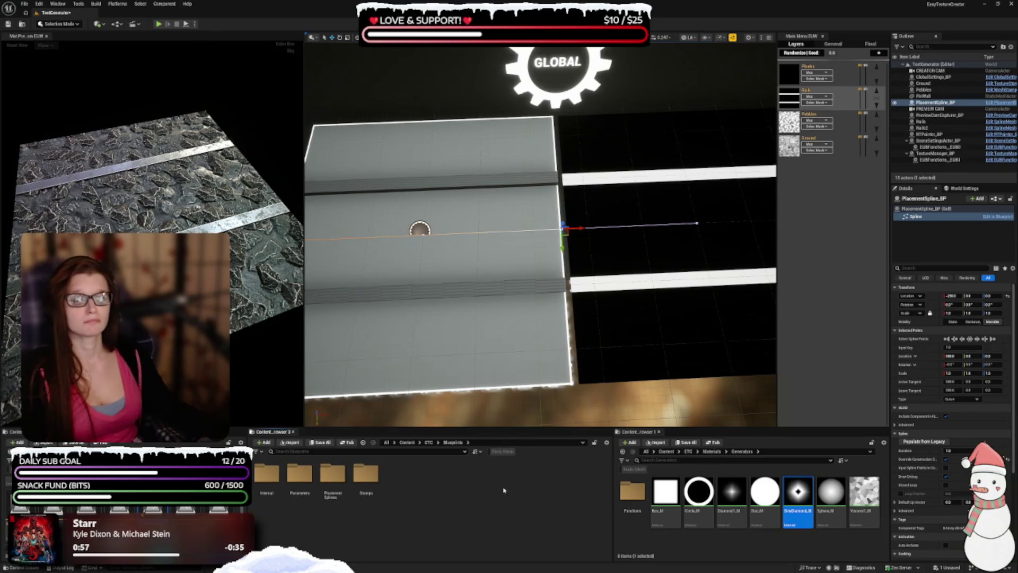
{"action": "double_click", "coordinate": [366, 474]}
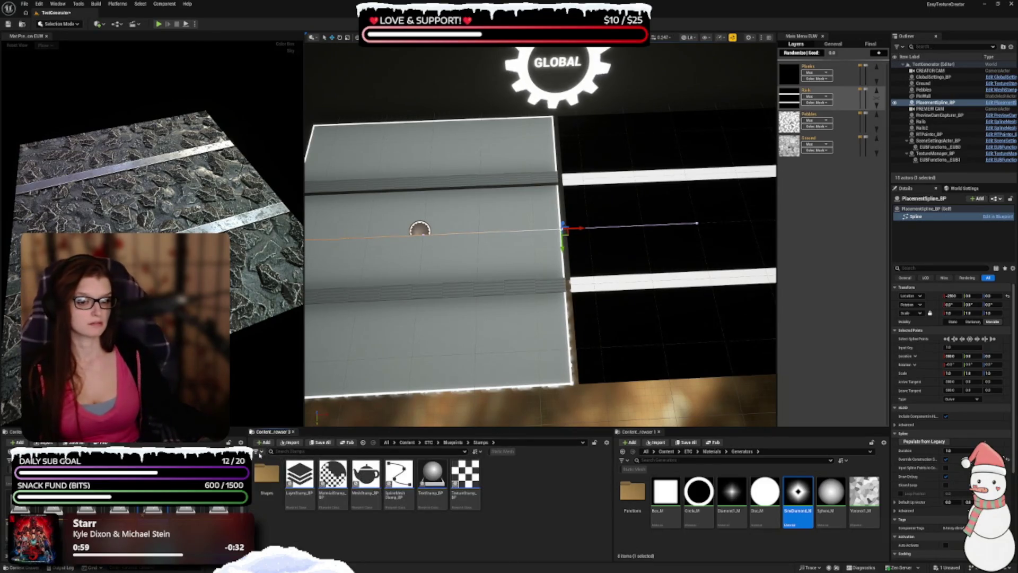
{"action": "left_click", "coordinate": [607, 442]}
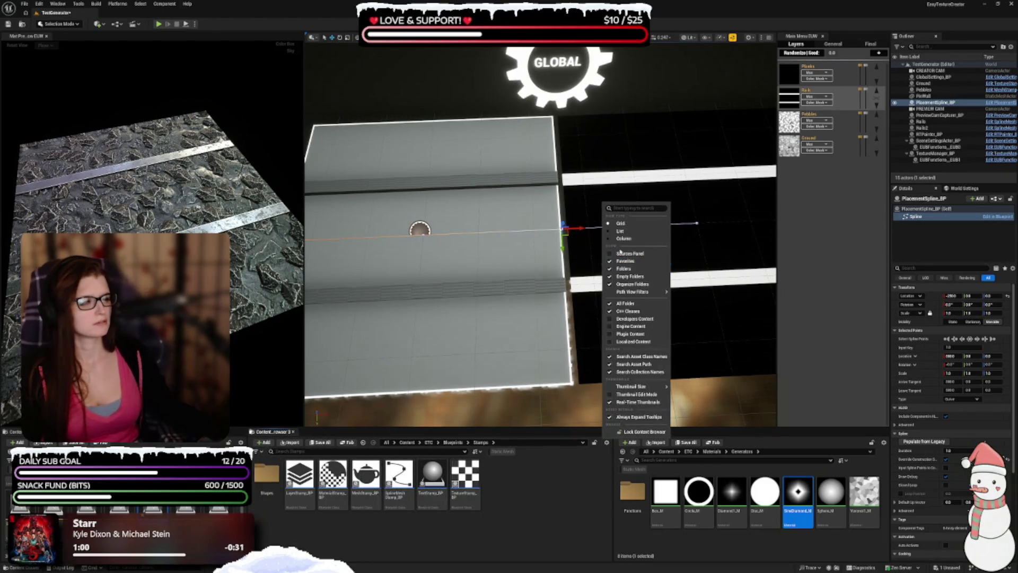
{"action": "left_click", "coordinate": [621, 254]}
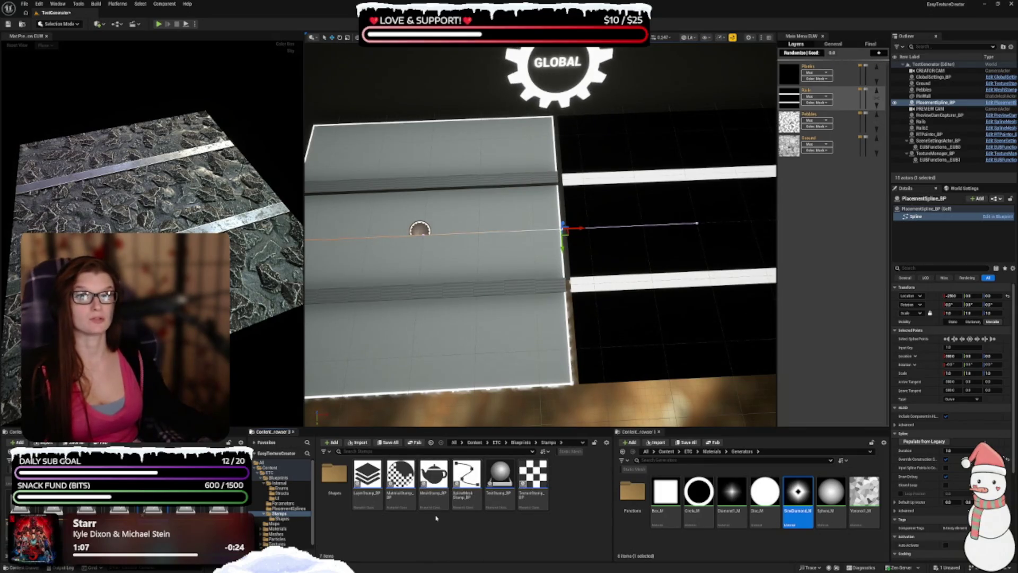
{"action": "mouse_move", "coordinate": [434, 473]}
{"action": "left_mouse_down"}
{"action": "mouse_move", "coordinate": [359, 291]}
{"action": "mouse_move", "coordinate": [366, 229]}
{"action": "left_mouse_up"}
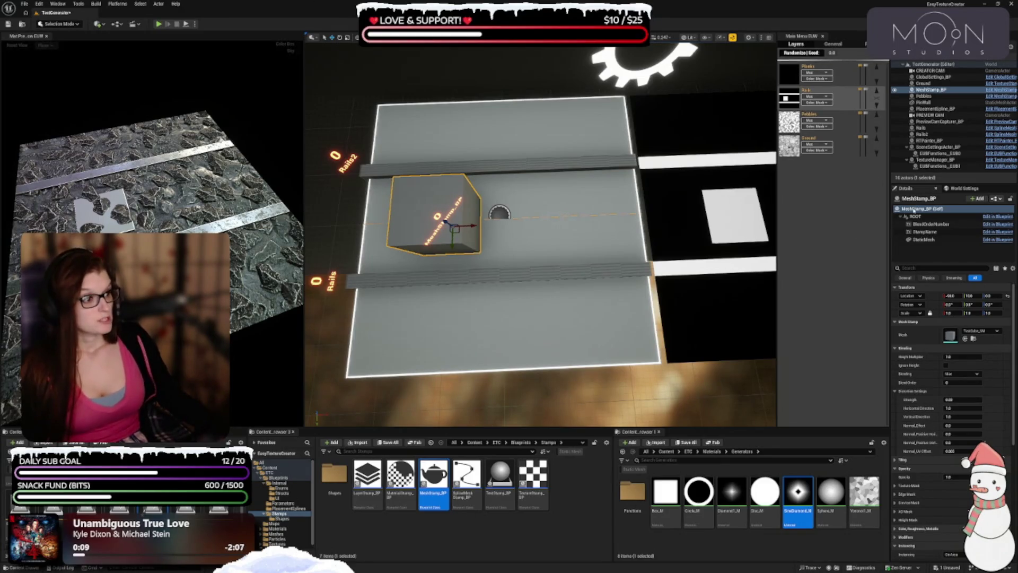
{"action": "left_click", "coordinate": [922, 198]}
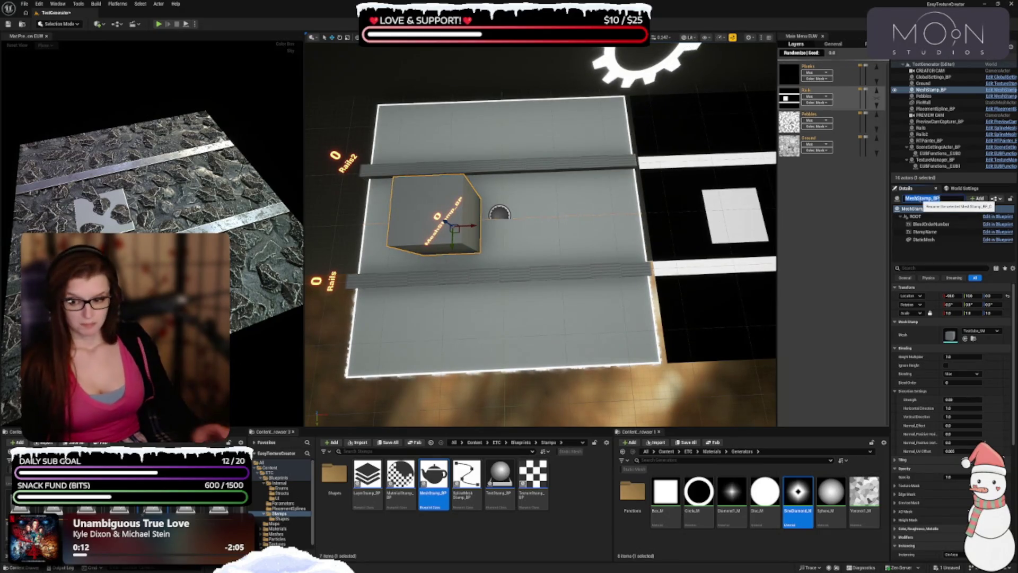
- Rename the mesh stamp to Planks and scale it to X 0.5, Y 3
{"action": "type", "text": "Planks"}
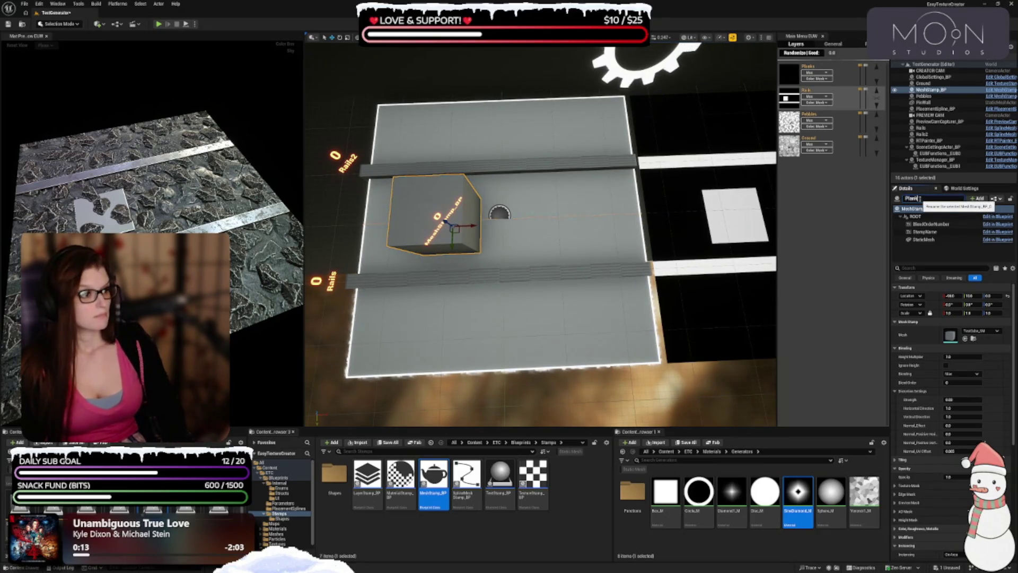
{"action": "key", "text": "Return"}
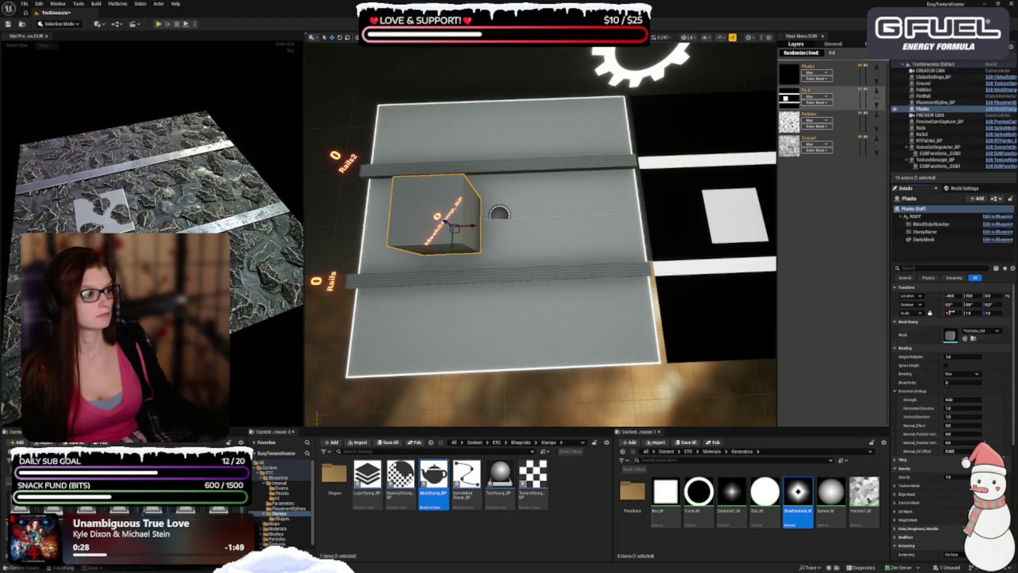
{"action": "left_click", "coordinate": [951, 313]}
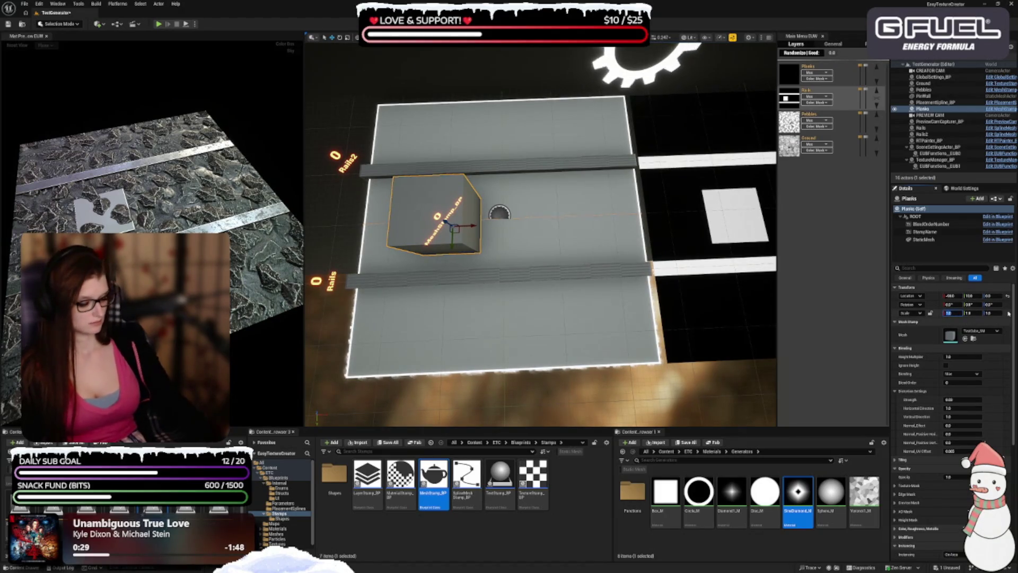
{"action": "type", "text": "0.5"}
{"action": "key", "text": "Tab"}
{"action": "type", "text": "3"}
{"action": "key", "text": "Return"}
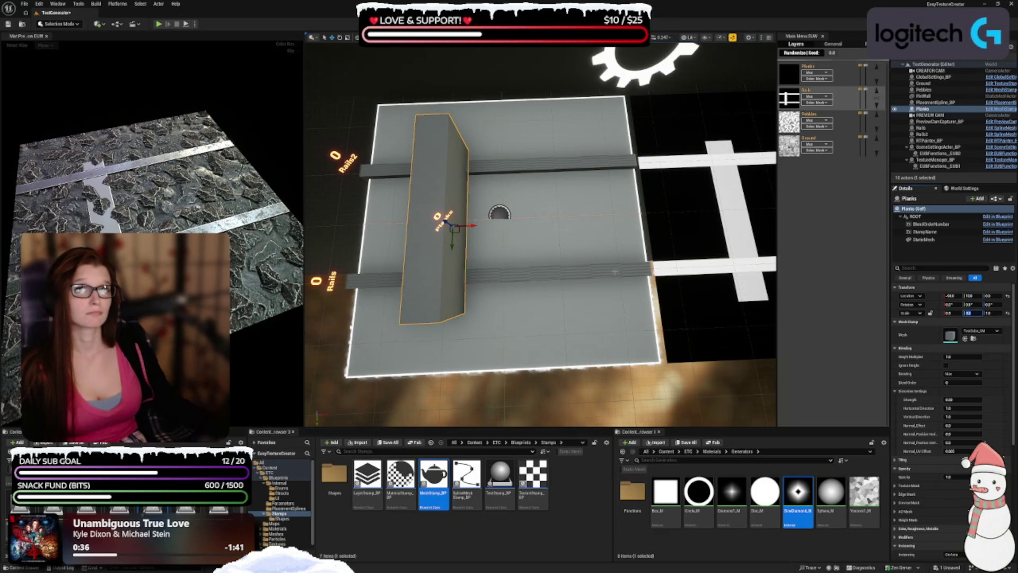
- Set the Planks stamp's Color Texture to Noise1_T under Color, Roughness, Metallic
{"action": "scroll", "coordinate": [955, 440], "scroll_direction": "down", "scroll_amount": 2}
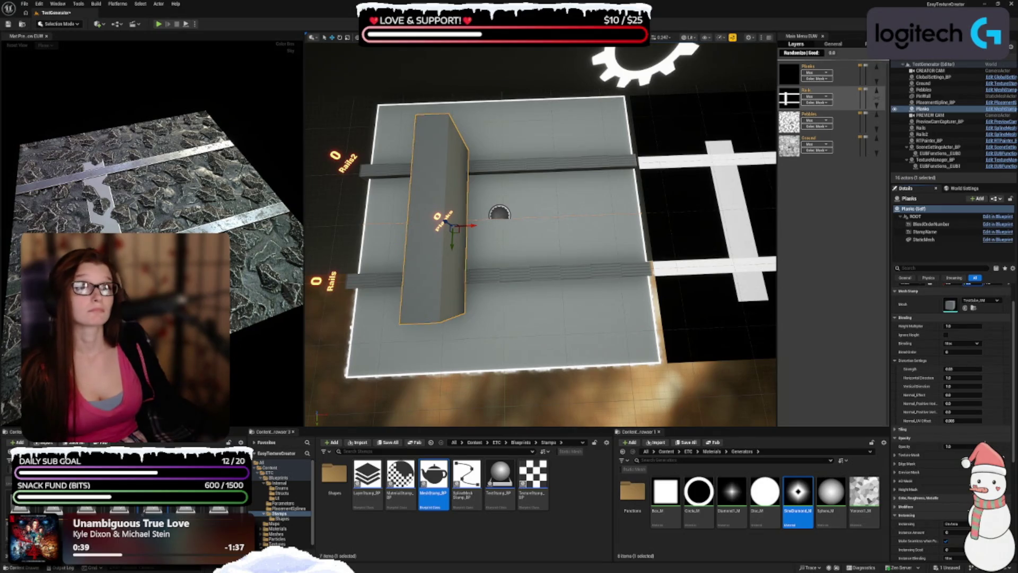
{"action": "scroll", "coordinate": [899, 384], "scroll_direction": "down", "scroll_amount": 8}
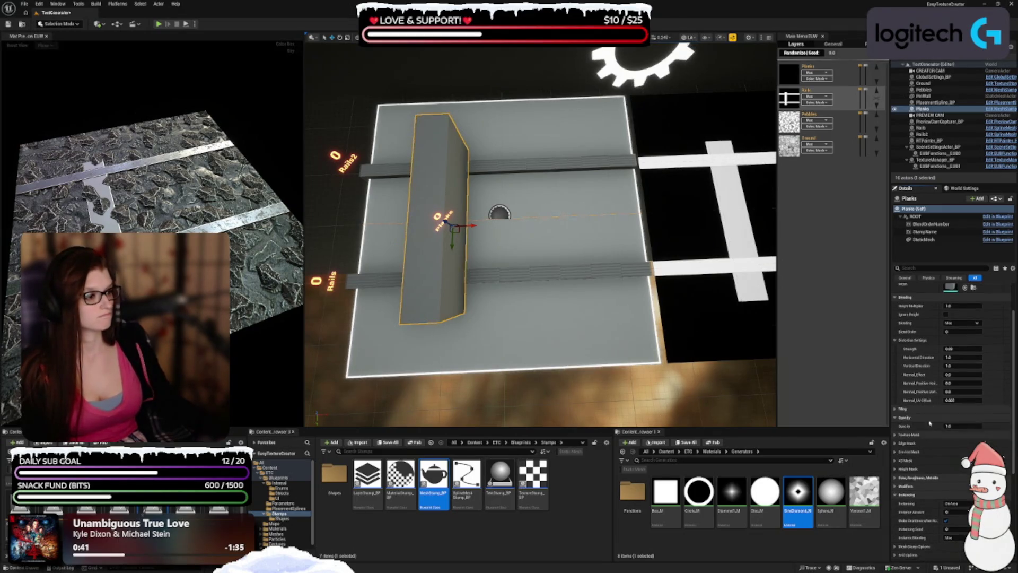
{"action": "left_click", "coordinate": [902, 376]}
{"action": "scroll", "coordinate": [913, 371], "scroll_direction": "down", "scroll_amount": 1}
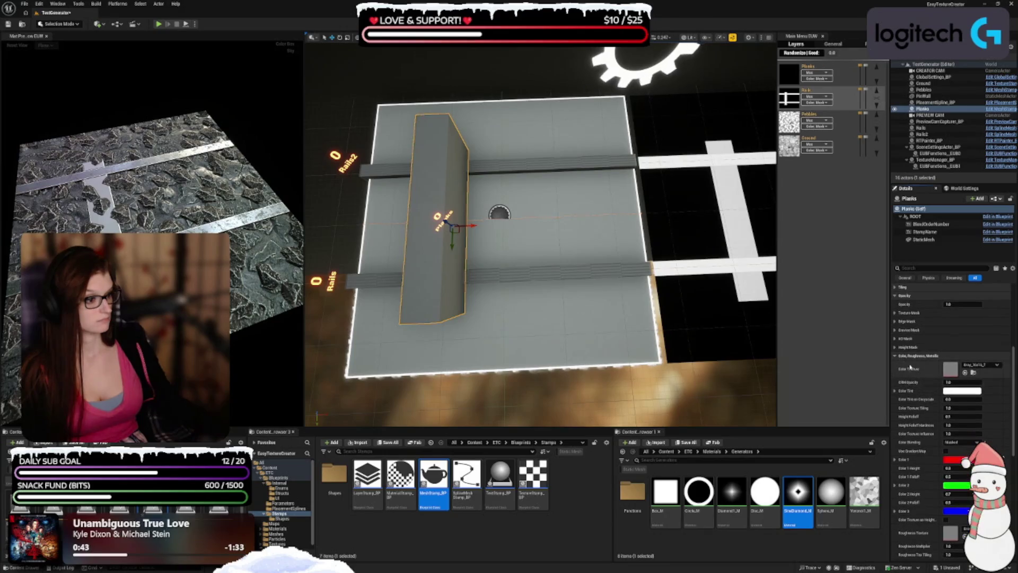
{"action": "left_click", "coordinate": [981, 364]}
{"action": "type", "text": "noise"}
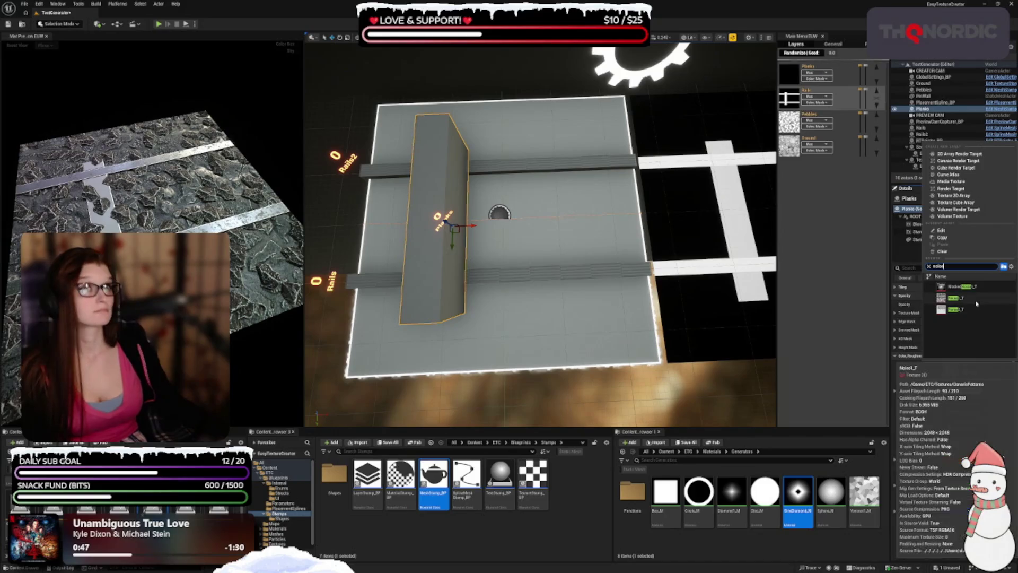
{"action": "left_click", "coordinate": [976, 299]}
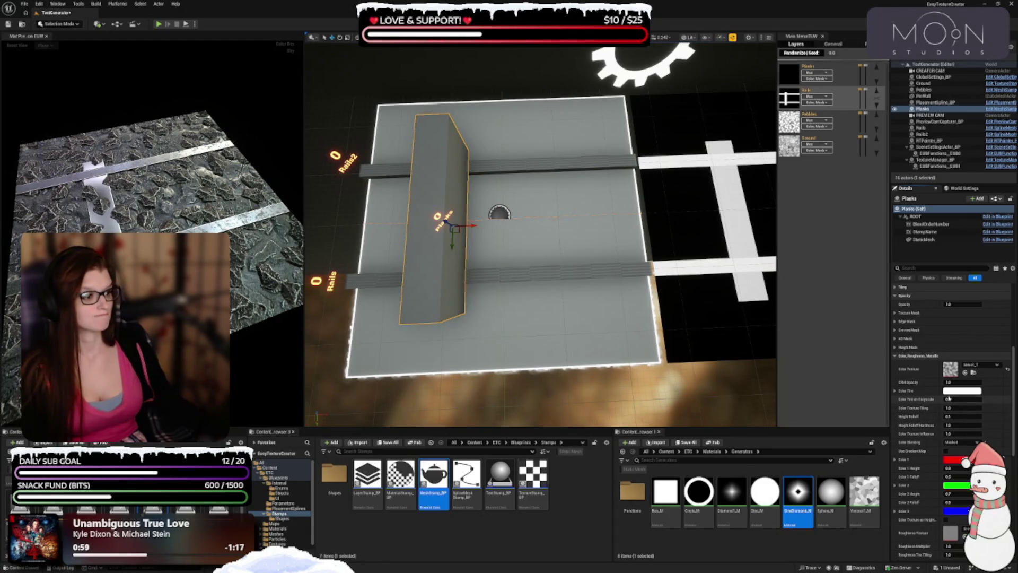
{"action": "left_click", "coordinate": [962, 391]}
- Replace the white Color Tint hex value with a pasted brownish colour and accept it
{"action": "left_click", "coordinate": [958, 507]}
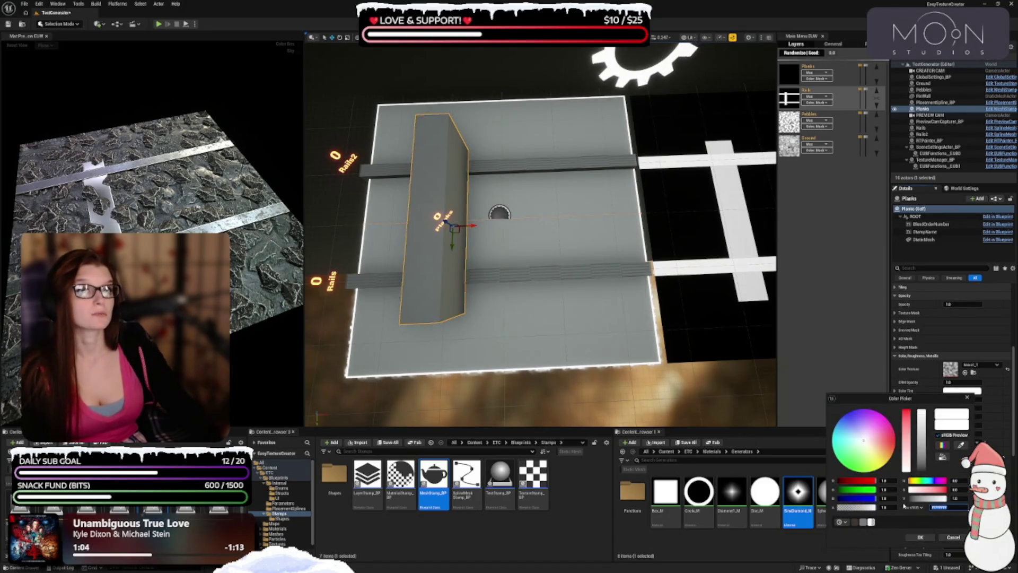
{"action": "type", "text": "ffff"}
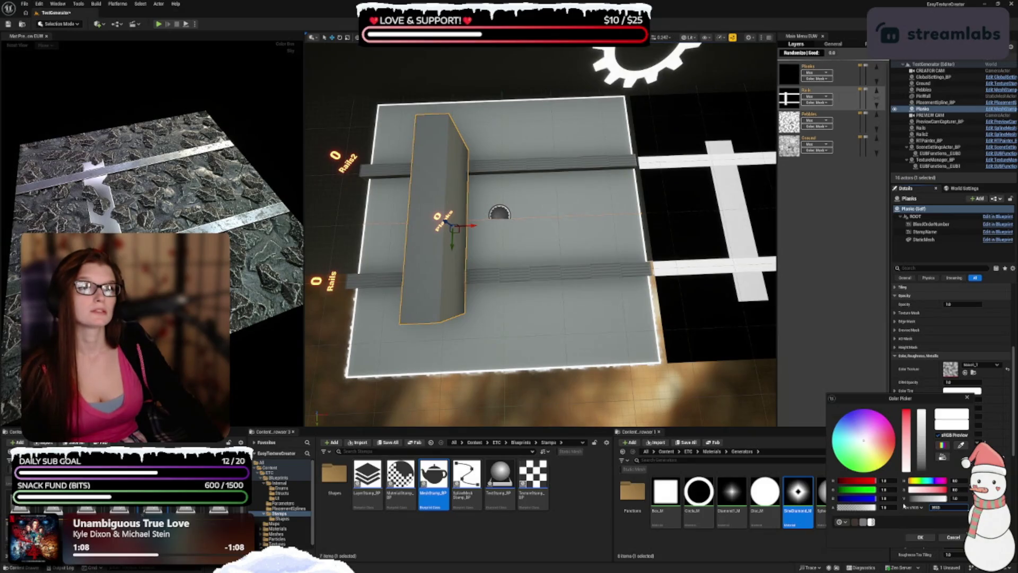
{"action": "key", "text": "Return"}
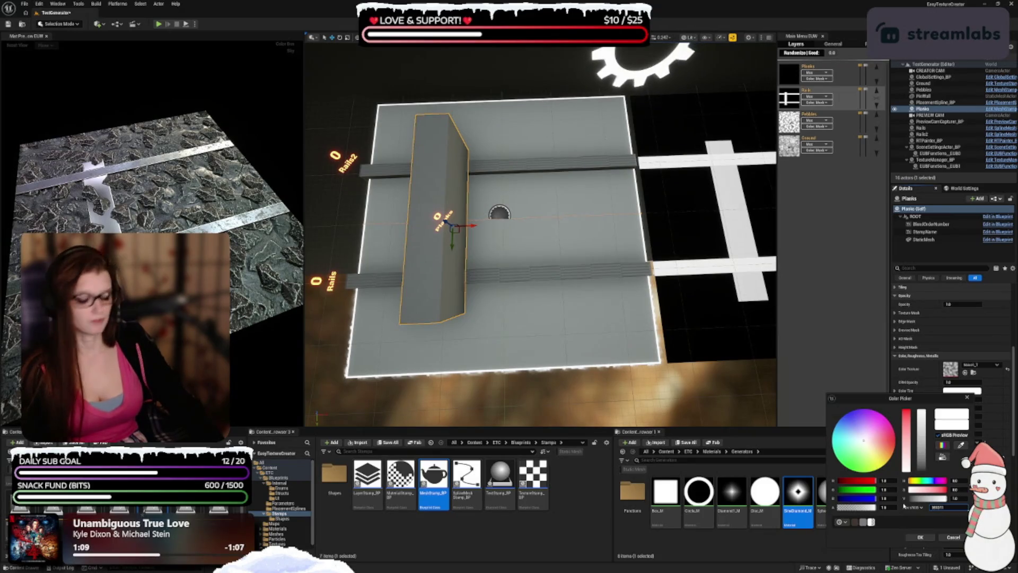
{"action": "key", "text": "ctrl+v"}
{"action": "key", "text": "Return"}
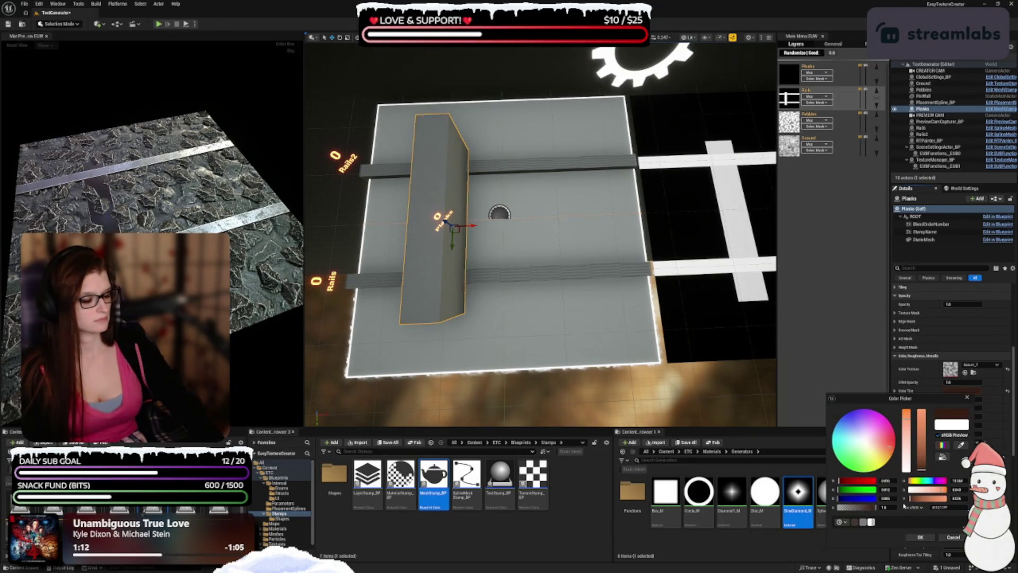
{"action": "left_click", "coordinate": [921, 537]}
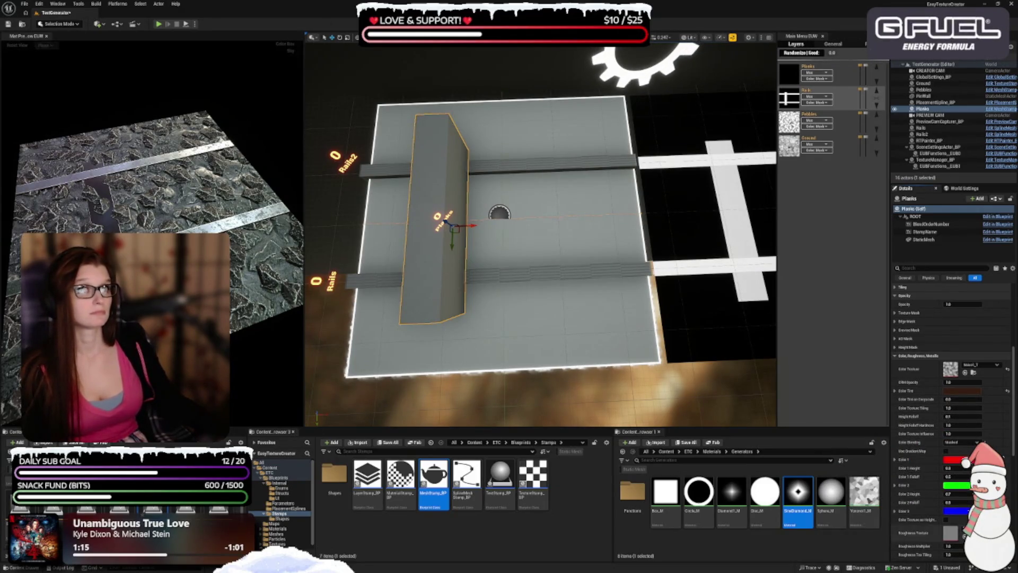
{"action": "scroll", "coordinate": [937, 439], "scroll_direction": "down", "scroll_amount": 1}
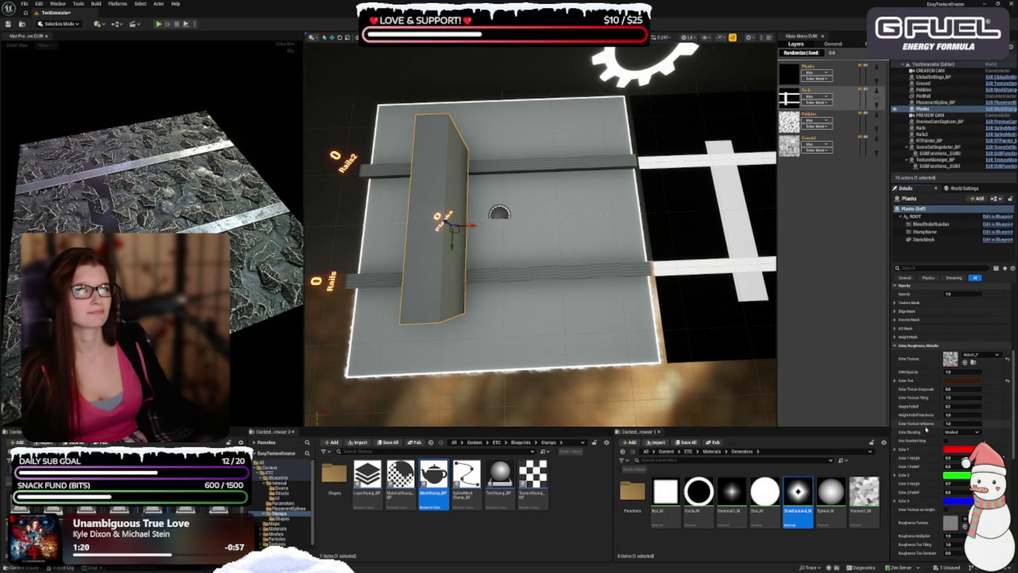
{"action": "scroll", "coordinate": [927, 429], "scroll_direction": "down", "scroll_amount": 5}
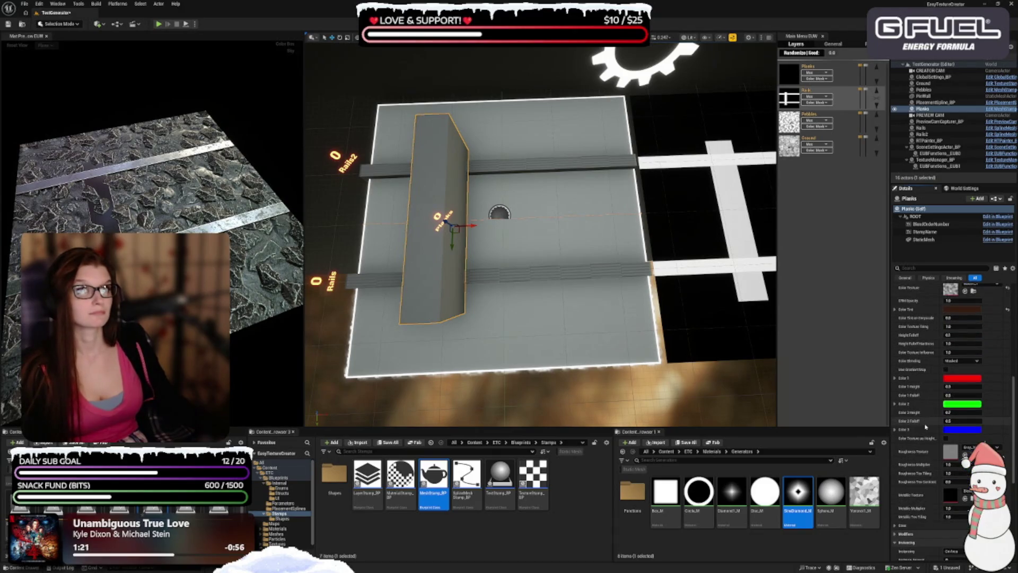
- Assign the first wood texture as the Planks roughness map and edit its roughness multiplier
{"action": "left_click", "coordinate": [992, 448]}
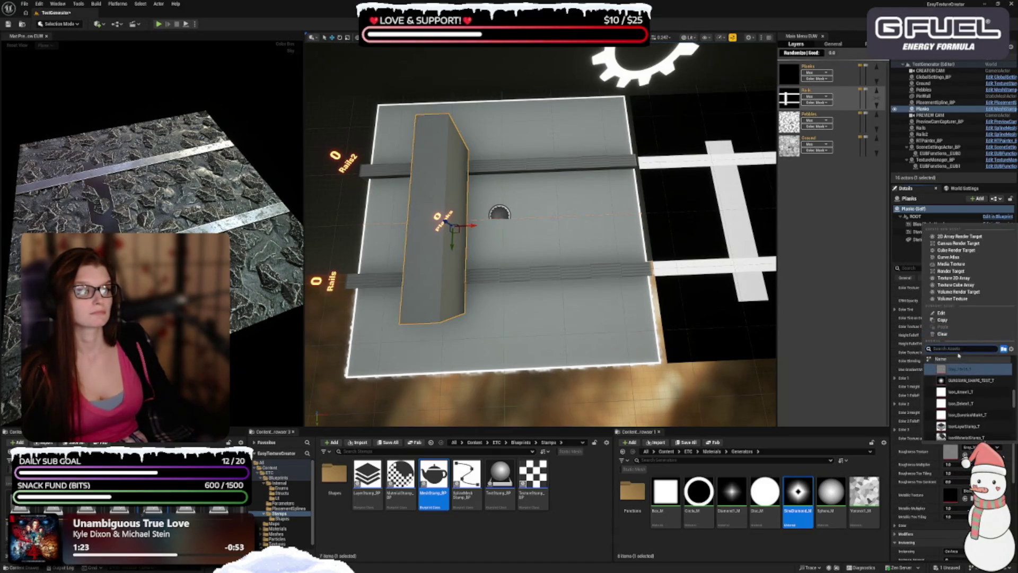
{"action": "type", "text": "wood"}
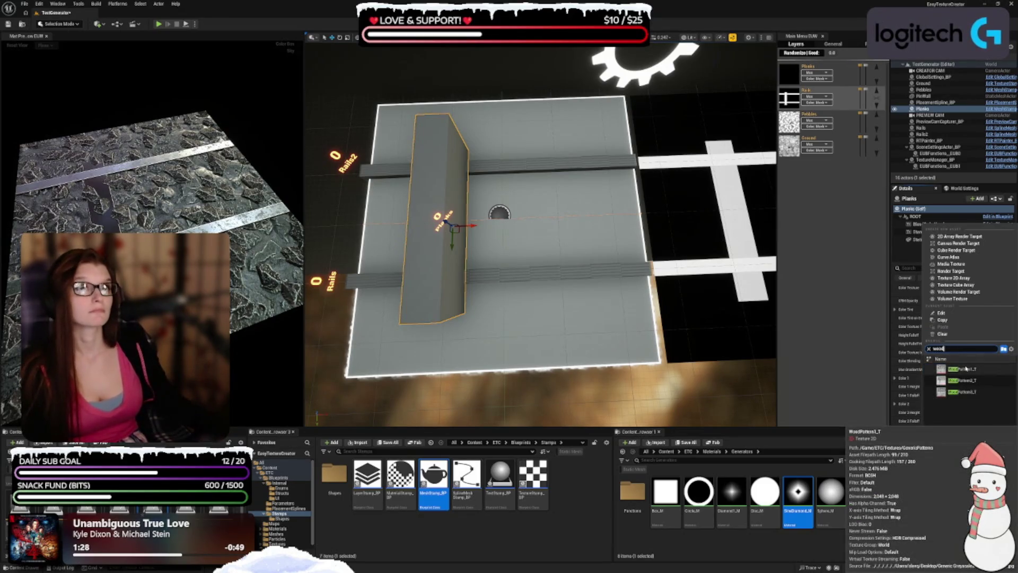
{"action": "left_click", "coordinate": [967, 369]}
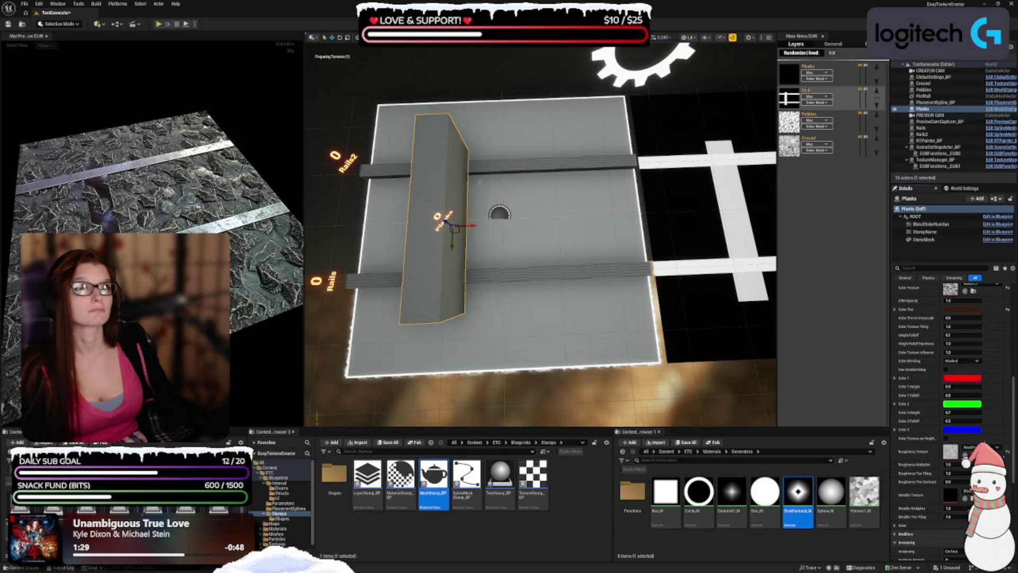
{"action": "left_click", "coordinate": [952, 464]}
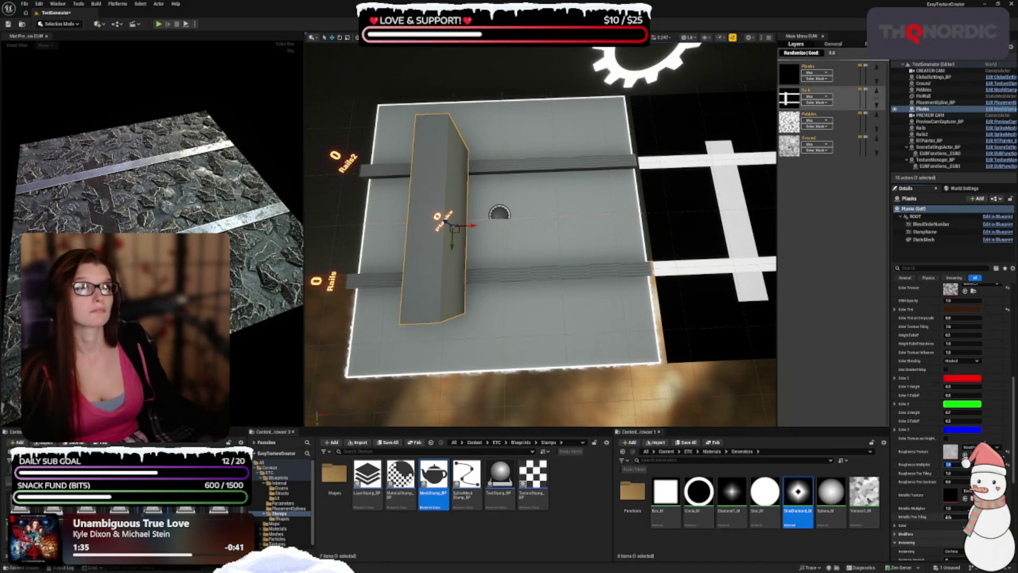
- Change the Planks Instancing mode from cross pattern to On Spline
{"action": "scroll", "coordinate": [911, 440], "scroll_direction": "down", "scroll_amount": 4}
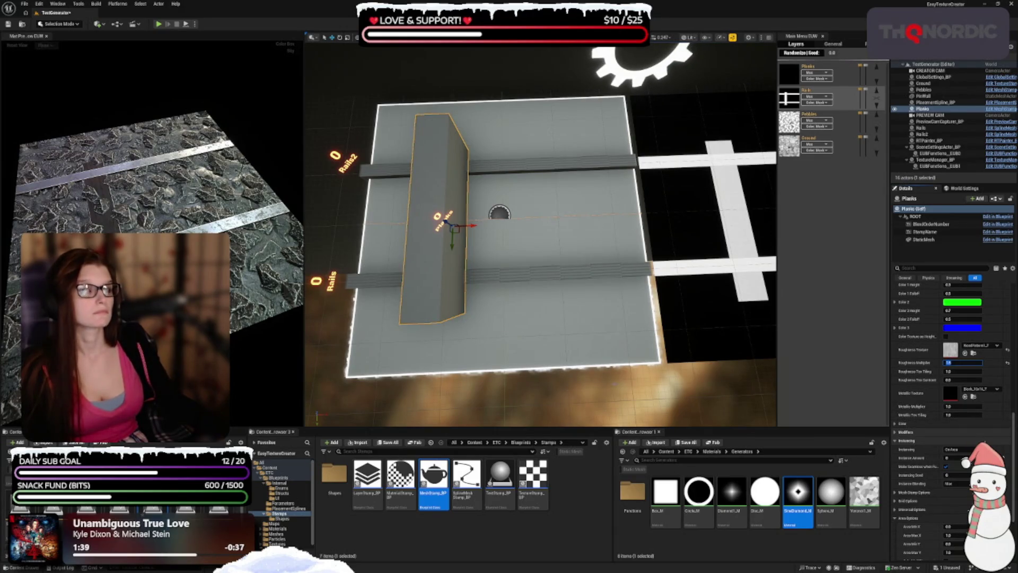
{"action": "scroll", "coordinate": [955, 466], "scroll_direction": "down", "scroll_amount": 3}
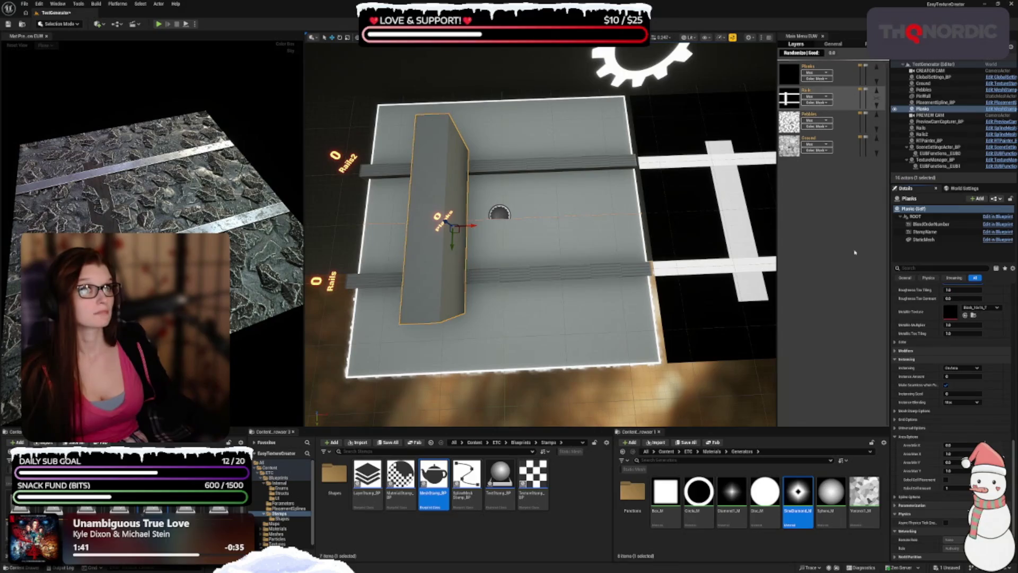
{"action": "left_click", "coordinate": [961, 368]}
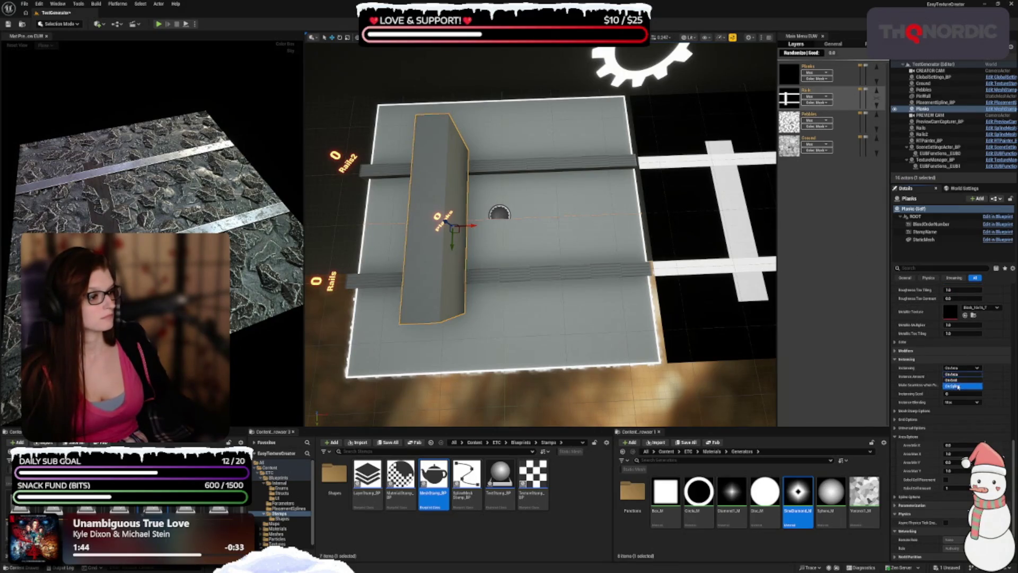
{"action": "left_click", "coordinate": [952, 387]}
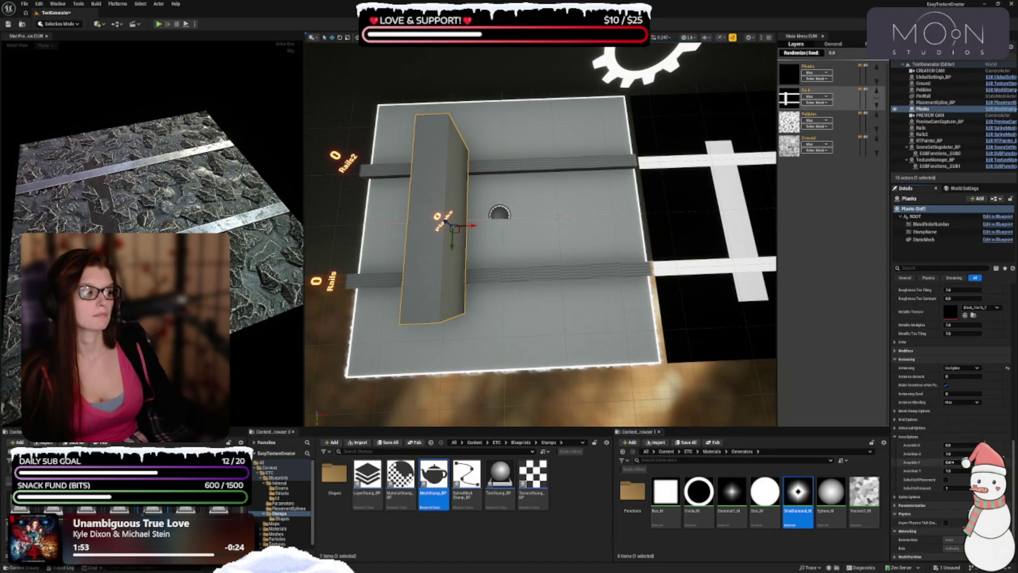
- Set Planks Instance Amount to 8, expand Spline Options, check PlacementSpline_BP, then reselect Planks
{"action": "left_click", "coordinate": [953, 376]}
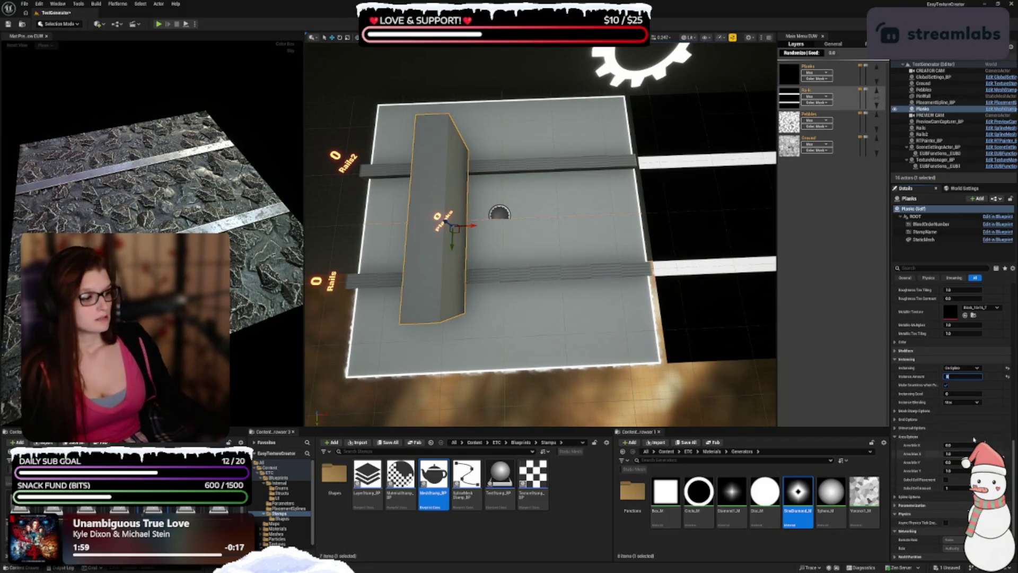
{"action": "scroll", "coordinate": [927, 416], "scroll_direction": "down", "scroll_amount": 1}
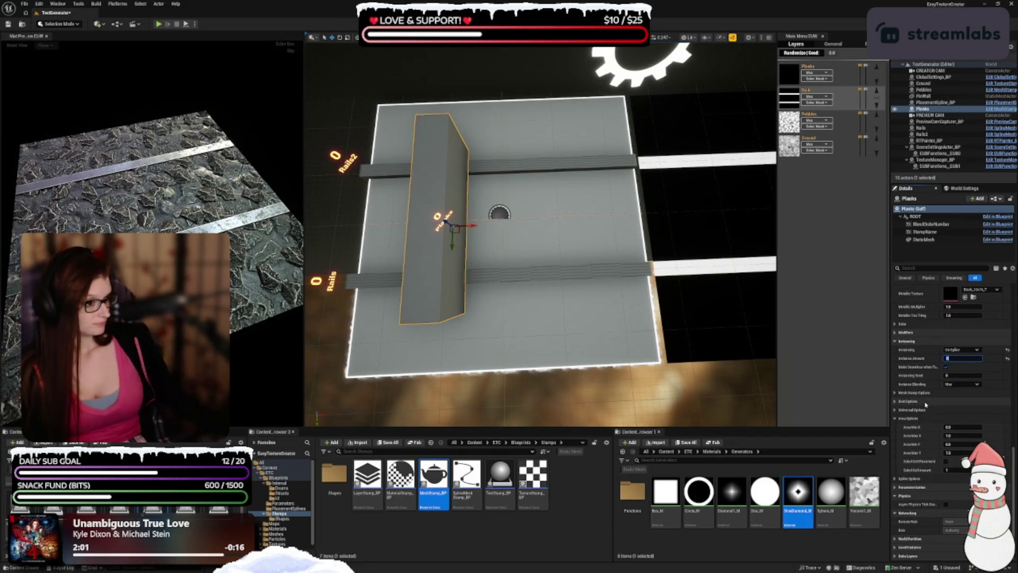
{"action": "left_click", "coordinate": [902, 479]}
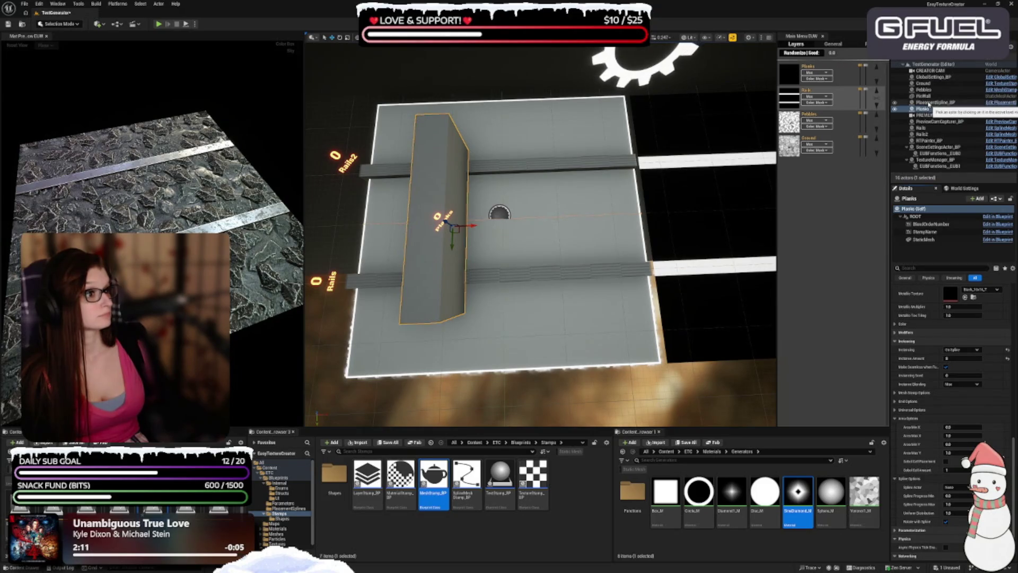
{"action": "left_click", "coordinate": [924, 101]}
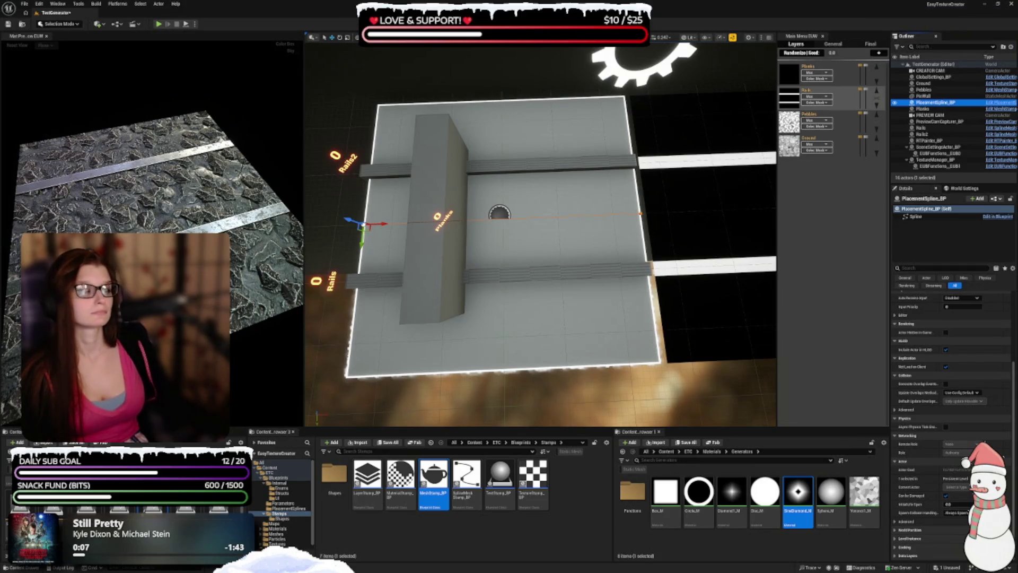
{"action": "scroll", "coordinate": [958, 464], "scroll_direction": "up", "scroll_amount": 2}
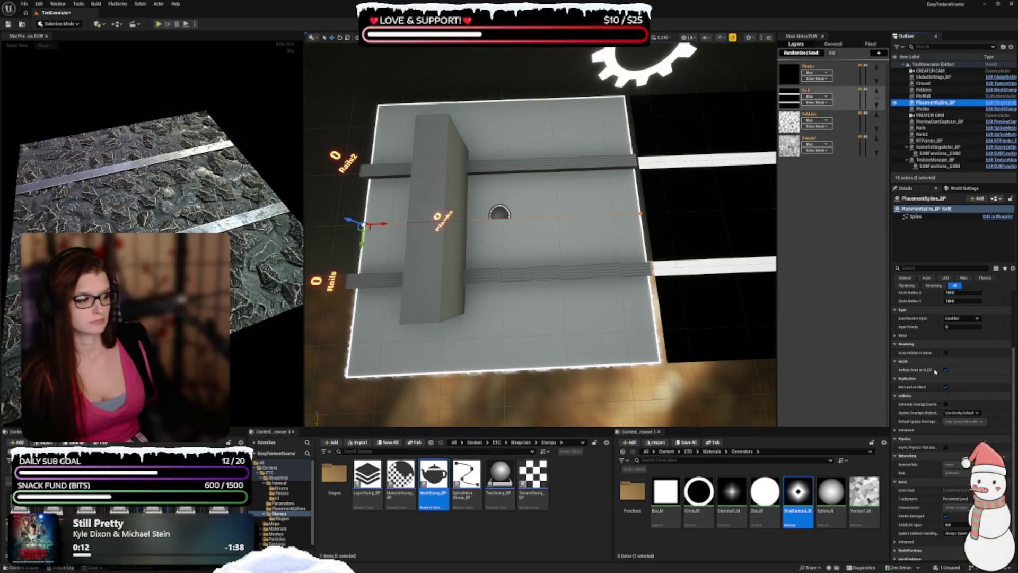
{"action": "scroll", "coordinate": [952, 350], "scroll_direction": "up", "scroll_amount": 5}
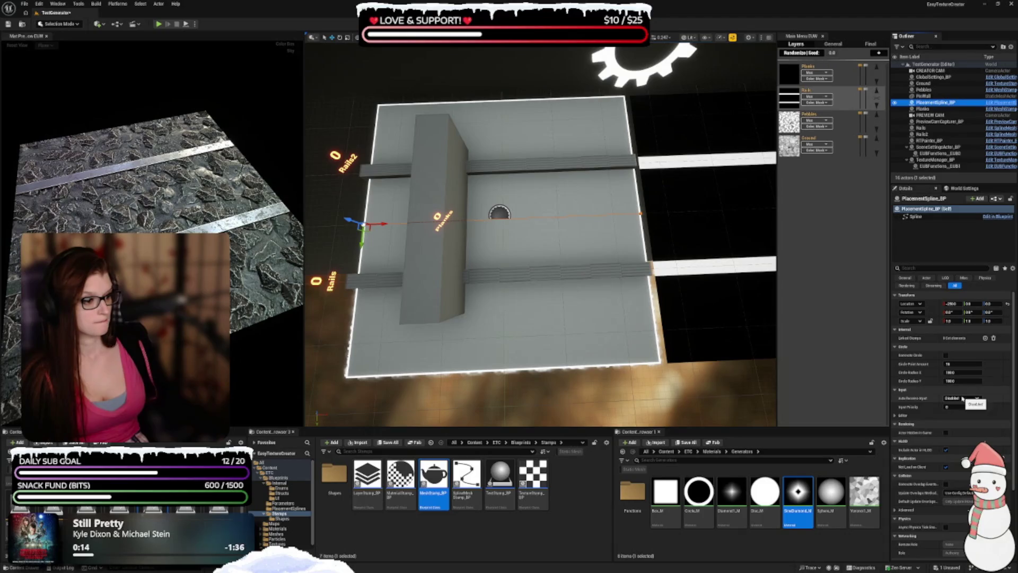
{"action": "left_click", "coordinate": [427, 175]}
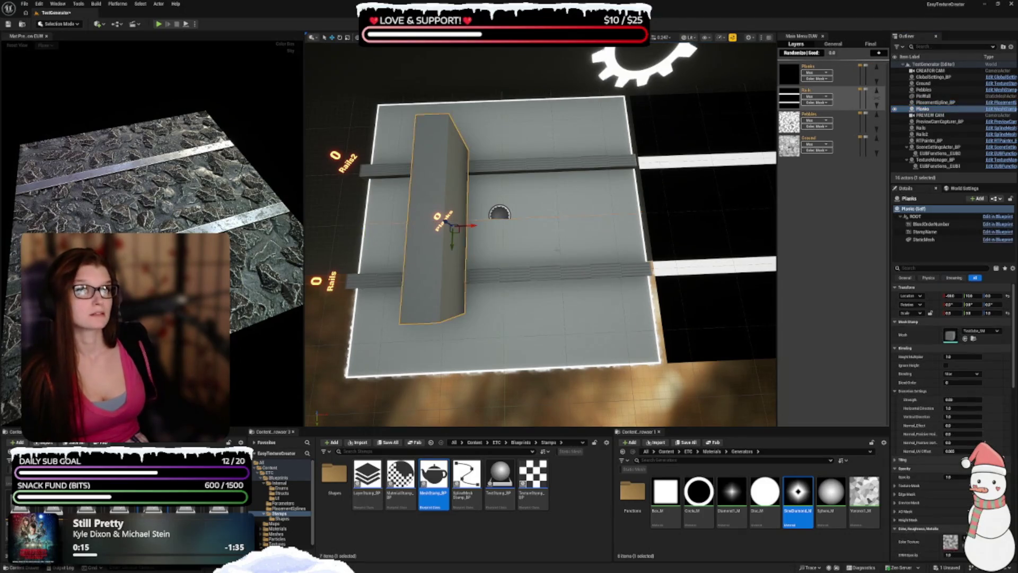
- Expand Universal Options and enter 1.5 as the Planks Size Multiplier Y Max
{"action": "scroll", "coordinate": [918, 403], "scroll_direction": "down", "scroll_amount": 10}
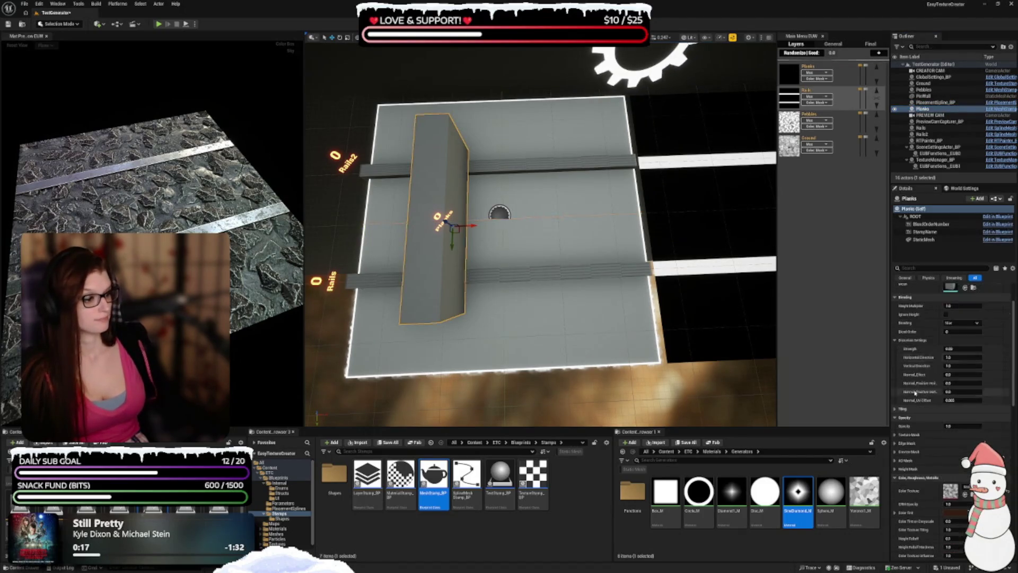
{"action": "scroll", "coordinate": [933, 431], "scroll_direction": "down", "scroll_amount": 5}
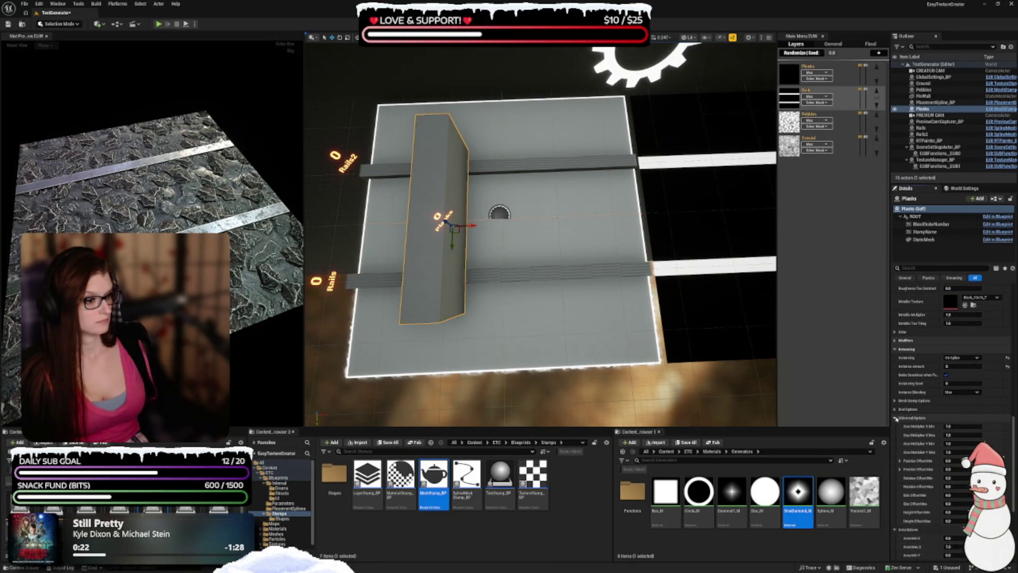
{"action": "left_click", "coordinate": [895, 418]}
{"action": "scroll", "coordinate": [906, 329], "scroll_direction": "down", "scroll_amount": 3}
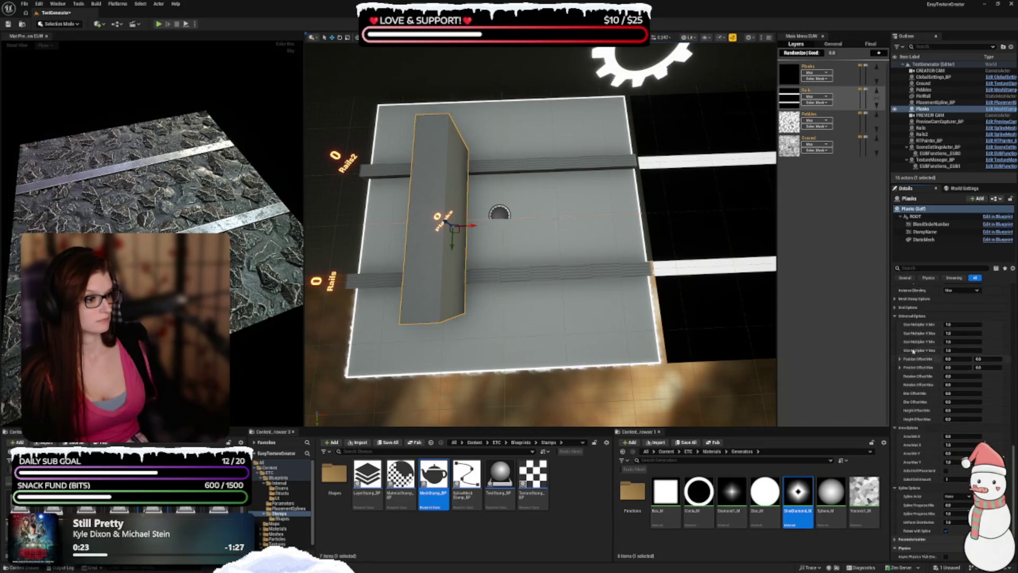
{"action": "left_click", "coordinate": [956, 324]}
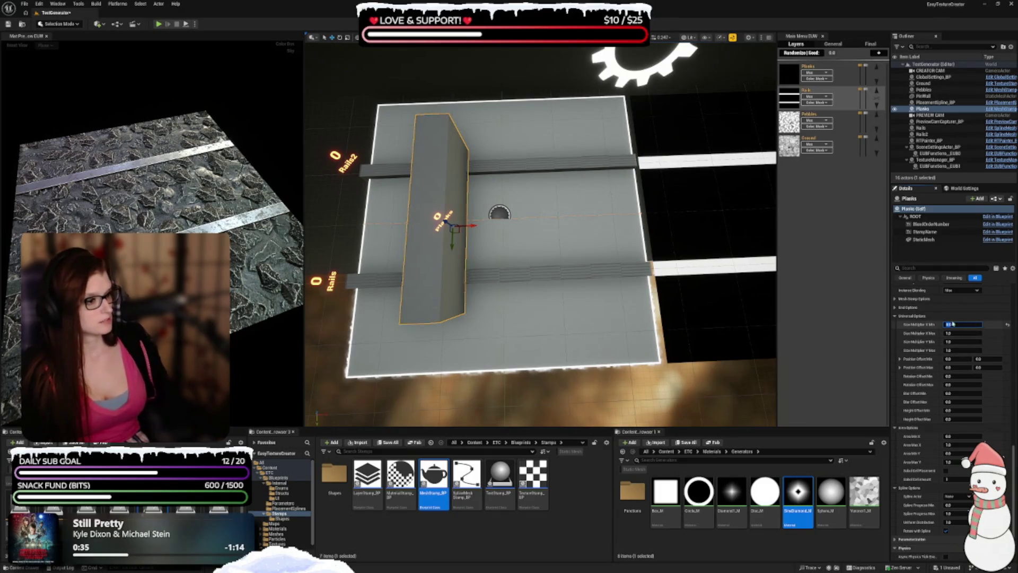
{"action": "left_click", "coordinate": [949, 350]}
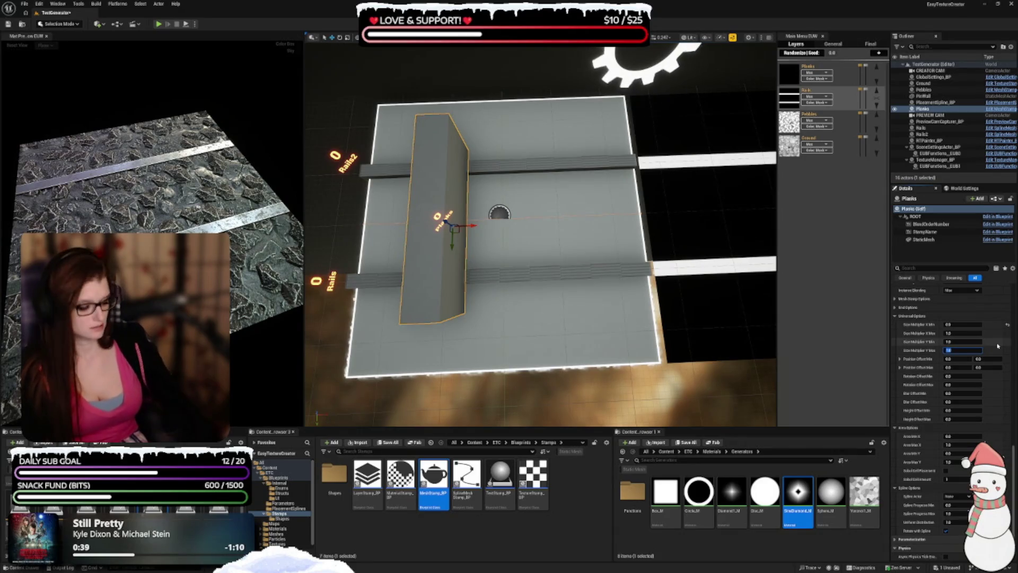
{"action": "type", "text": "1.5"}
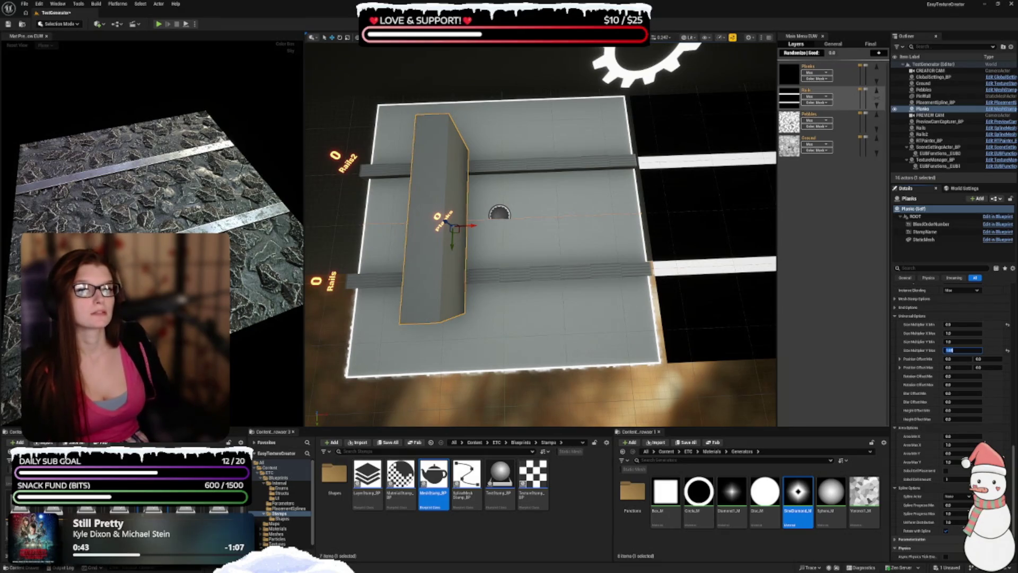
{"action": "key", "text": "Return"}
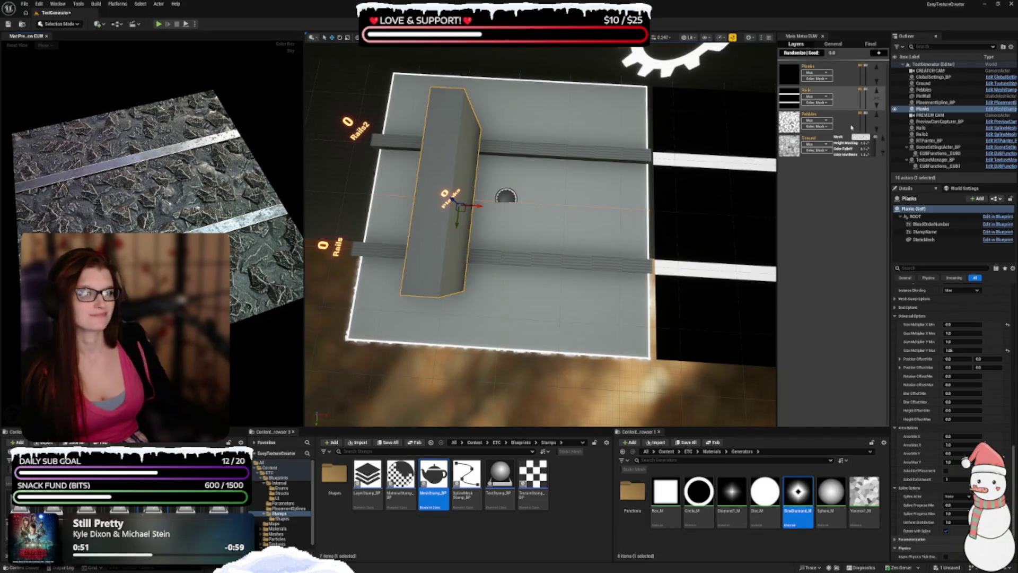
- Bring up the context menu for the Planks actor in the viewport
{"action": "mouse_move", "coordinate": [843, 114]}
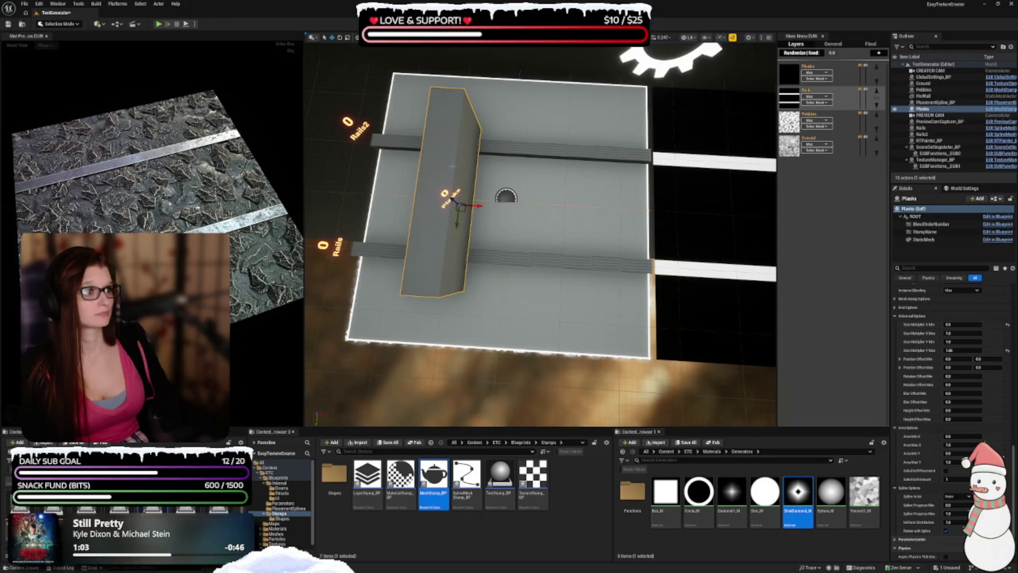
{"action": "mouse_move", "coordinate": [796, 94]}
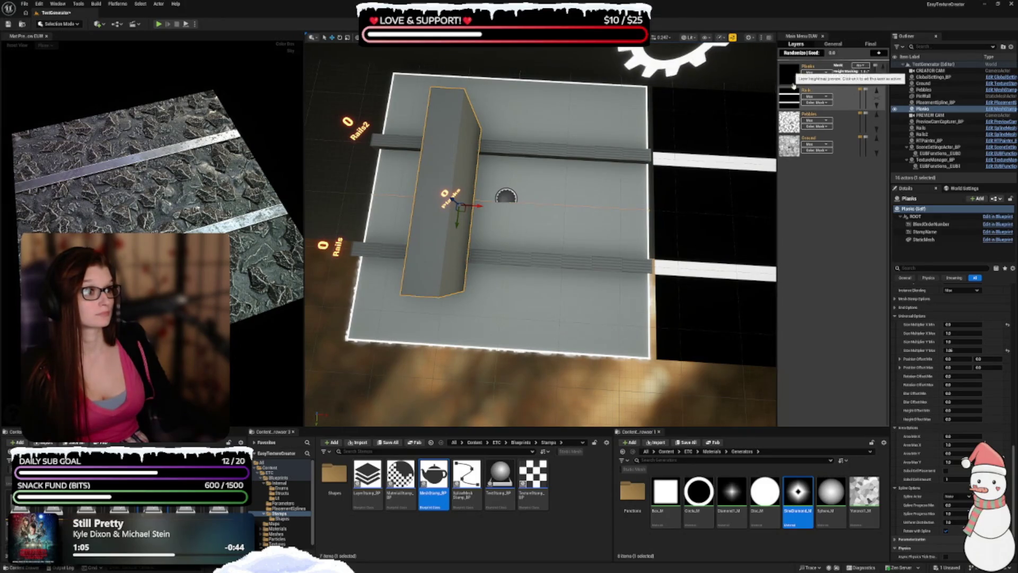
{"action": "right_click", "coordinate": [436, 167]}
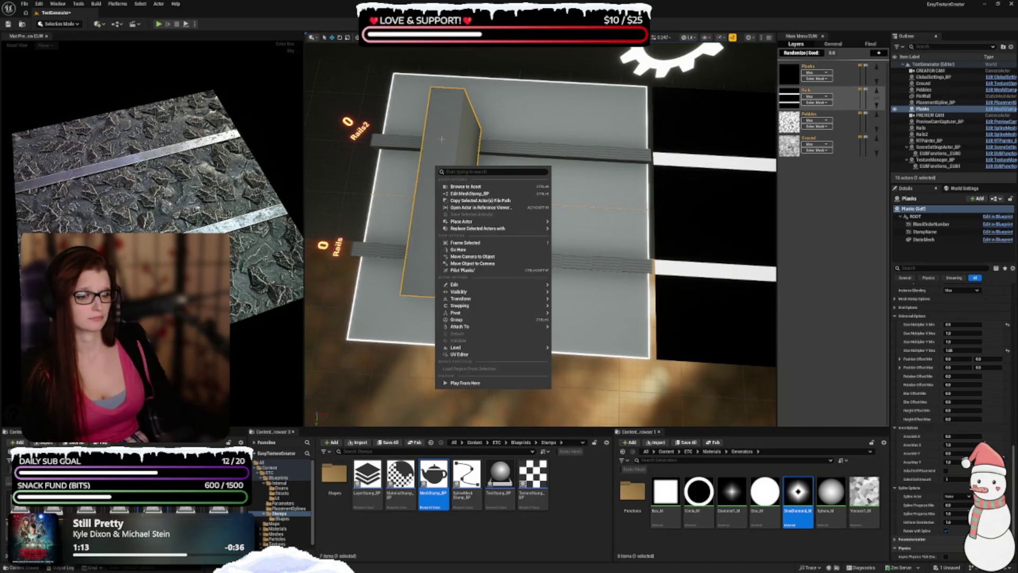
- Frame Selected on the Planks actor and scroll the Details panel back to the top
{"action": "left_click", "coordinate": [465, 242]}
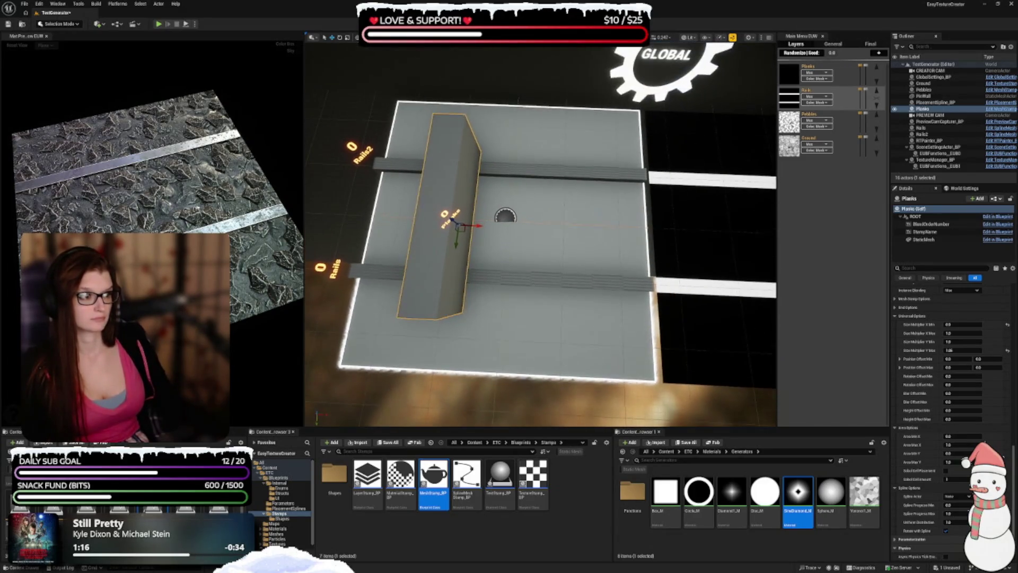
{"action": "scroll", "coordinate": [917, 421], "scroll_direction": "up", "scroll_amount": 10}
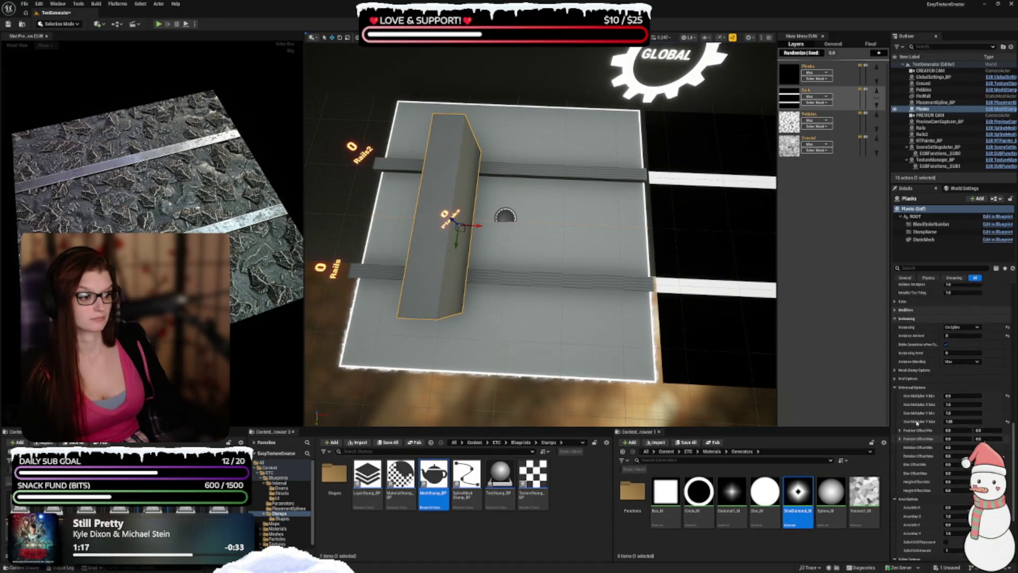
{"action": "scroll", "coordinate": [921, 420], "scroll_direction": "up", "scroll_amount": 10}
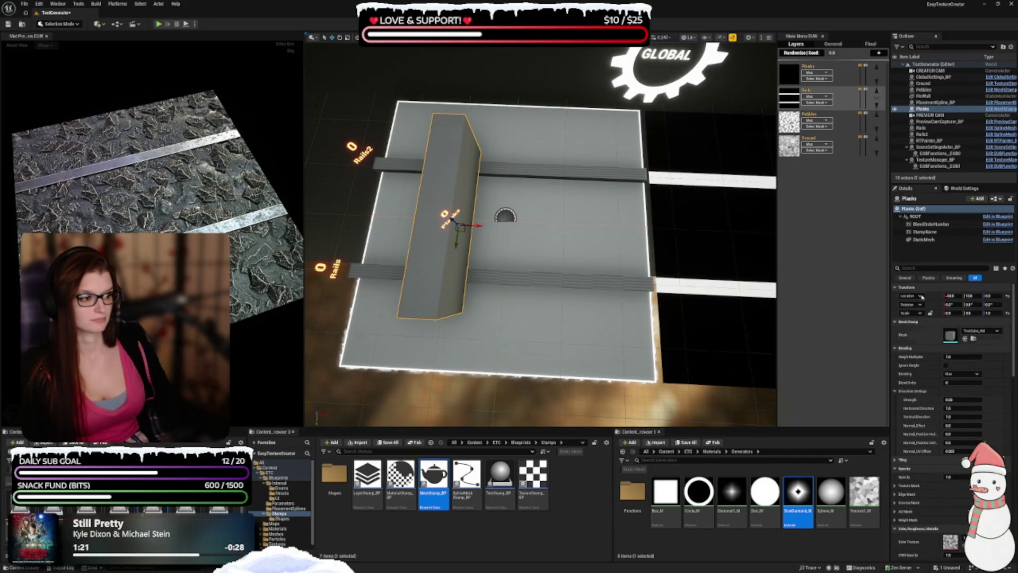
{"action": "mouse_move", "coordinate": [825, 70]}
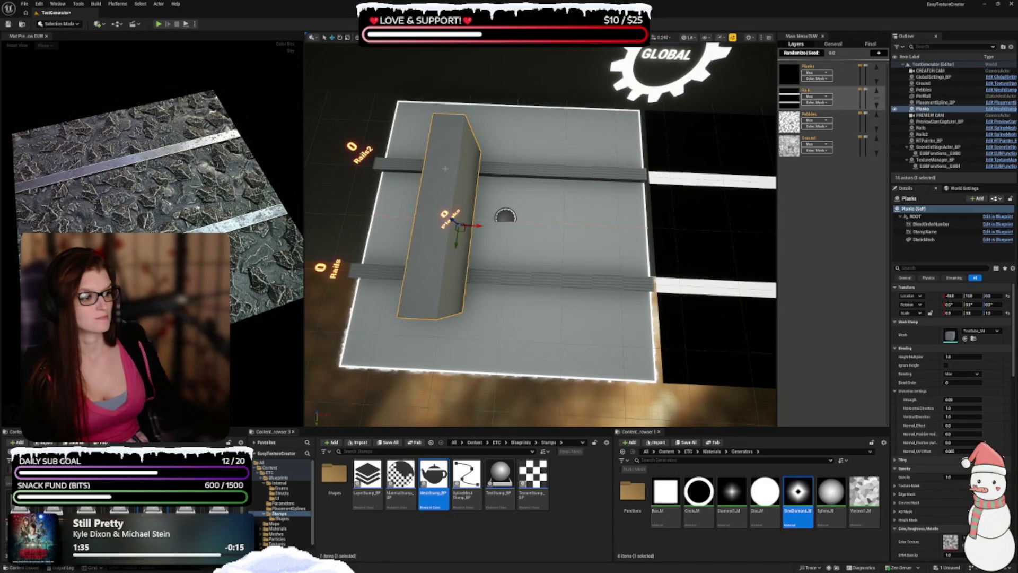
{"action": "scroll", "coordinate": [924, 486], "scroll_direction": "down", "scroll_amount": 3}
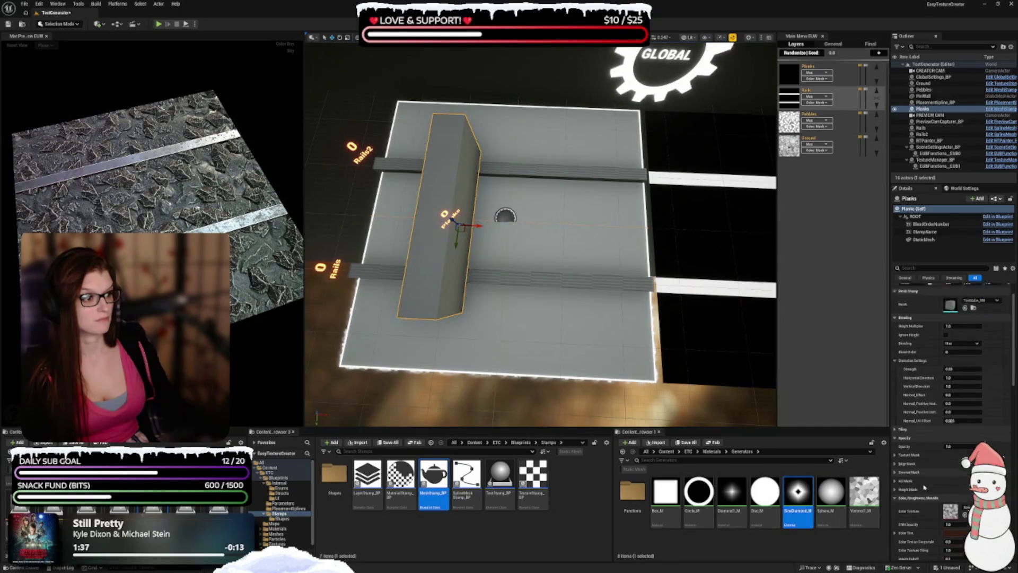
{"action": "scroll", "coordinate": [923, 486], "scroll_direction": "down", "scroll_amount": 5}
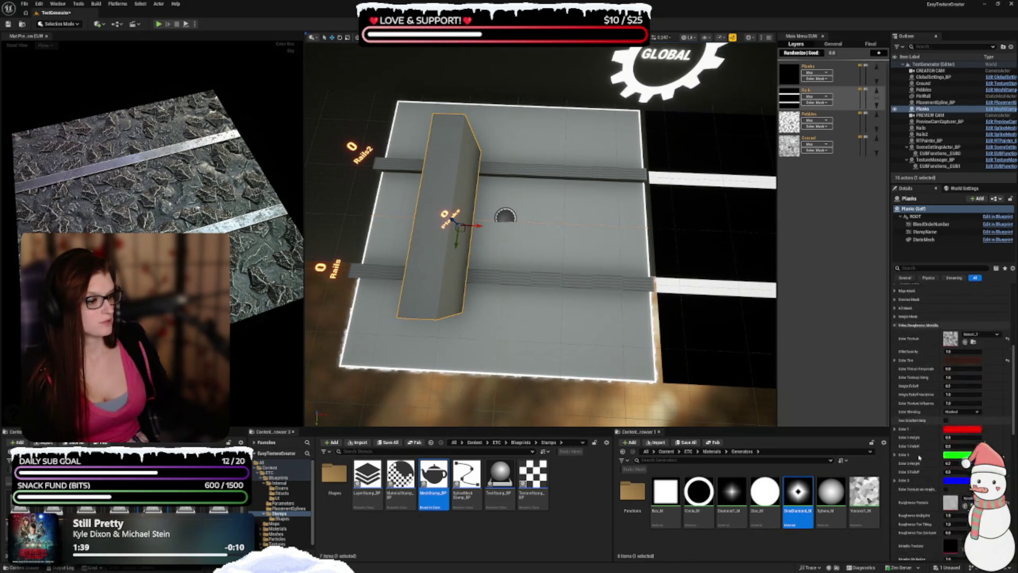
{"action": "scroll", "coordinate": [918, 460], "scroll_direction": "down", "scroll_amount": 5}
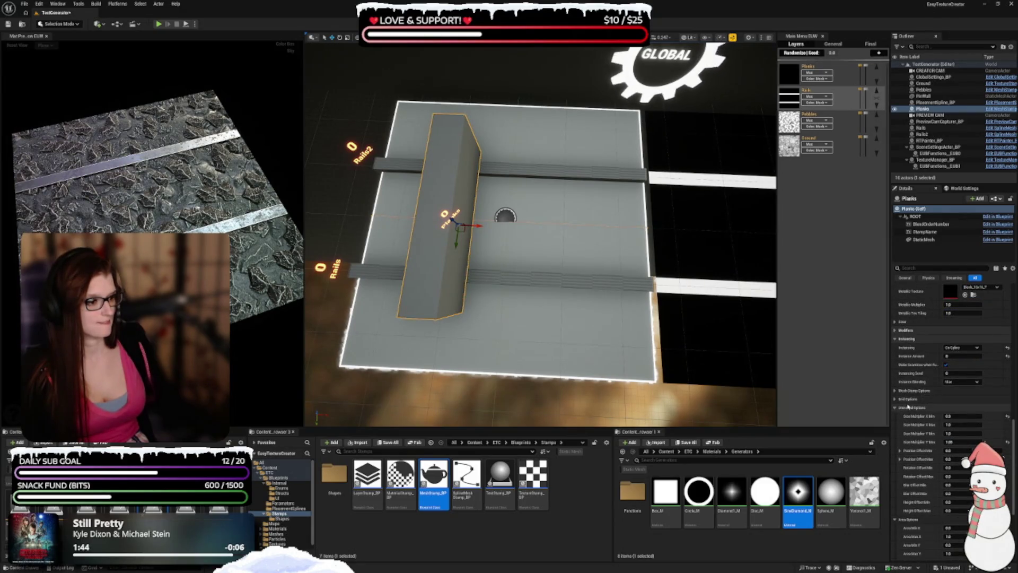
{"action": "scroll", "coordinate": [907, 410], "scroll_direction": "down", "scroll_amount": 5}
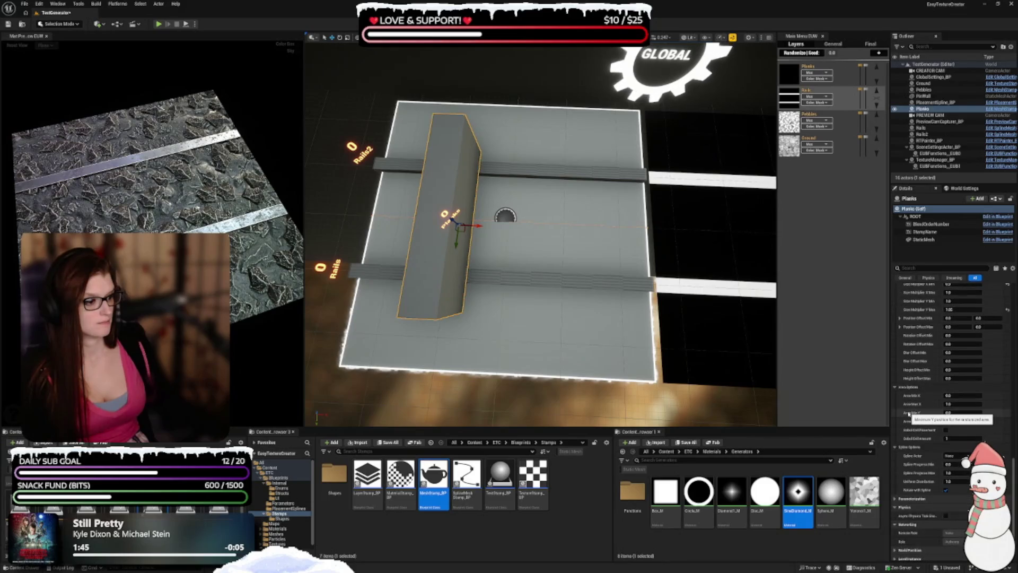
{"action": "scroll", "coordinate": [908, 413], "scroll_direction": "down", "scroll_amount": 1}
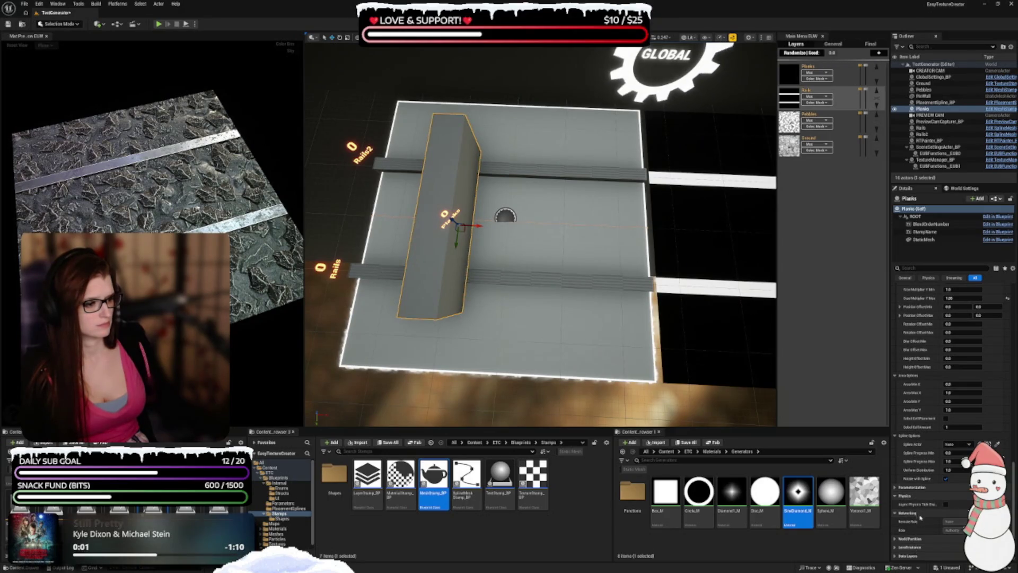
{"action": "scroll", "coordinate": [926, 496], "scroll_direction": "down", "scroll_amount": 2}
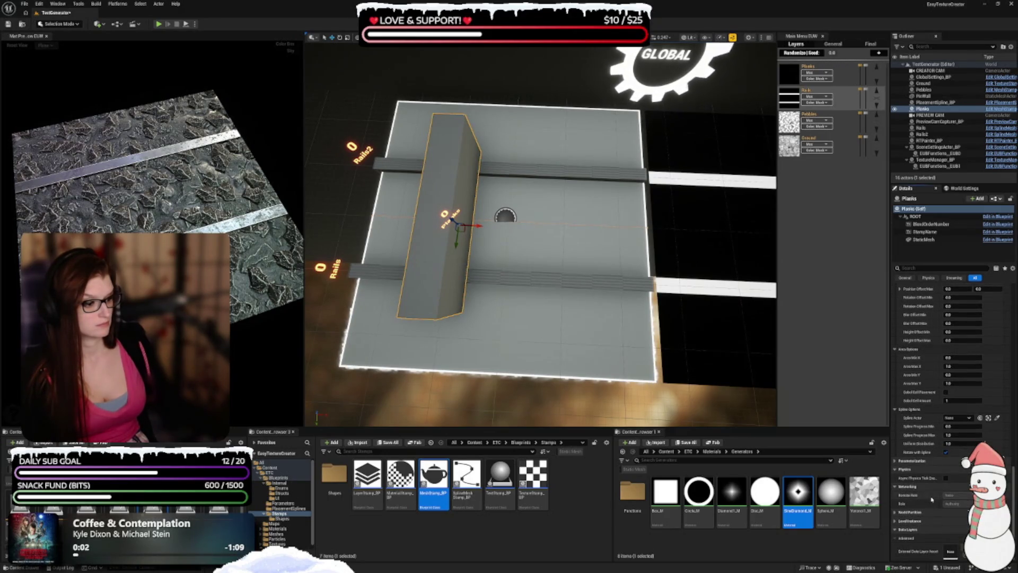
{"action": "left_click", "coordinate": [923, 530]}
{"action": "left_click", "coordinate": [919, 529]}
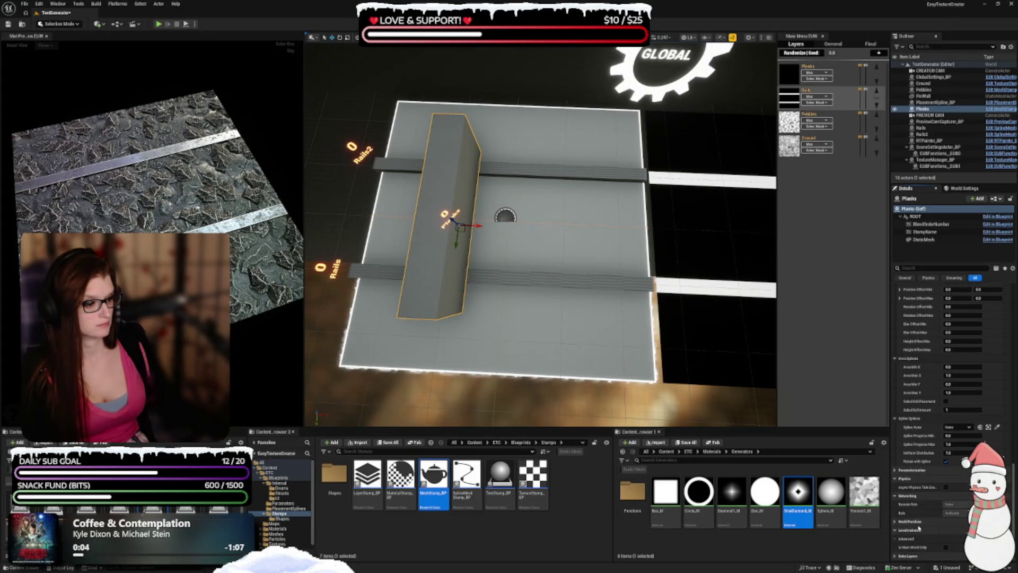
{"action": "scroll", "coordinate": [922, 504], "scroll_direction": "up", "scroll_amount": 9}
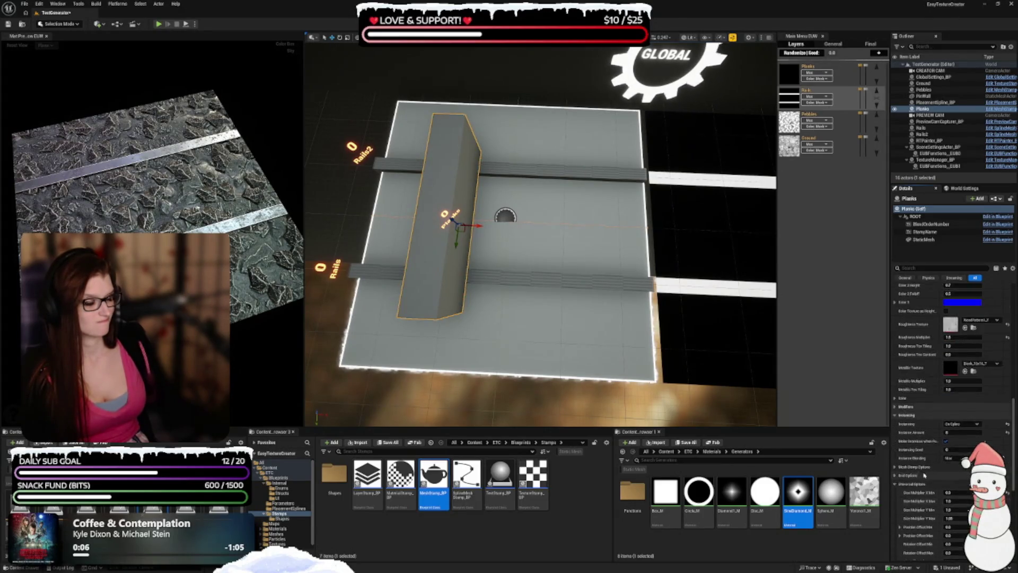
{"action": "scroll", "coordinate": [924, 476], "scroll_direction": "up", "scroll_amount": 8}
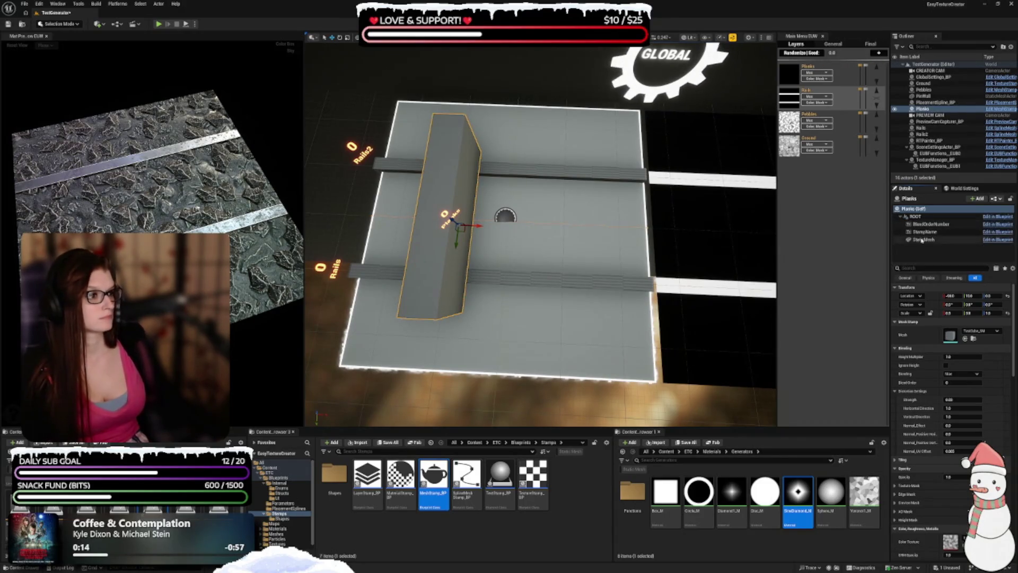
{"action": "left_click", "coordinate": [792, 82]}
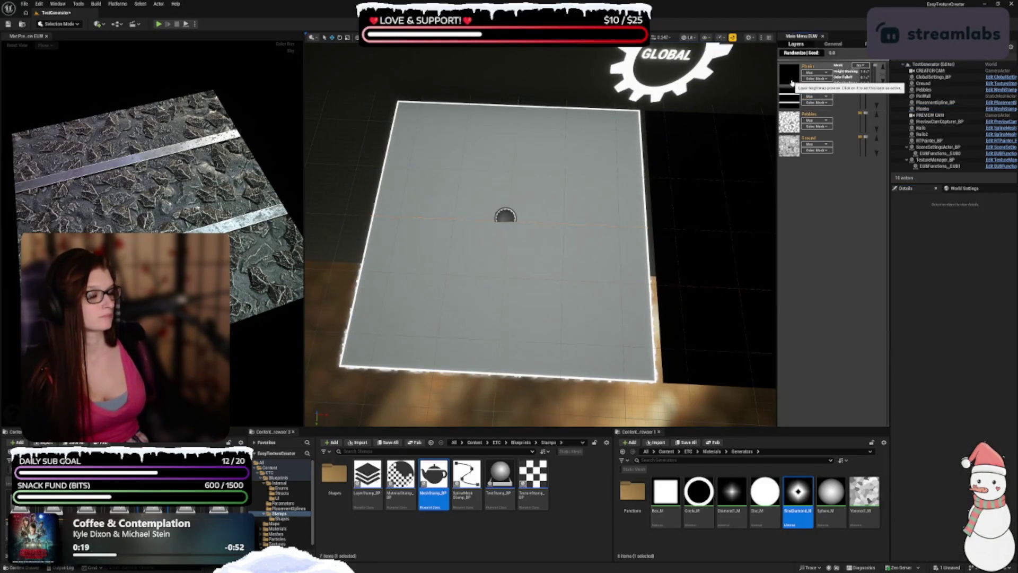
{"action": "left_click", "coordinate": [789, 97]}
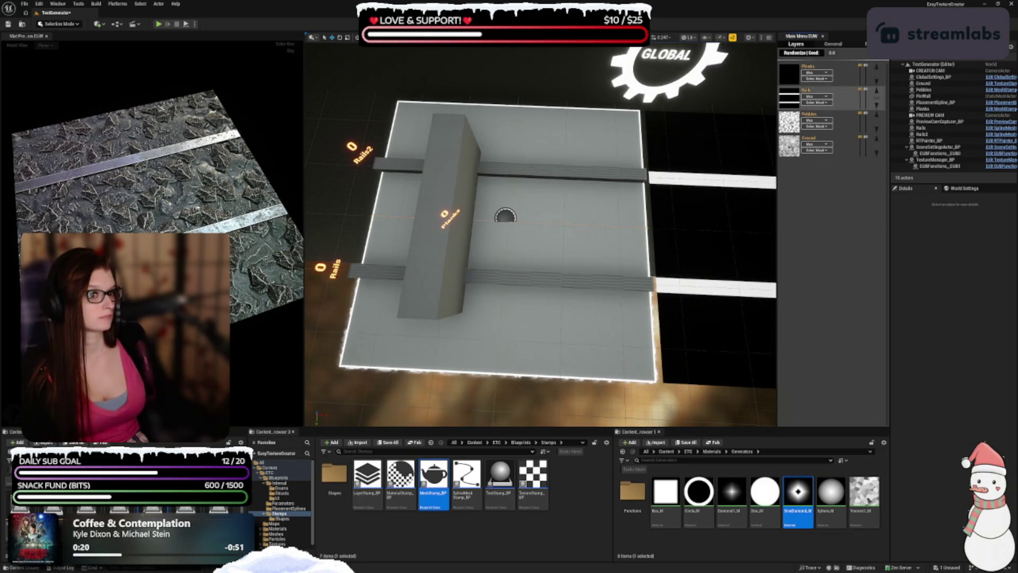
{"action": "left_click", "coordinate": [925, 109]}
{"action": "key", "text": "Delete"}
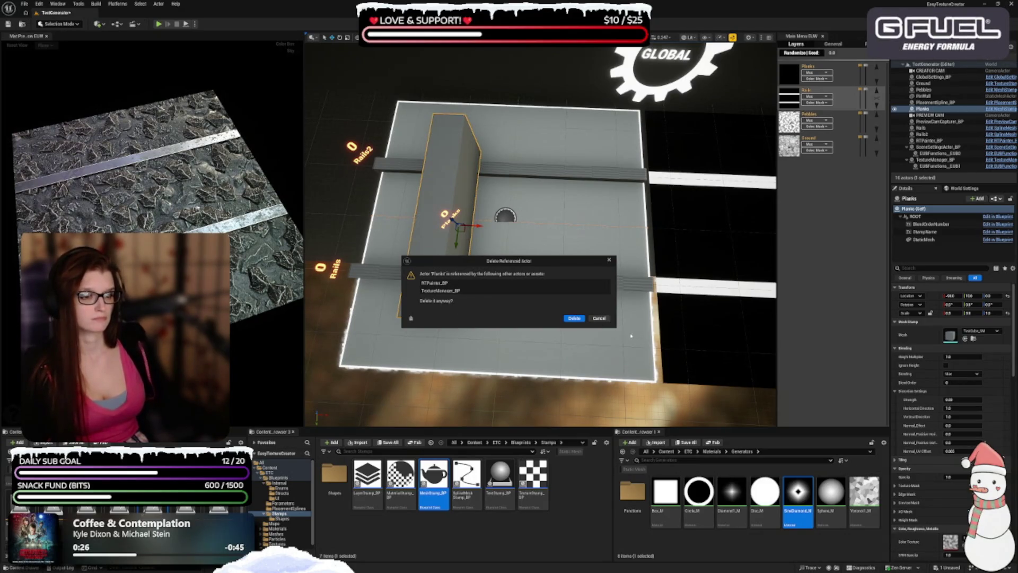
{"action": "left_click", "coordinate": [604, 319]}
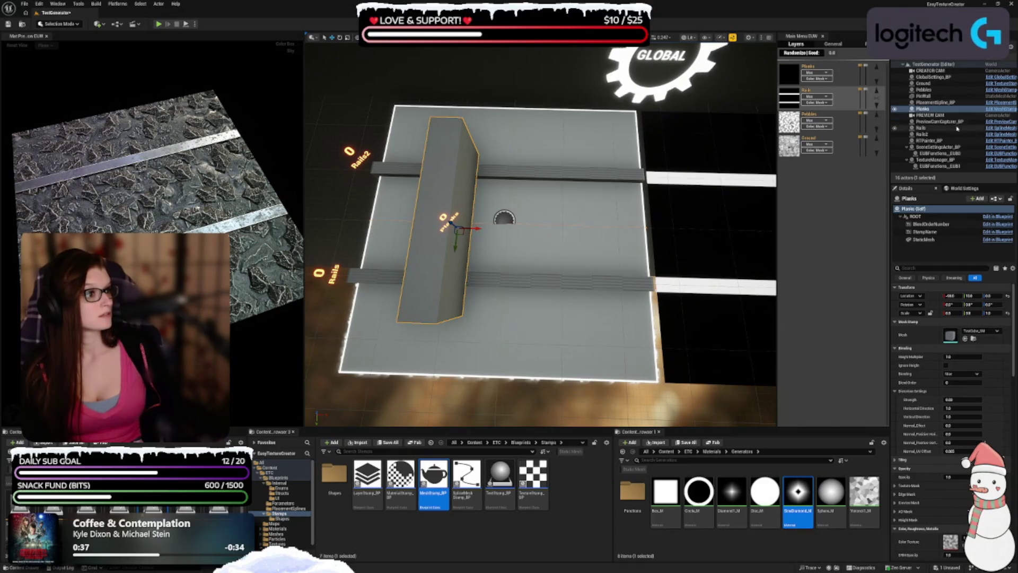
{"action": "right_click", "coordinate": [925, 110]}
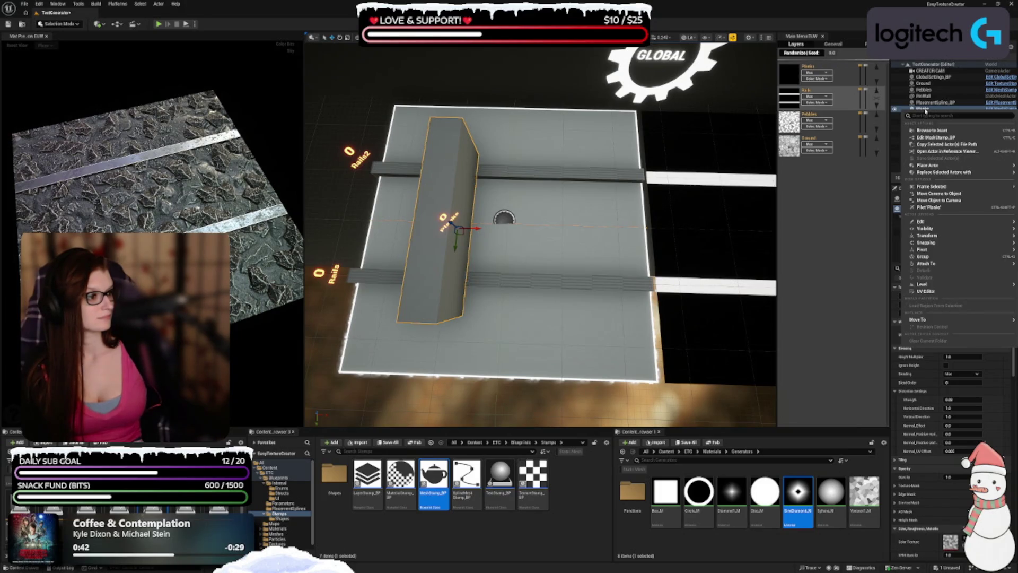
{"action": "mouse_move", "coordinate": [928, 165]}
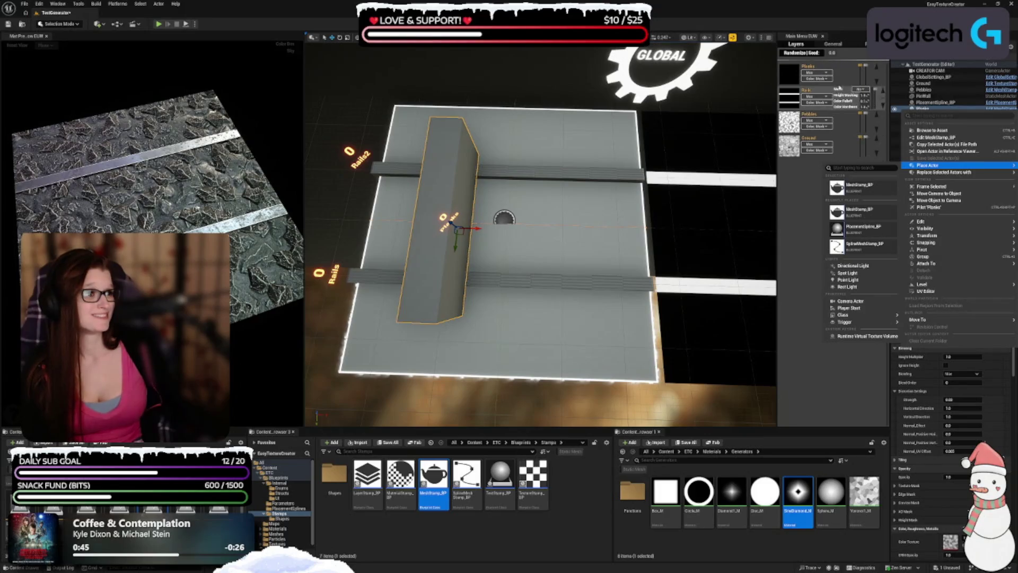
{"action": "left_click", "coordinate": [798, 84]}
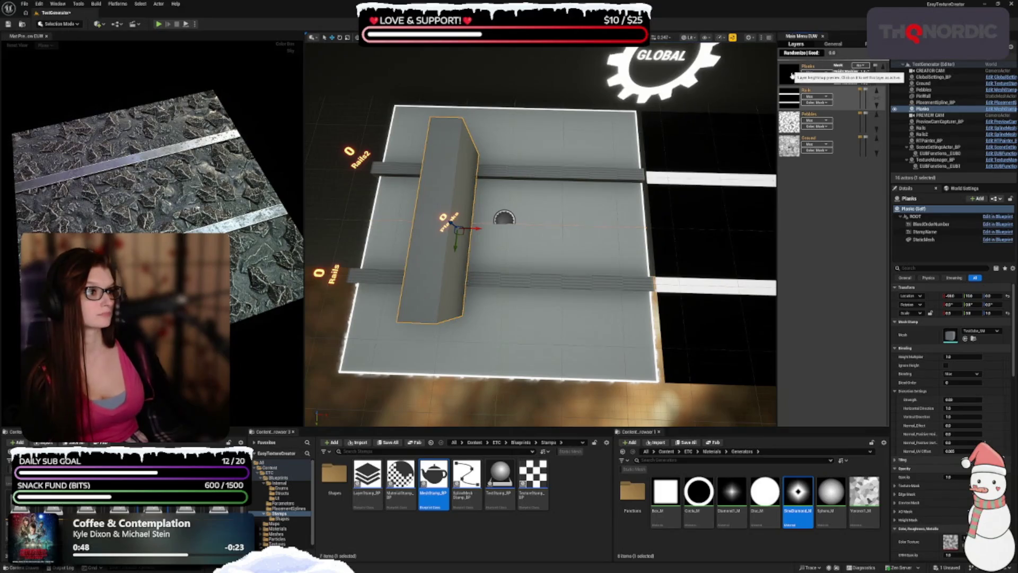
{"action": "left_click", "coordinate": [836, 44]}
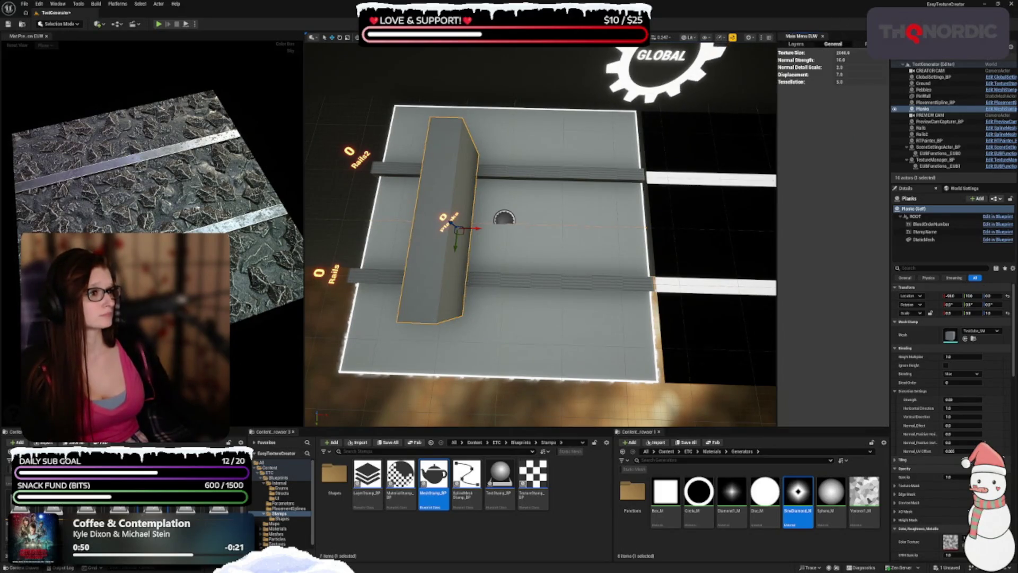
{"action": "left_click", "coordinate": [797, 45]}
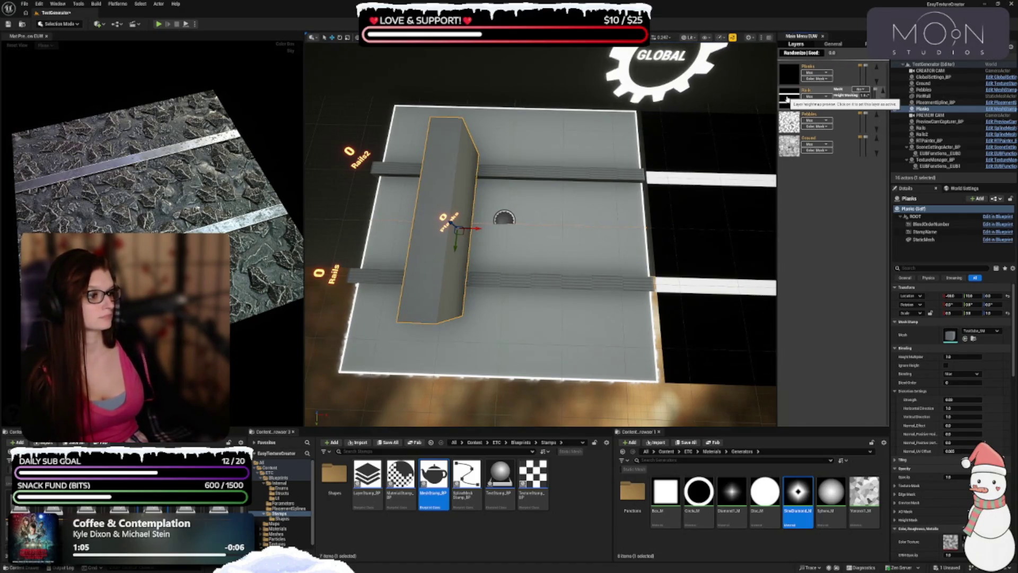
{"action": "left_click", "coordinate": [790, 97]}
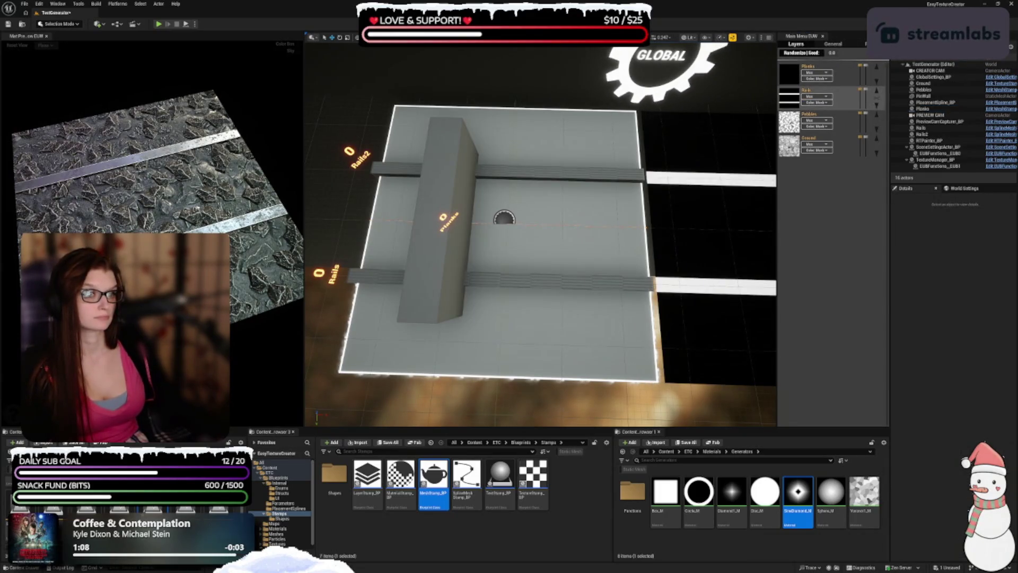
{"action": "left_click", "coordinate": [923, 108]}
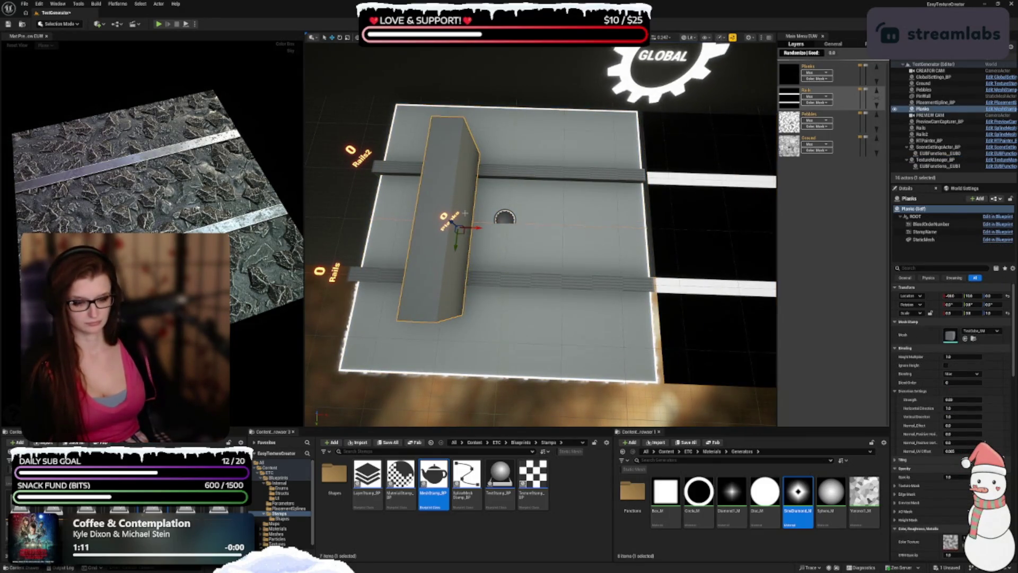
- Duplicate the Planks block as Planks2, delete the original Planks, and preview the Planks layer
{"action": "left_click", "coordinate": [612, 180]}
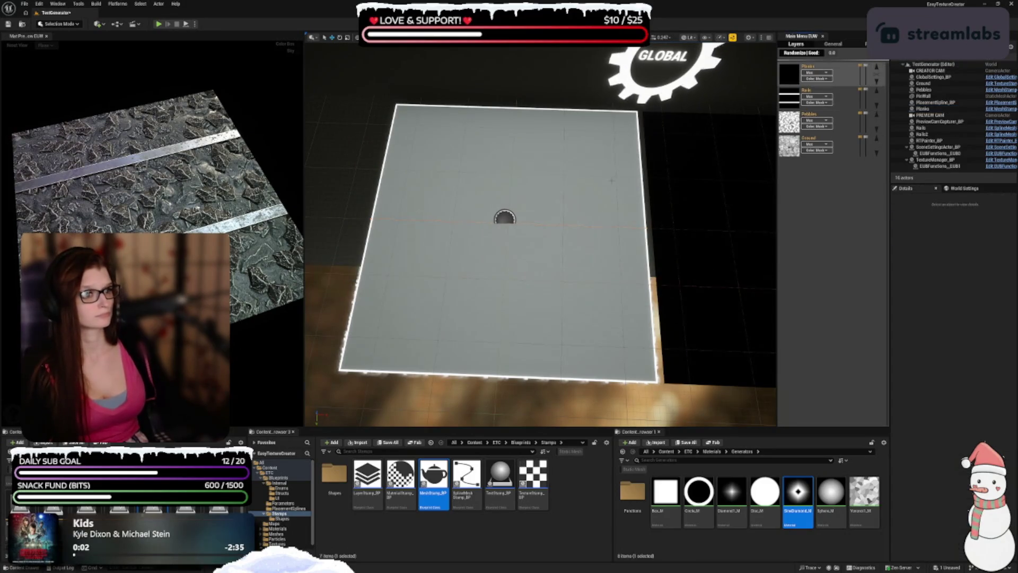
{"action": "key", "text": "ctrl+v"}
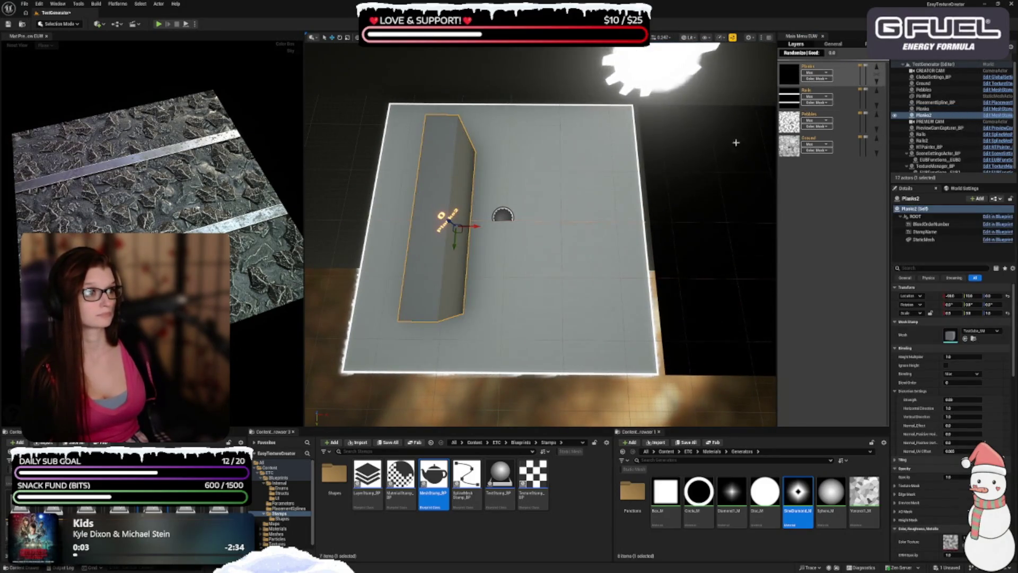
{"action": "left_click", "coordinate": [790, 100]}
{"action": "left_click", "coordinate": [448, 177]}
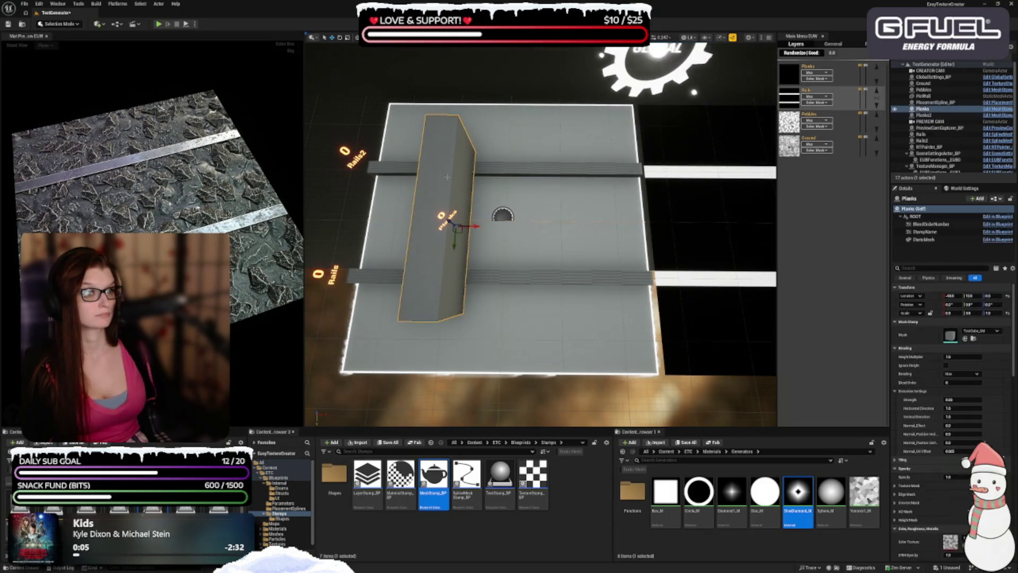
{"action": "key", "text": "Delete"}
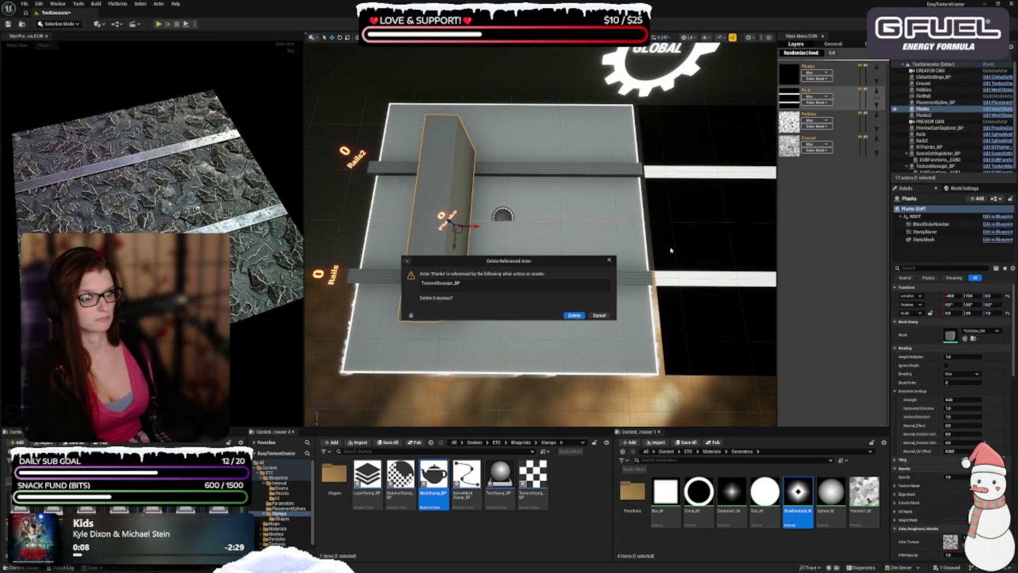
{"action": "key", "text": "Return"}
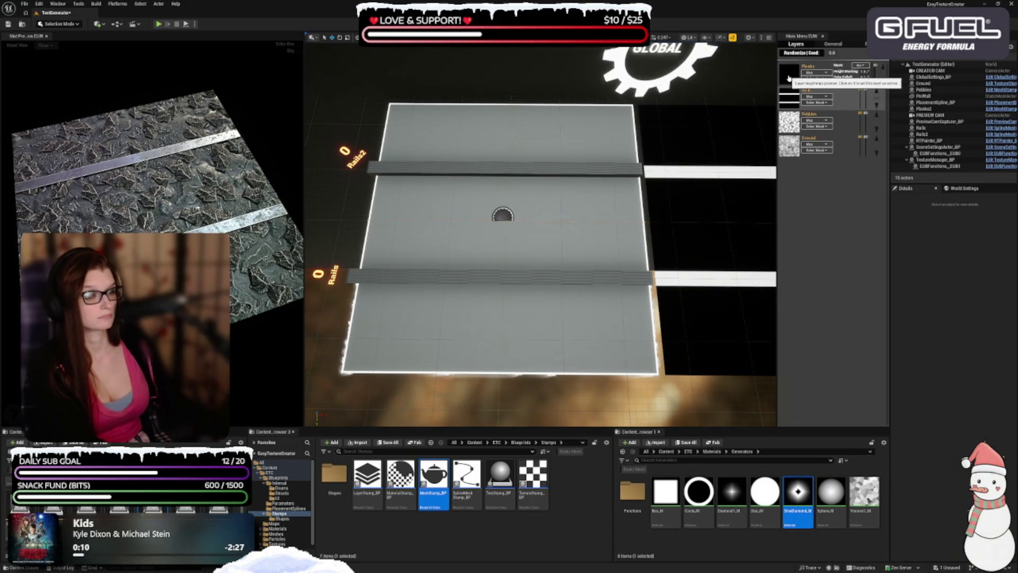
{"action": "left_click", "coordinate": [844, 81]}
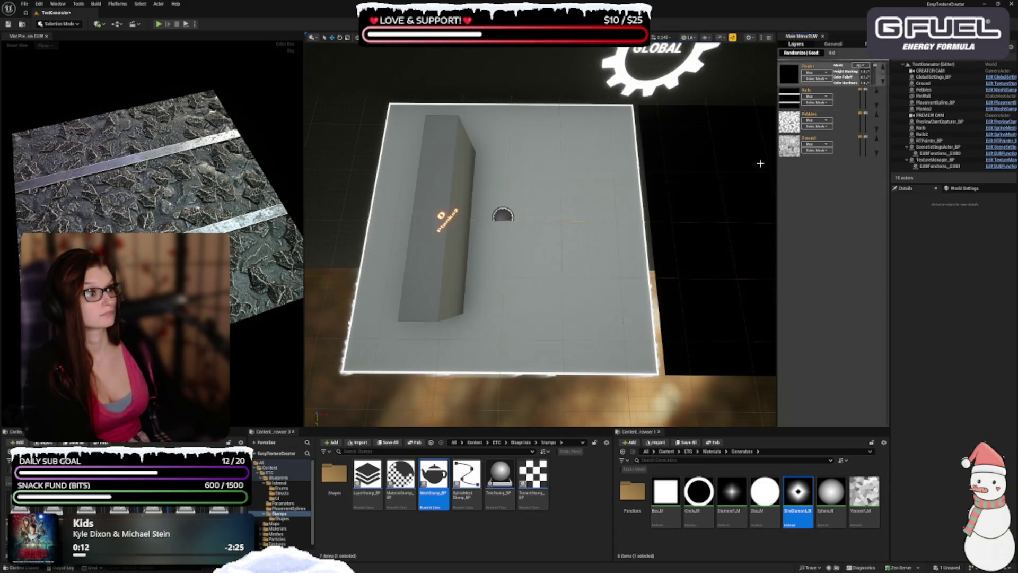
{"action": "left_click", "coordinate": [502, 215]}
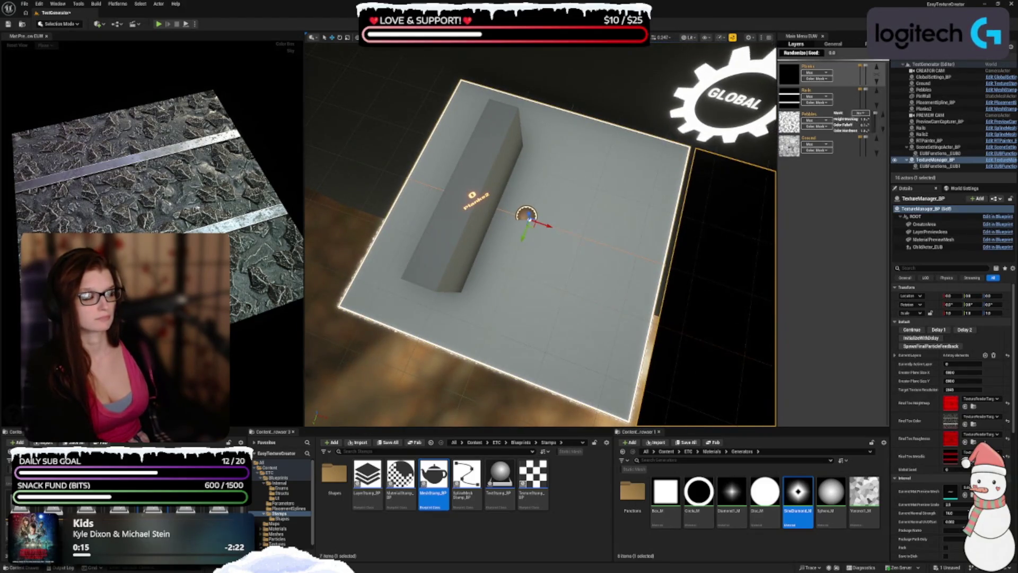
- Toggle between the Rails and Planks layer previews, reselecting TextureManager_BP in between
{"action": "left_click", "coordinate": [792, 101]}
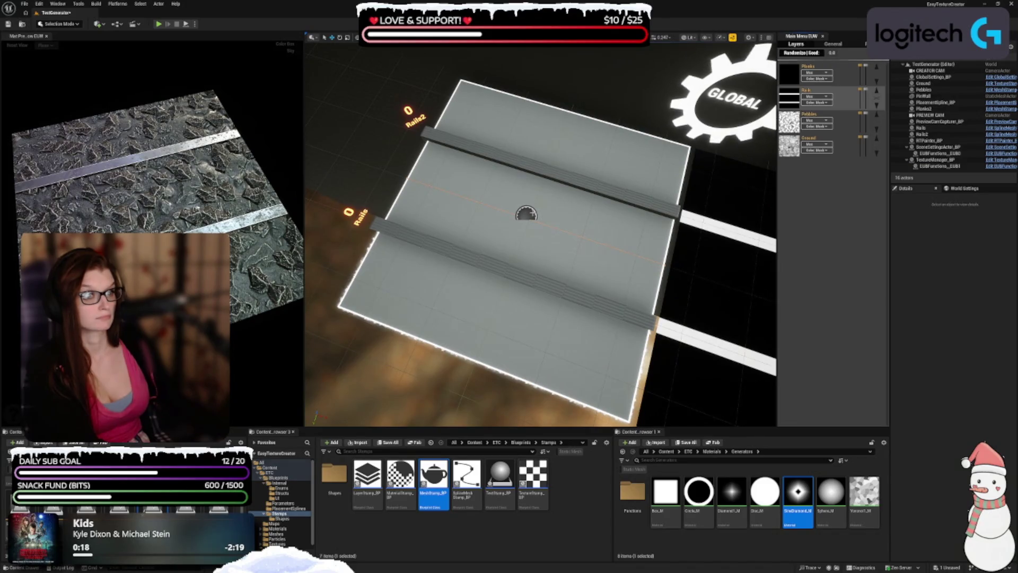
{"action": "left_click", "coordinate": [527, 215]}
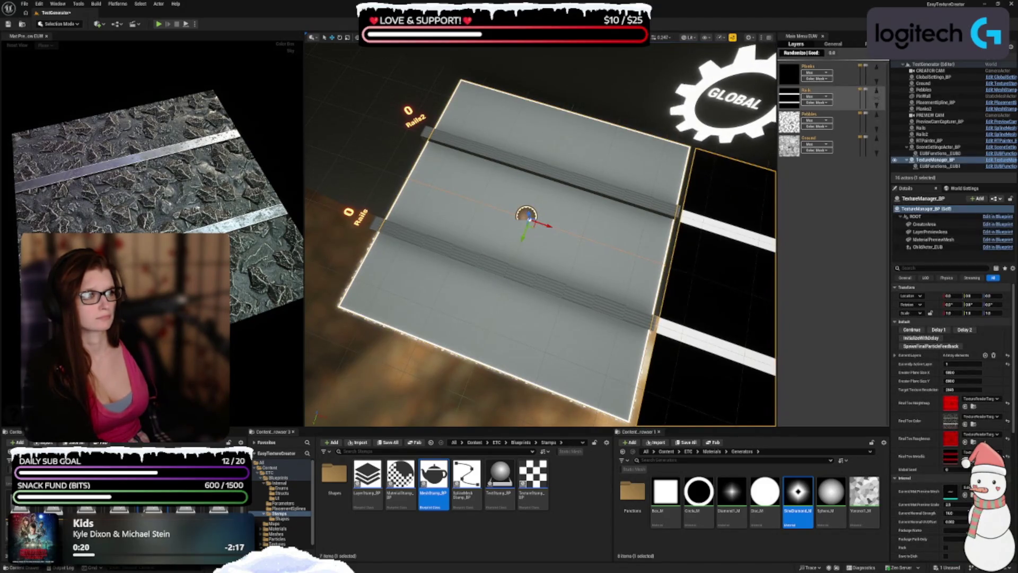
{"action": "left_click", "coordinate": [807, 64]}
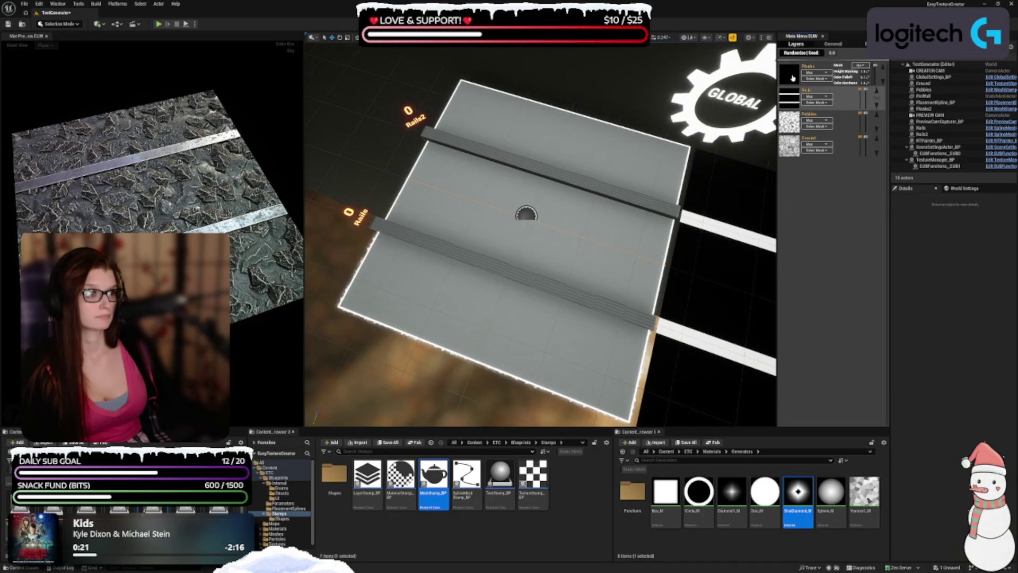
{"action": "left_click", "coordinate": [793, 78]}
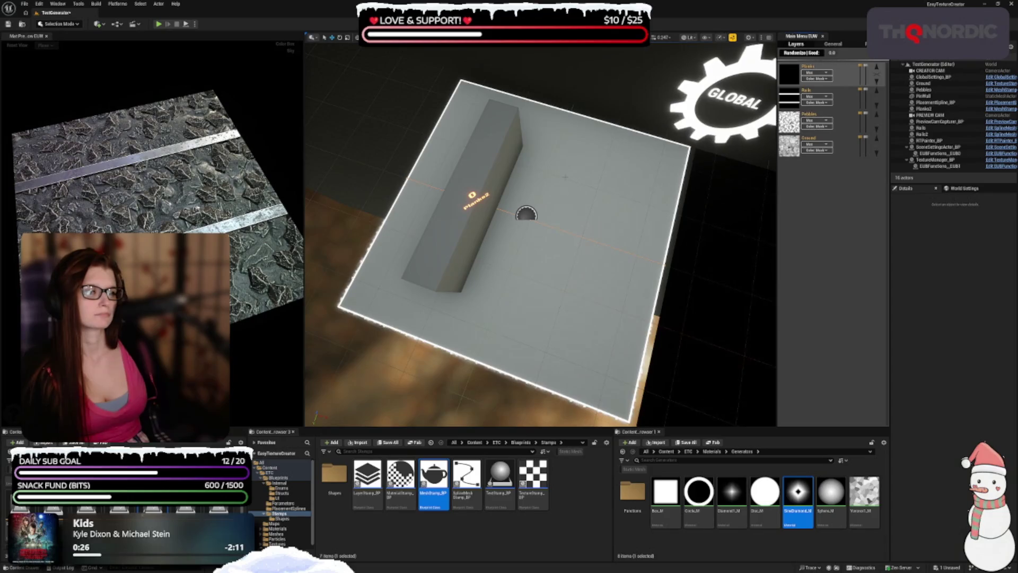
{"action": "left_click", "coordinate": [525, 215]}
{"action": "key", "text": "Escape"}
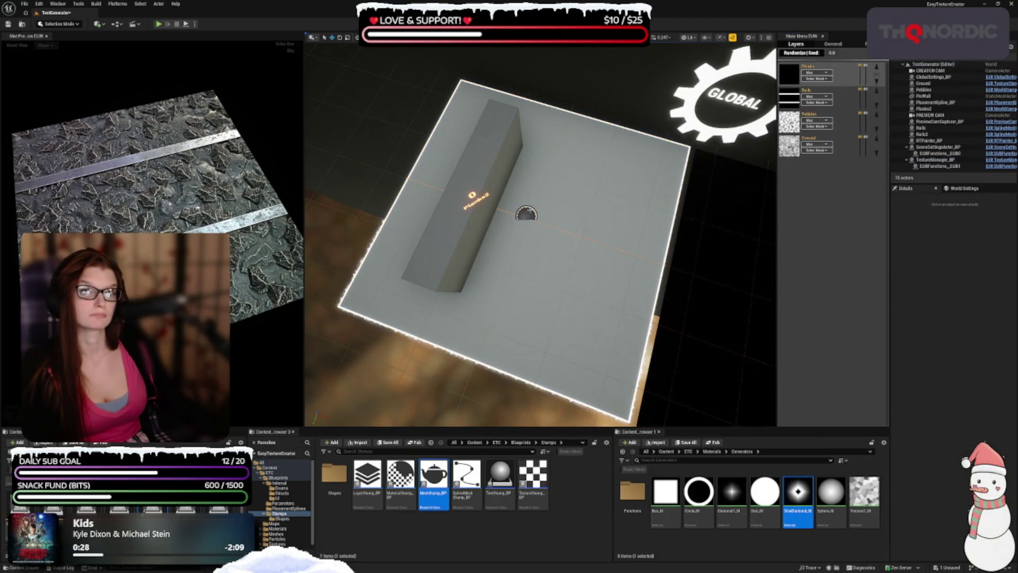
{"action": "left_click", "coordinate": [789, 98]}
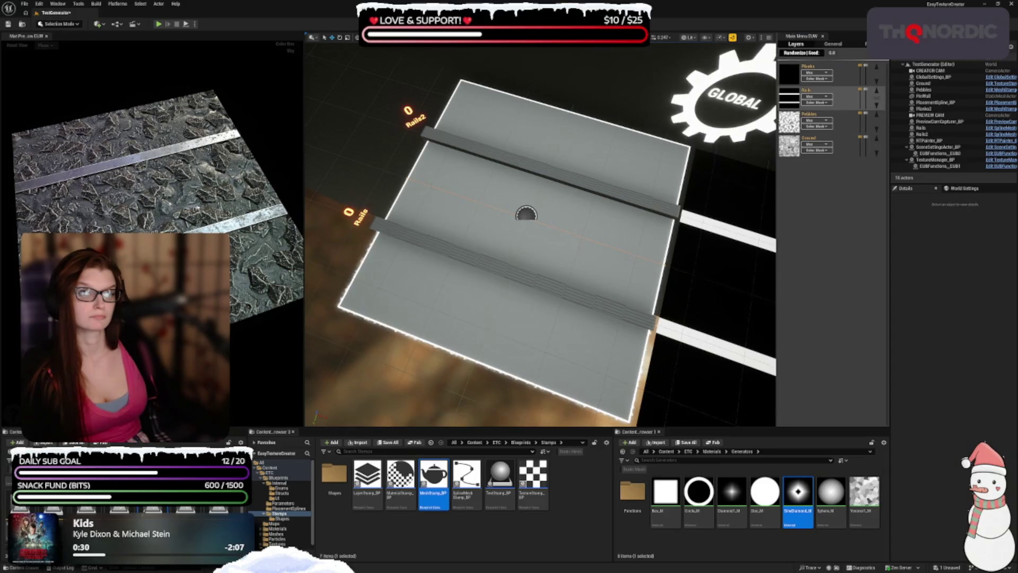
{"action": "left_click", "coordinate": [527, 214]}
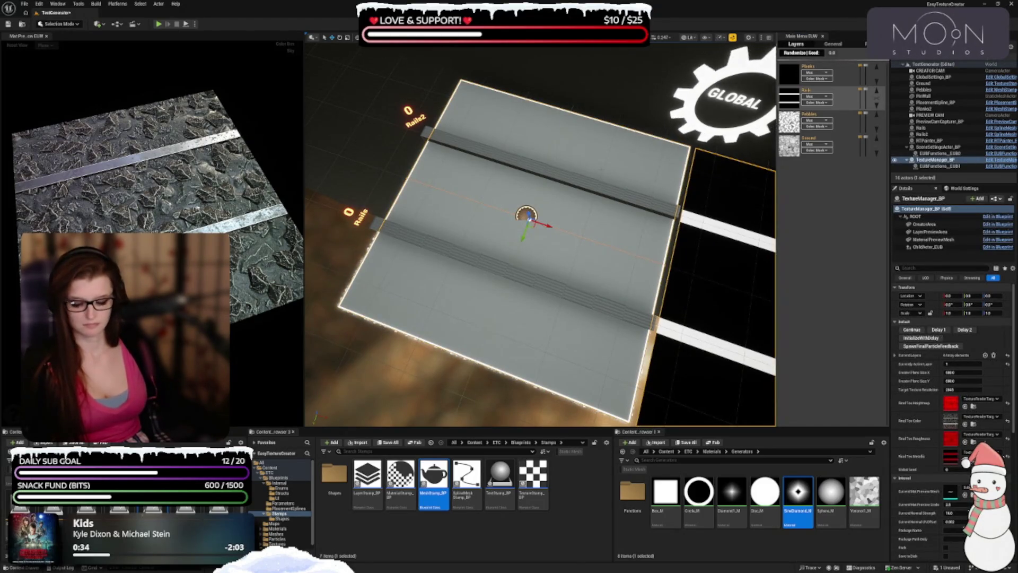
{"action": "left_click", "coordinate": [792, 82]}
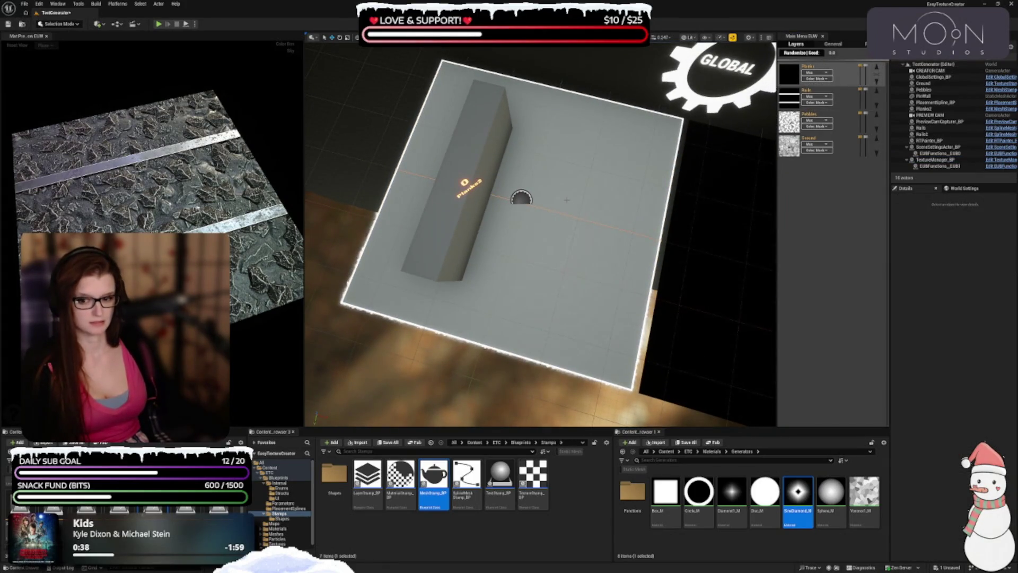
- Preview the Rails layer, then select PlacementSpline_BP in the Outliner and orbit the view
{"action": "left_click", "coordinate": [795, 106]}
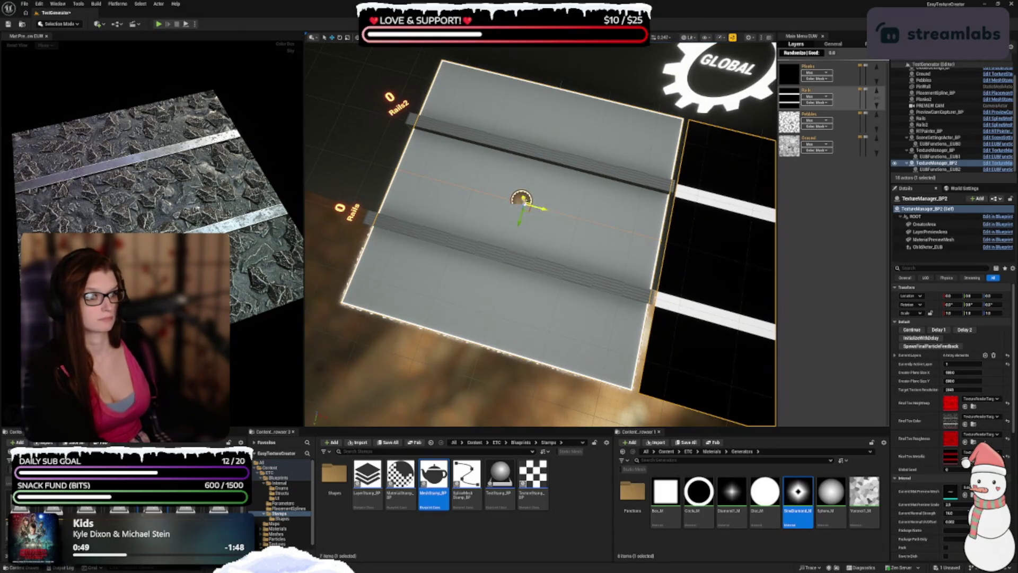
{"action": "mouse_move", "coordinate": [781, 108]}
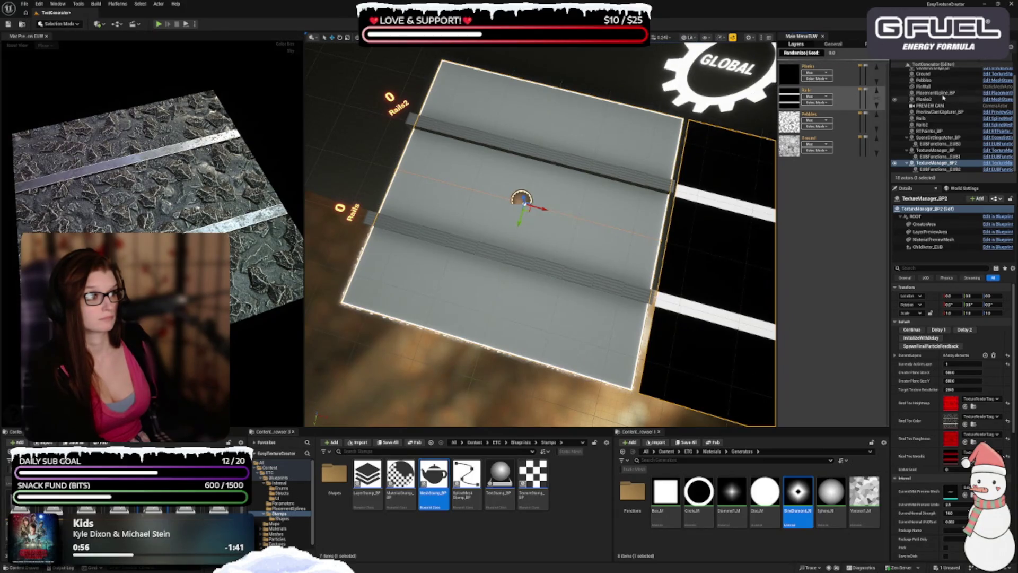
{"action": "left_click", "coordinate": [934, 93]}
{"action": "left_click_drag", "start_coordinate": [747, 113], "coordinate": [746, 112]}
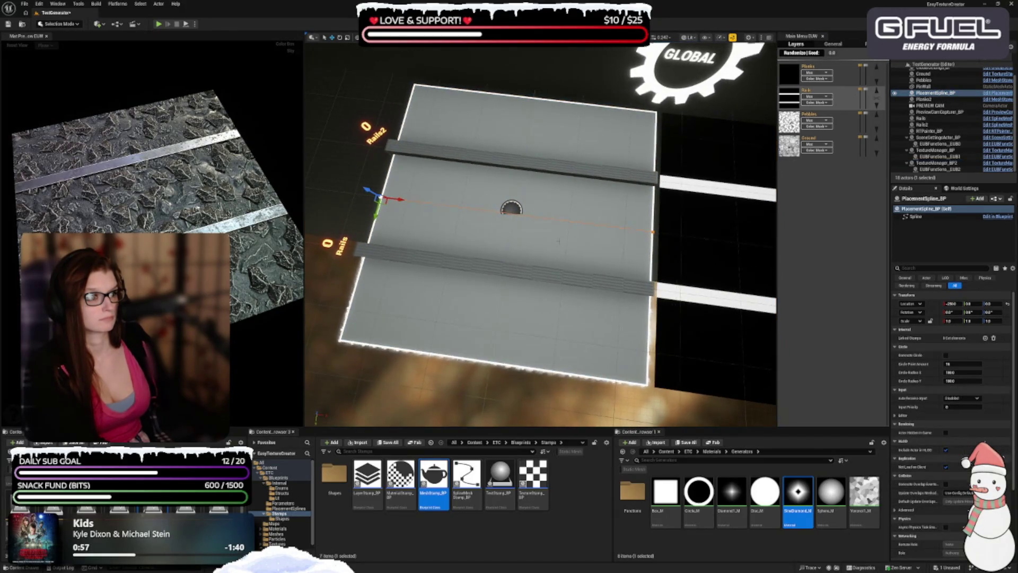
- Select the original PlacementSpline_BP in the Outliner and delete it
{"action": "left_click", "coordinate": [723, 136]}
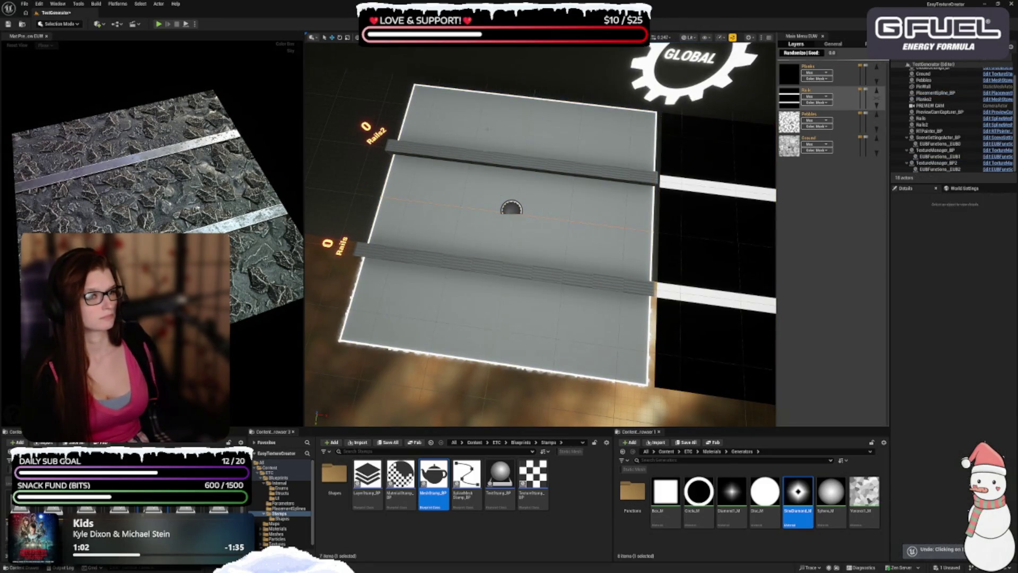
{"action": "left_click", "coordinate": [929, 99]}
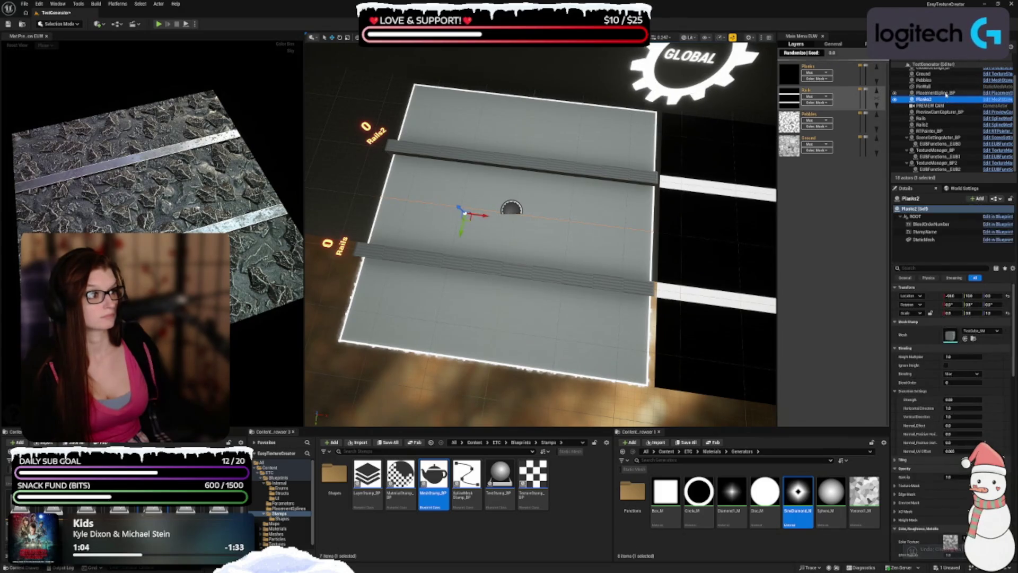
{"action": "left_click", "coordinate": [932, 93]}
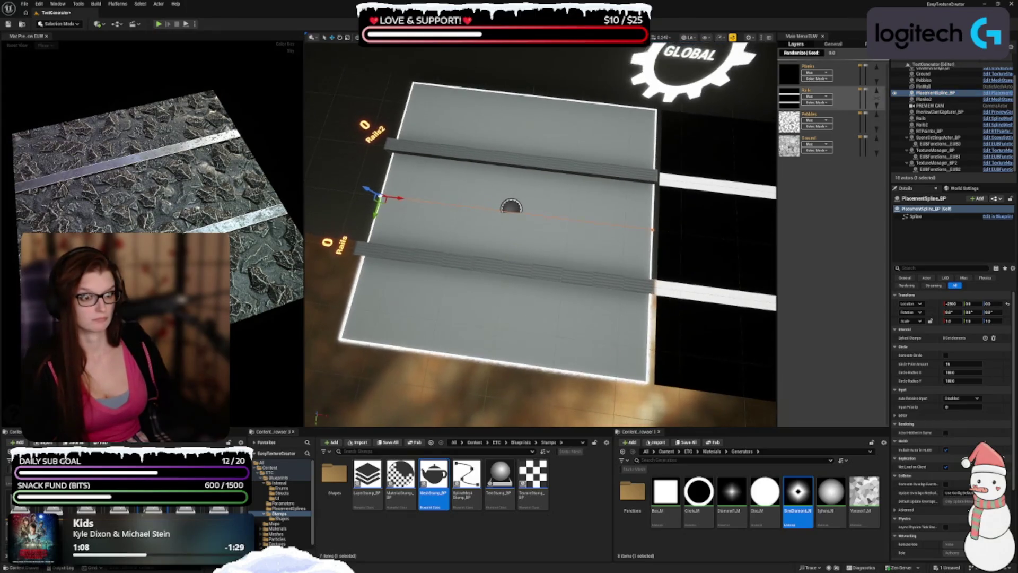
{"action": "left_click", "coordinate": [794, 73]}
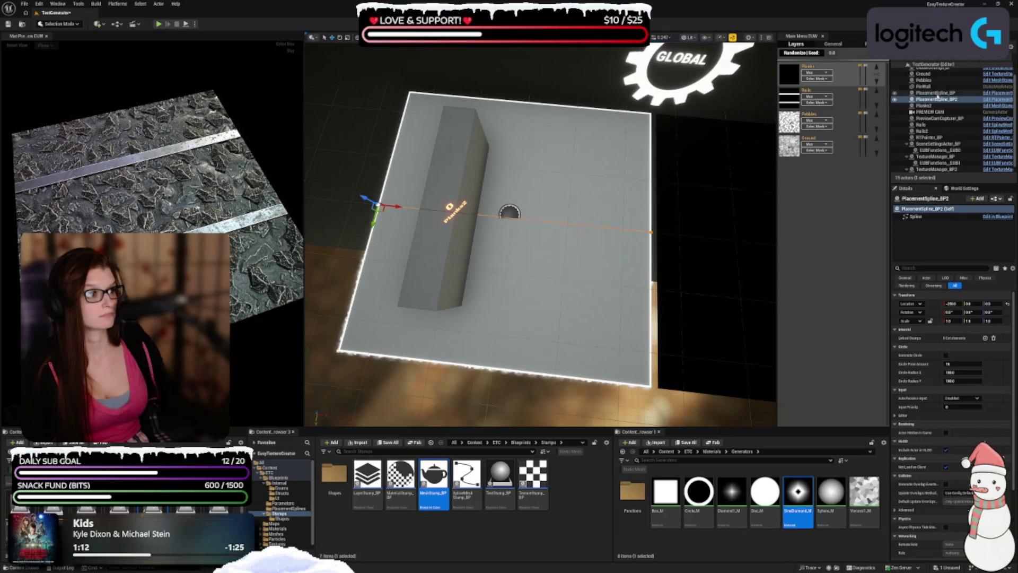
{"action": "left_click", "coordinate": [935, 93]}
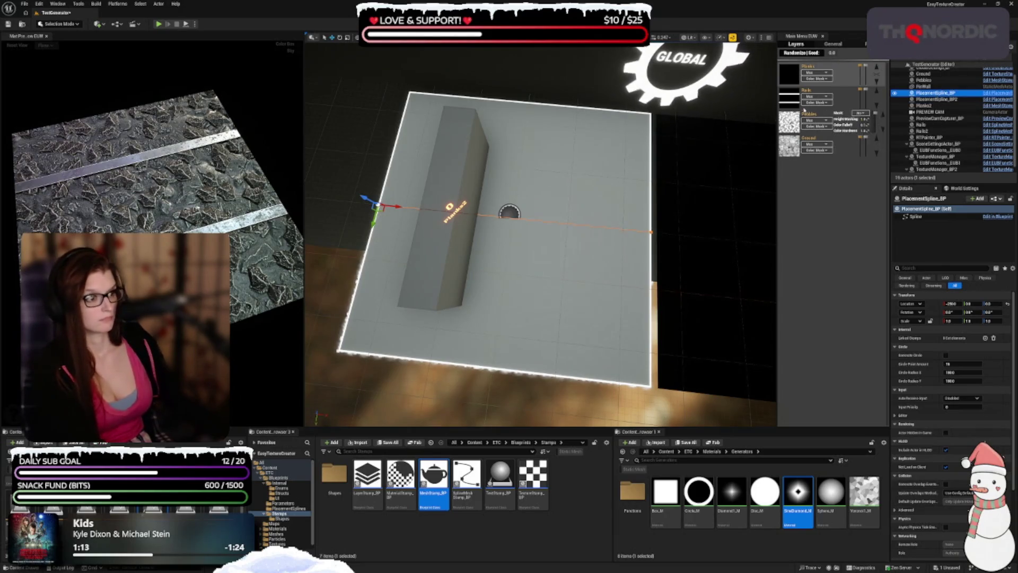
{"action": "left_click", "coordinate": [789, 99]}
{"action": "left_click", "coordinate": [942, 96]}
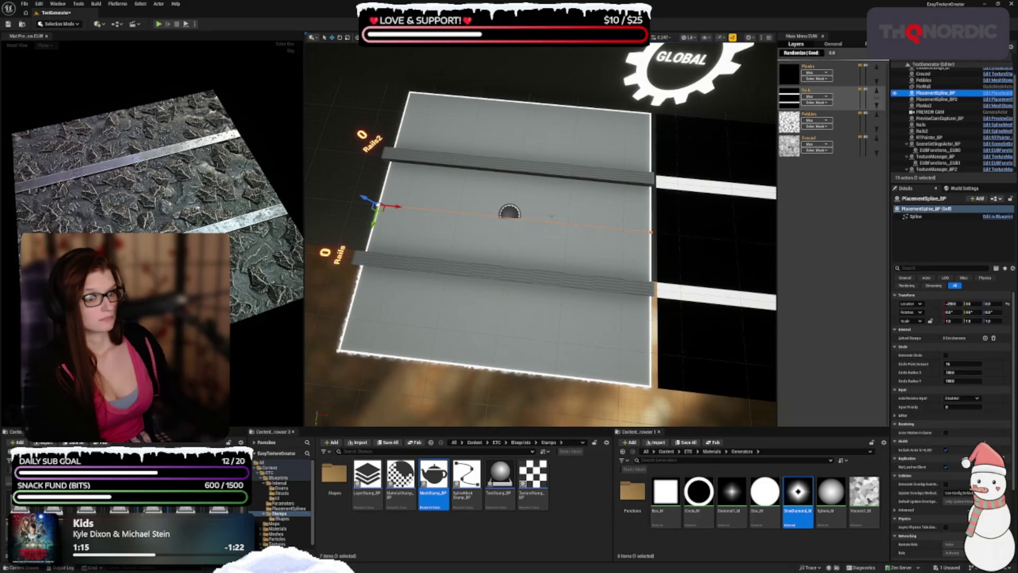
{"action": "key", "text": "Delete"}
- Rename PlacementSpline_BP2 to PlacementSpline_BP and switch back to the Planks layer preview
{"action": "left_click", "coordinate": [971, 94]}
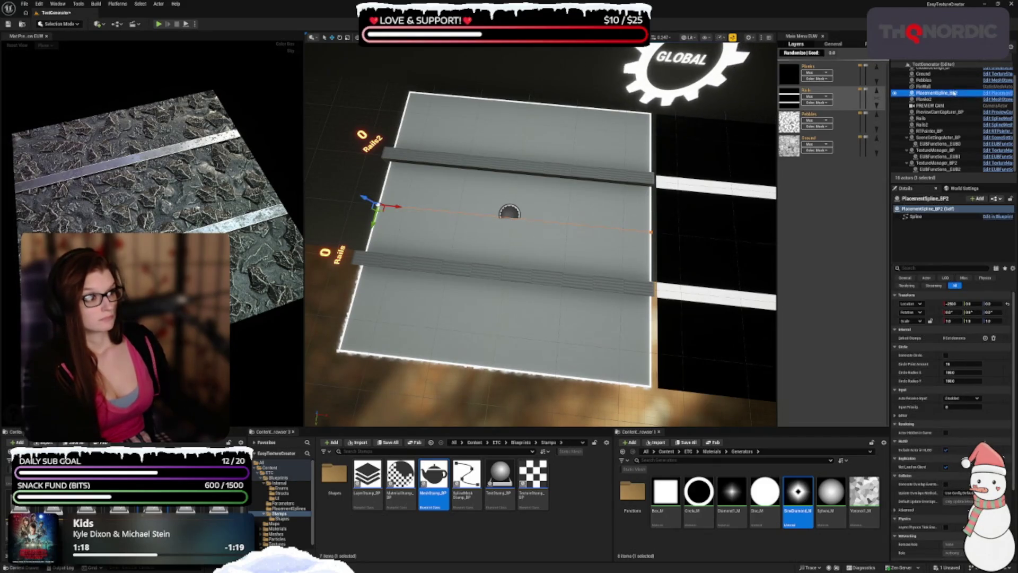
{"action": "left_click", "coordinate": [973, 92]}
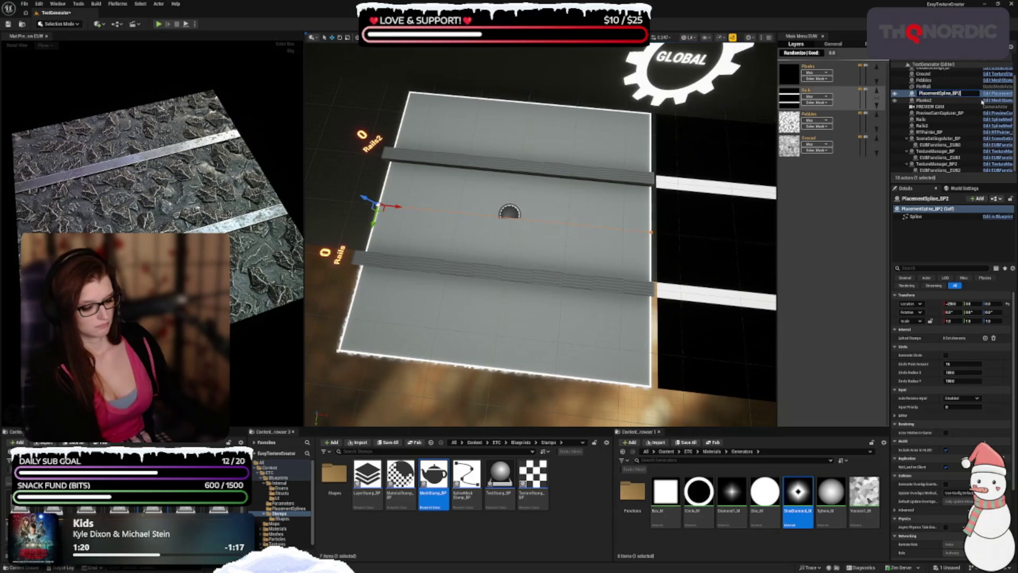
{"action": "key", "text": "BackSpace"}
{"action": "key", "text": "Return"}
{"action": "left_click", "coordinate": [793, 78]}
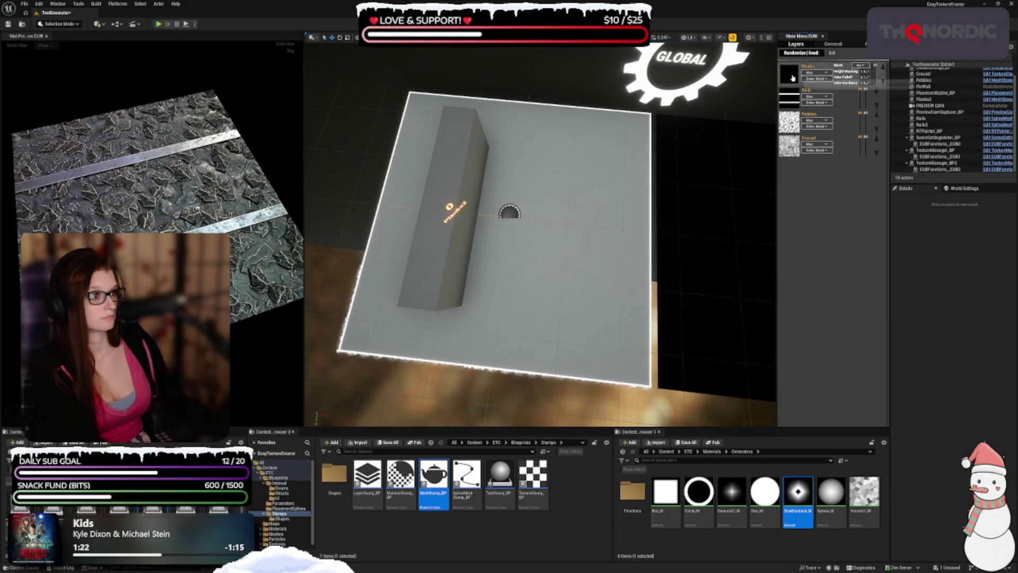
{"action": "left_click", "coordinate": [950, 93]}
{"action": "left_click", "coordinate": [793, 78]}
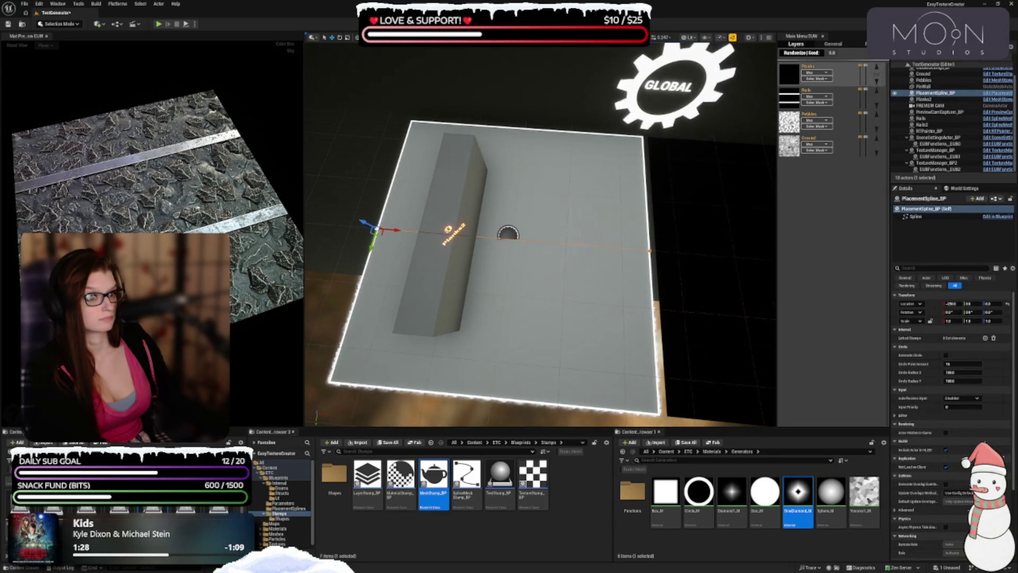
{"action": "left_click", "coordinate": [924, 99]}
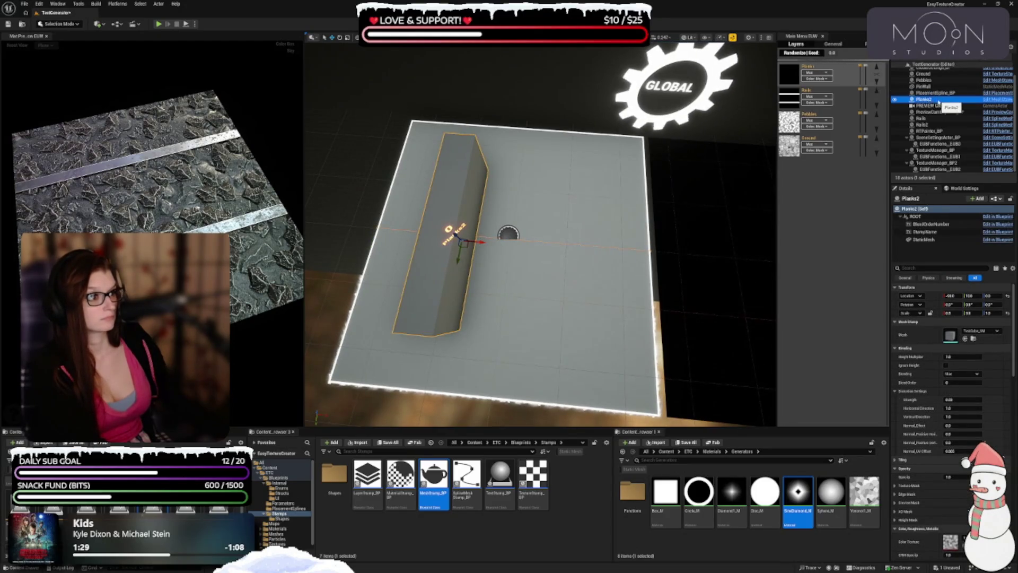
- Rename the Planks2 stamp to Planks
{"action": "left_click", "coordinate": [928, 105]}
{"action": "left_click", "coordinate": [924, 100]}
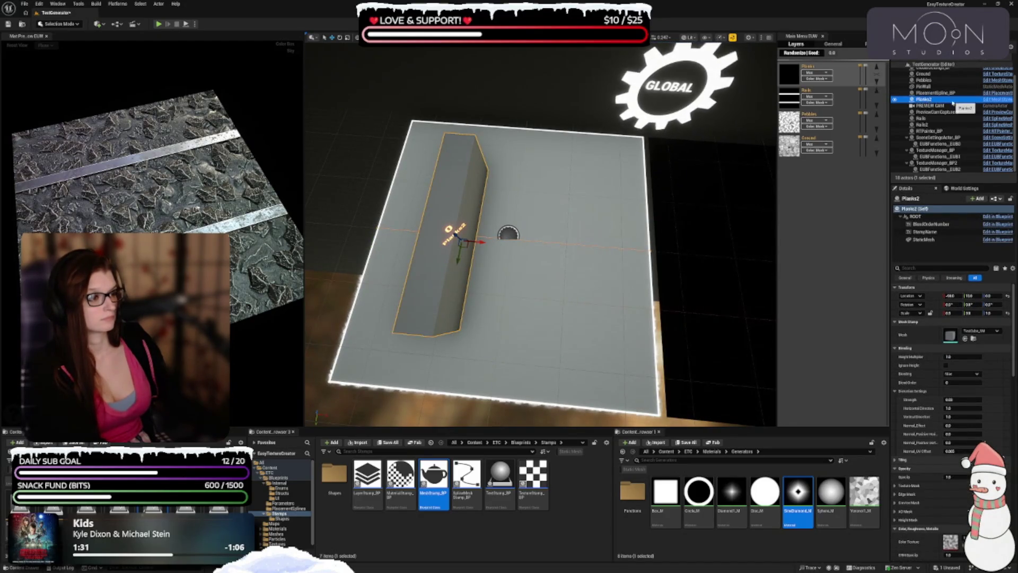
{"action": "key", "text": "F2"}
{"action": "type", "text": "Planks"}
{"action": "key", "text": "Return"}
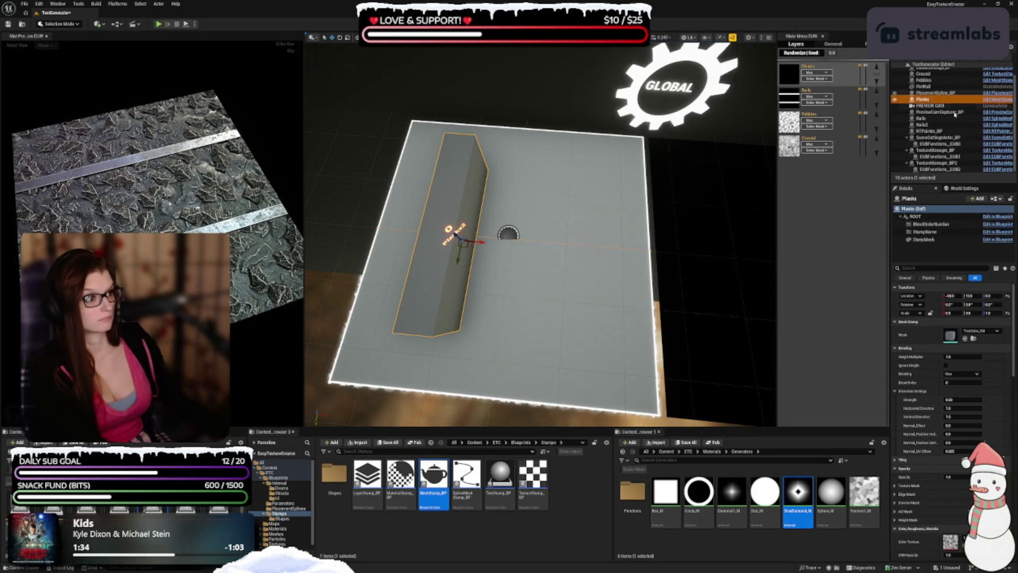
- View the plane from above, toggle the Rails and Planks previews, and select the plank block
{"action": "left_click_drag", "start_coordinate": [530, 265], "coordinate": [530, 289]}
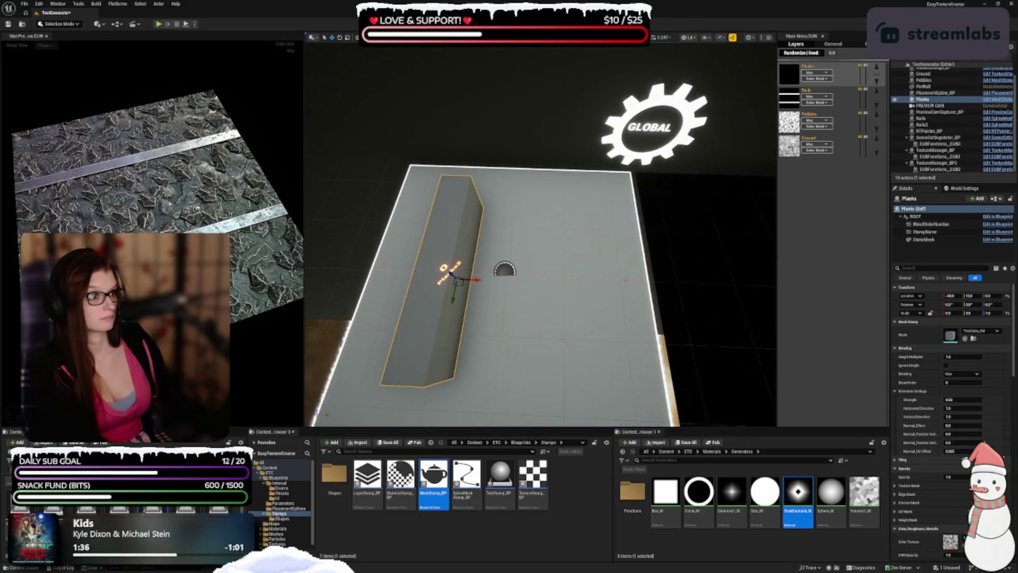
{"action": "left_click_drag", "start_coordinate": [456, 293], "coordinate": [448, 284]}
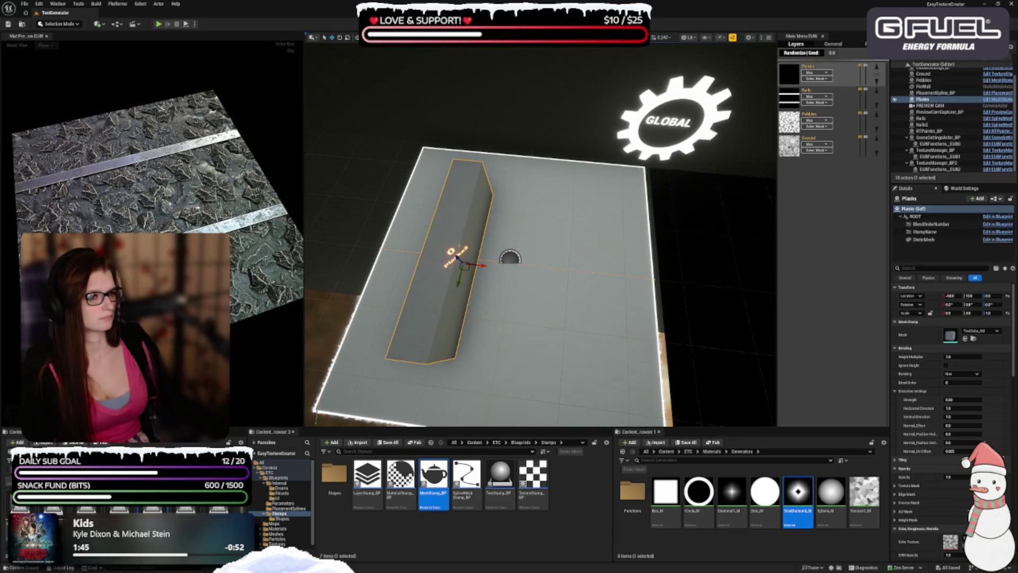
{"action": "left_click_drag", "start_coordinate": [530, 278], "coordinate": [529, 323]}
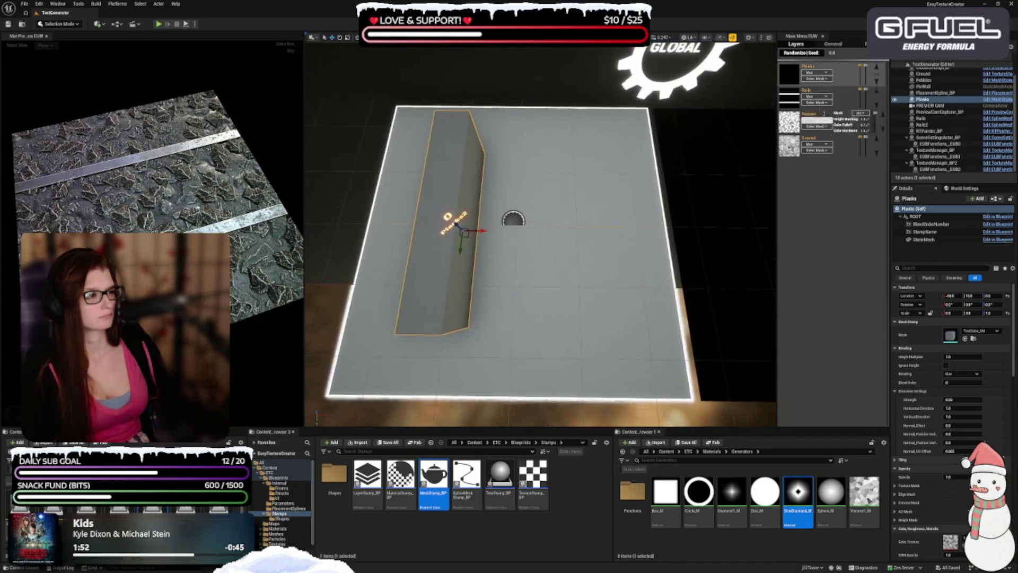
{"action": "left_click", "coordinate": [812, 93]}
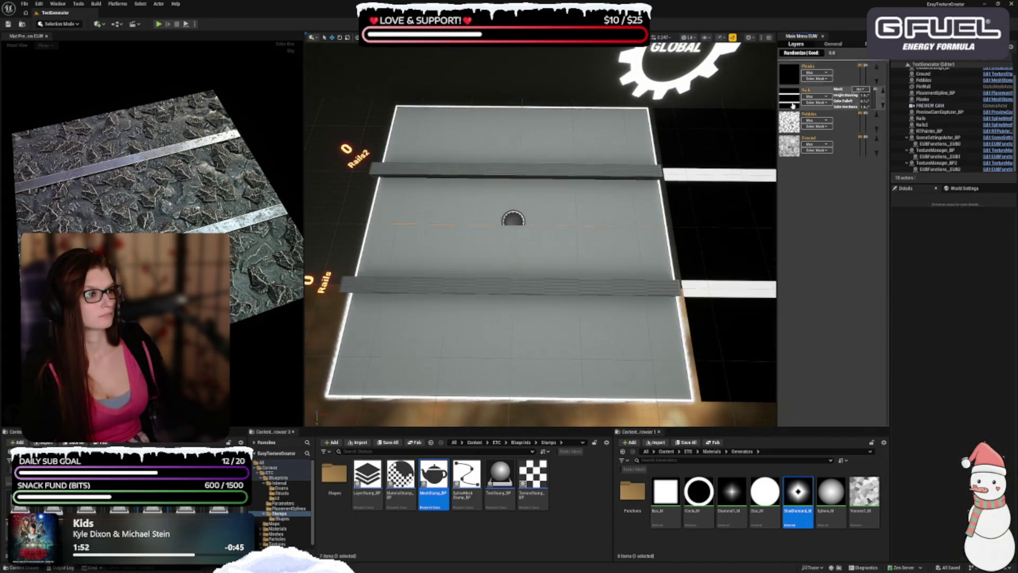
{"action": "left_click", "coordinate": [795, 75]}
{"action": "left_click", "coordinate": [459, 226]}
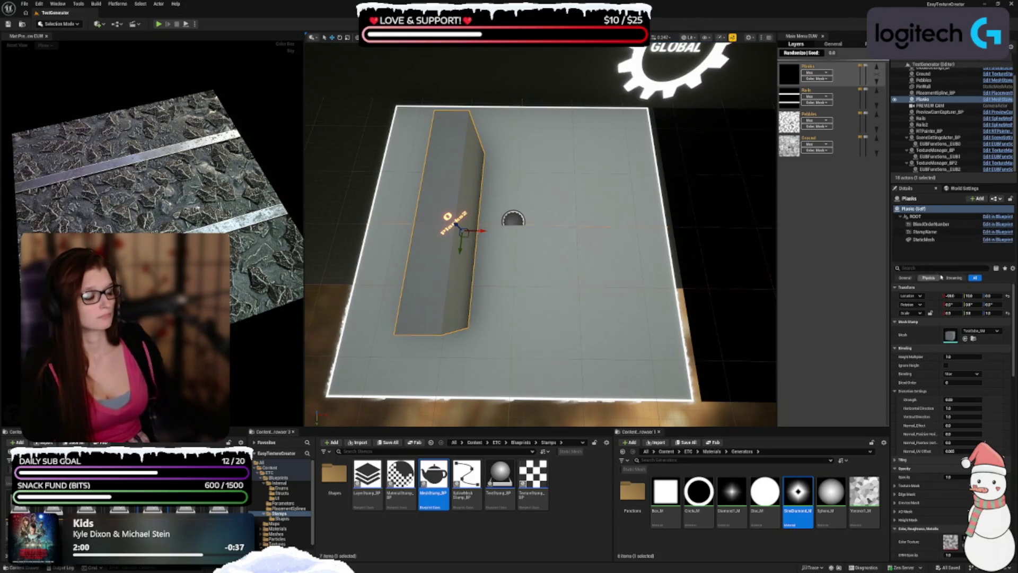
{"action": "left_click_drag", "start_coordinate": [159, 80], "coordinate": [143, 80]}
- Set the Planks stamp's Spline Actor to PlacementSpline_BP
{"action": "scroll", "coordinate": [938, 394], "scroll_direction": "down", "scroll_amount": 8}
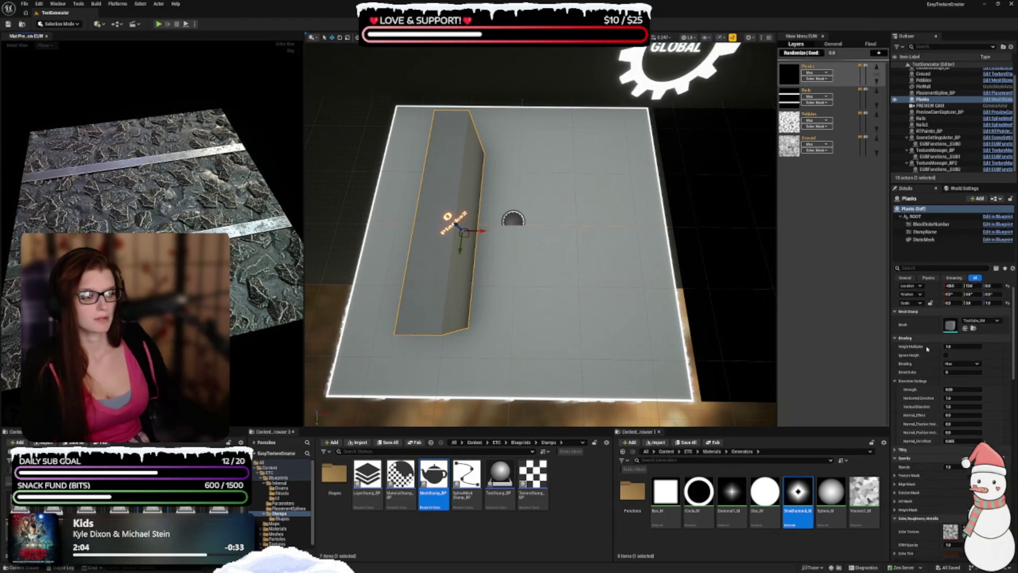
{"action": "scroll", "coordinate": [938, 396], "scroll_direction": "down", "scroll_amount": 10}
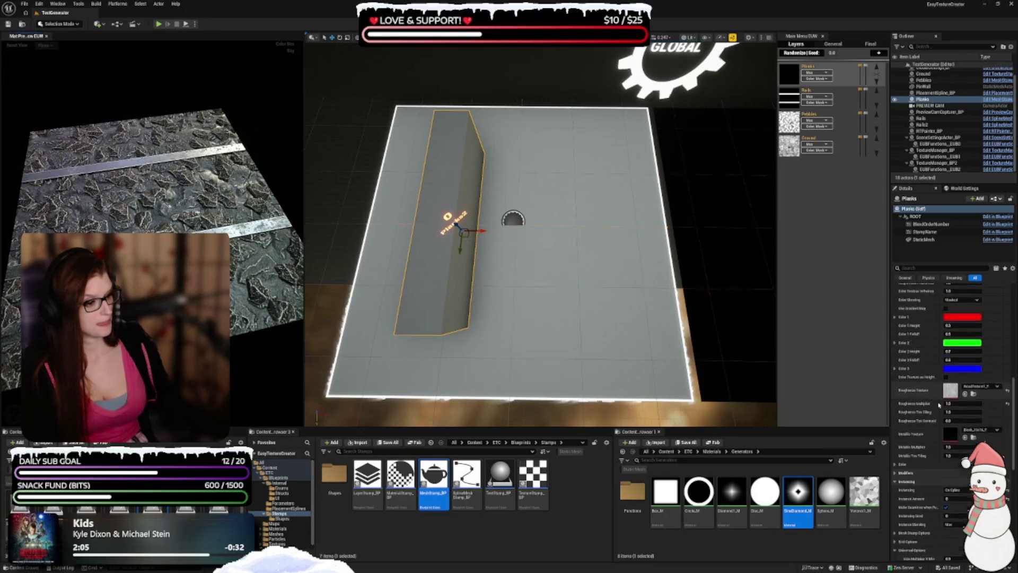
{"action": "scroll", "coordinate": [922, 429], "scroll_direction": "down", "scroll_amount": 8}
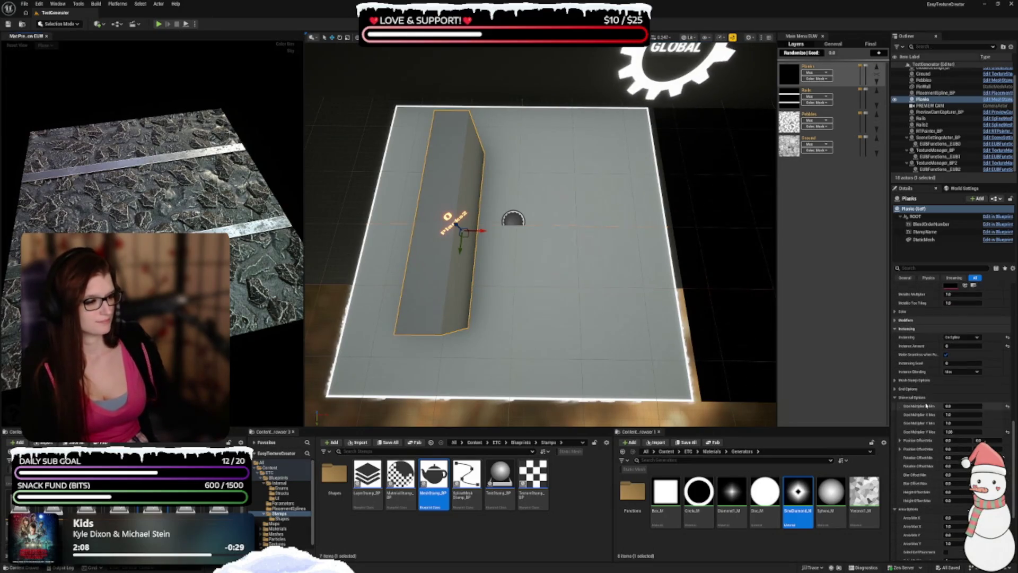
{"action": "scroll", "coordinate": [922, 329], "scroll_direction": "down", "scroll_amount": 5}
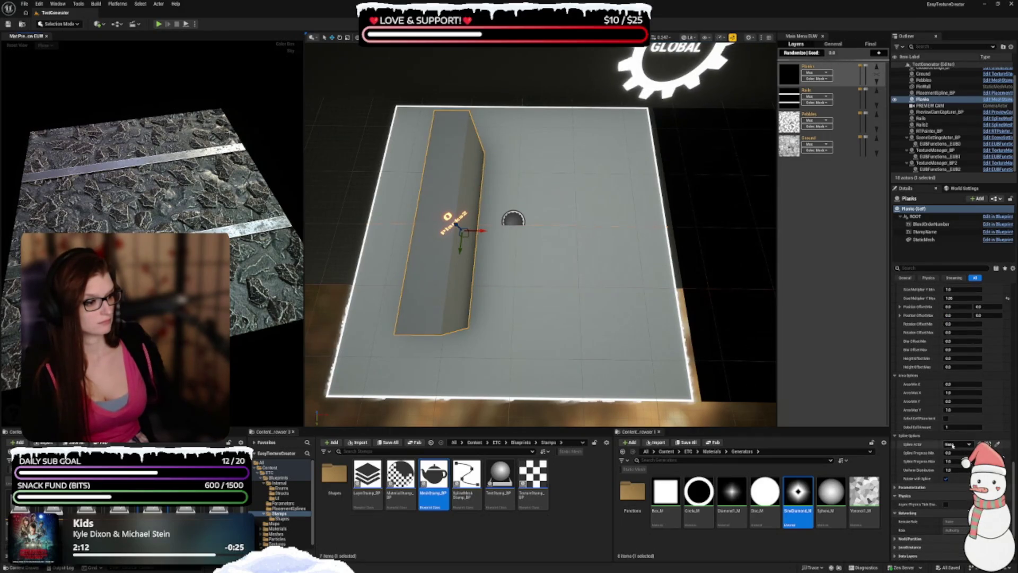
{"action": "left_click", "coordinate": [957, 444]}
{"action": "left_click", "coordinate": [937, 371]}
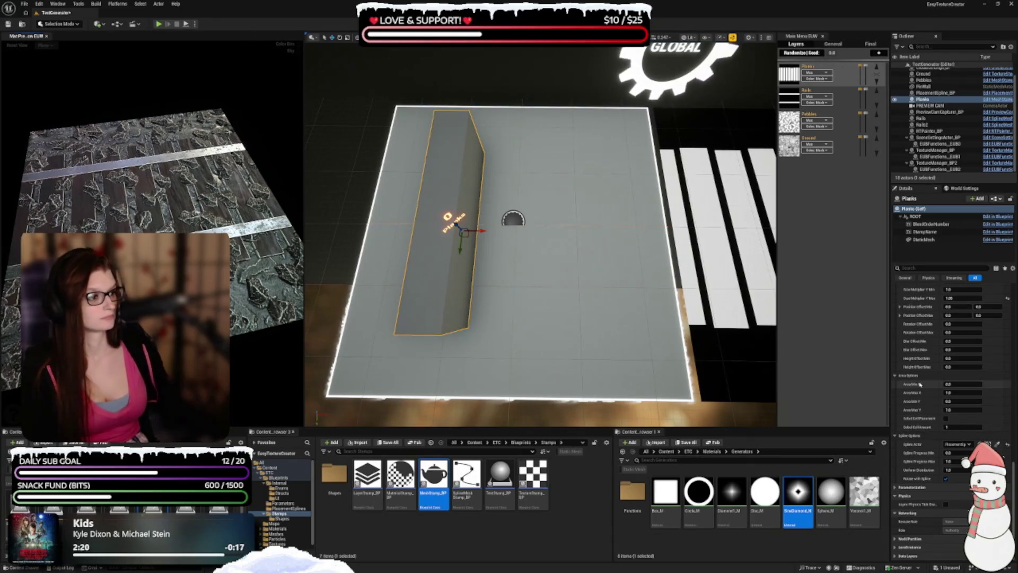
- Give the Planks a random rotation offset from -180 to 180, then select the Pebbles layer
{"action": "scroll", "coordinate": [928, 367], "scroll_direction": "up", "scroll_amount": 4}
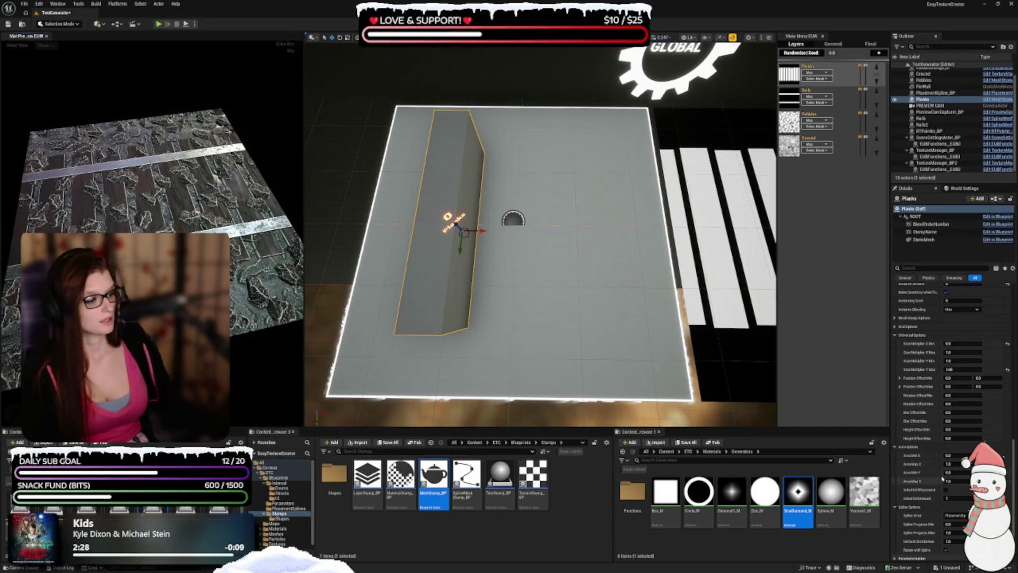
{"action": "scroll", "coordinate": [947, 451], "scroll_direction": "down", "scroll_amount": 1}
{"action": "left_click", "coordinate": [949, 385]}
{"action": "type", "text": "-180"}
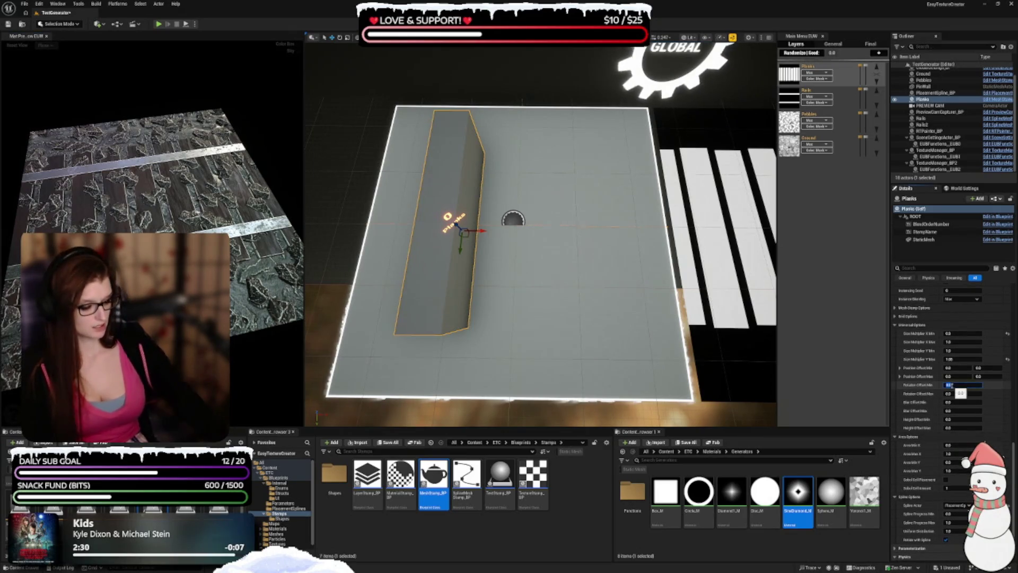
{"action": "key", "text": "Tab"}
{"action": "type", "text": "180"}
{"action": "key", "text": "Tab"}
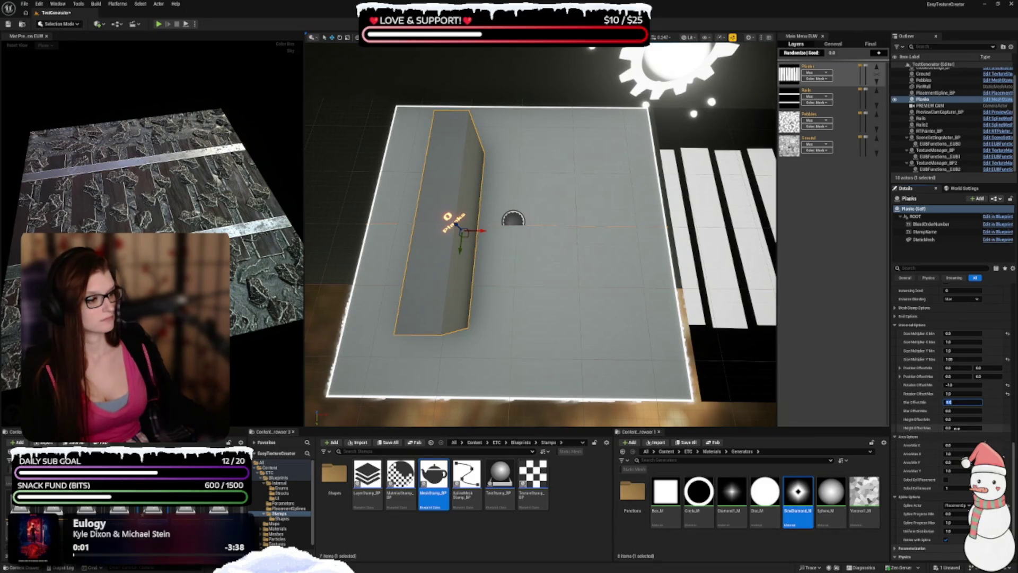
{"action": "left_click", "coordinate": [956, 428]}
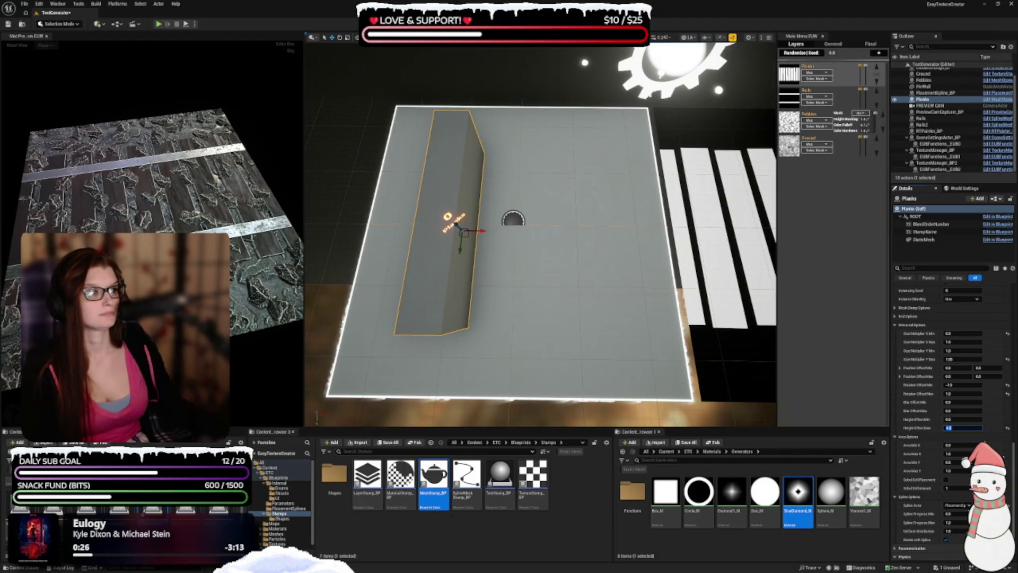
{"action": "left_click", "coordinate": [790, 121]}
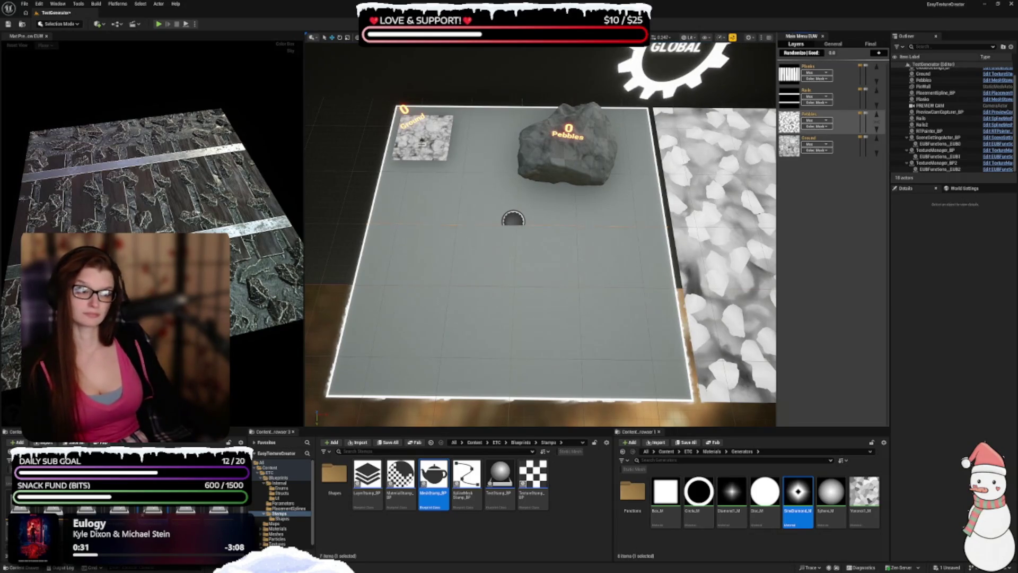
- Move the Ground stamp to the plane's upper-left and drop a TextureStamp_BP near the lower right
{"action": "left_click", "coordinate": [422, 137]}
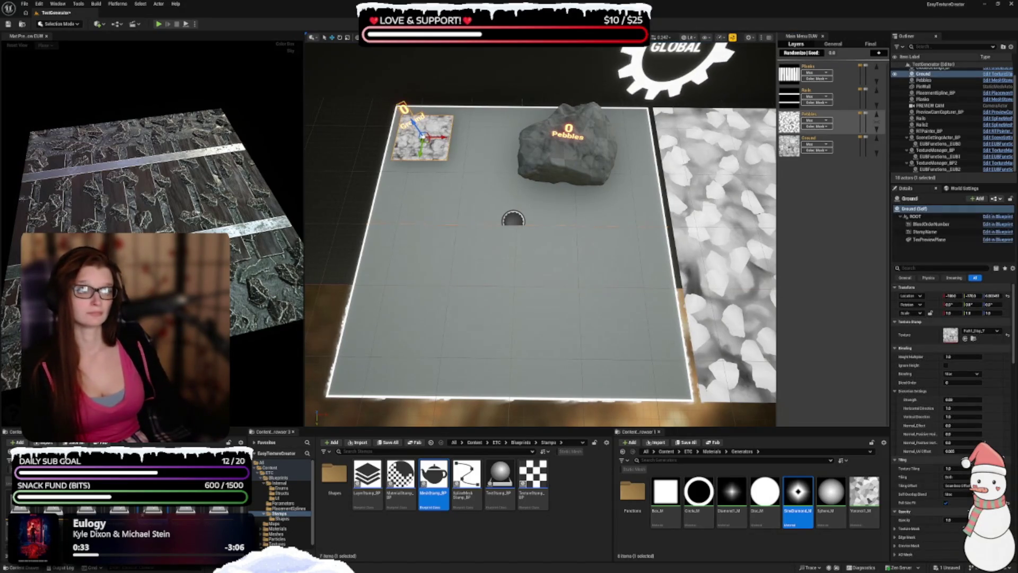
{"action": "mouse_move", "coordinate": [423, 137]}
{"action": "left_mouse_down"}
{"action": "mouse_move", "coordinate": [512, 225]}
{"action": "mouse_move", "coordinate": [521, 206]}
{"action": "mouse_move", "coordinate": [525, 228]}
{"action": "left_mouse_up"}
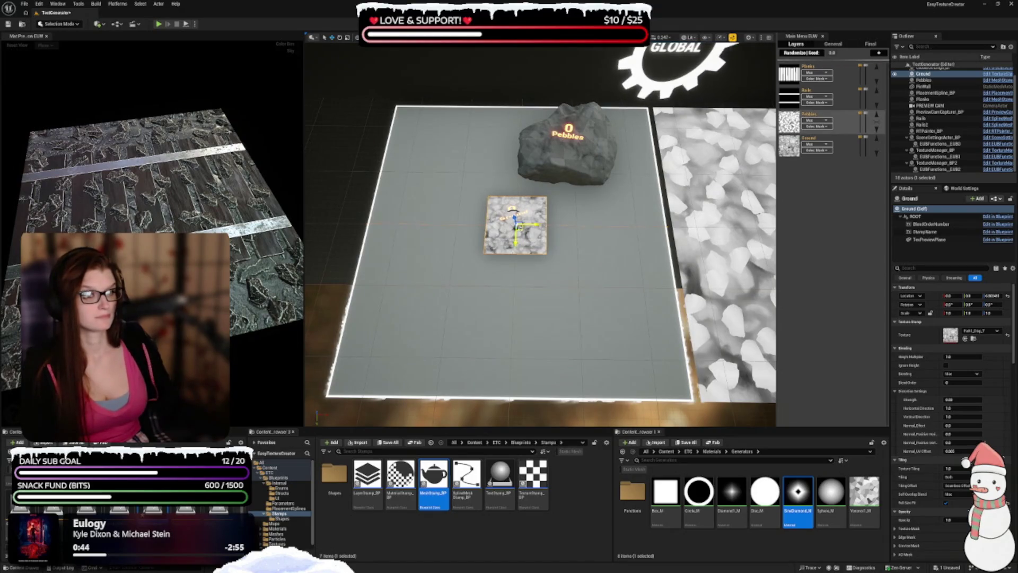
{"action": "mouse_move", "coordinate": [517, 225]}
{"action": "left_mouse_down"}
{"action": "mouse_move", "coordinate": [444, 170]}
{"action": "mouse_move", "coordinate": [448, 162]}
{"action": "left_mouse_up"}
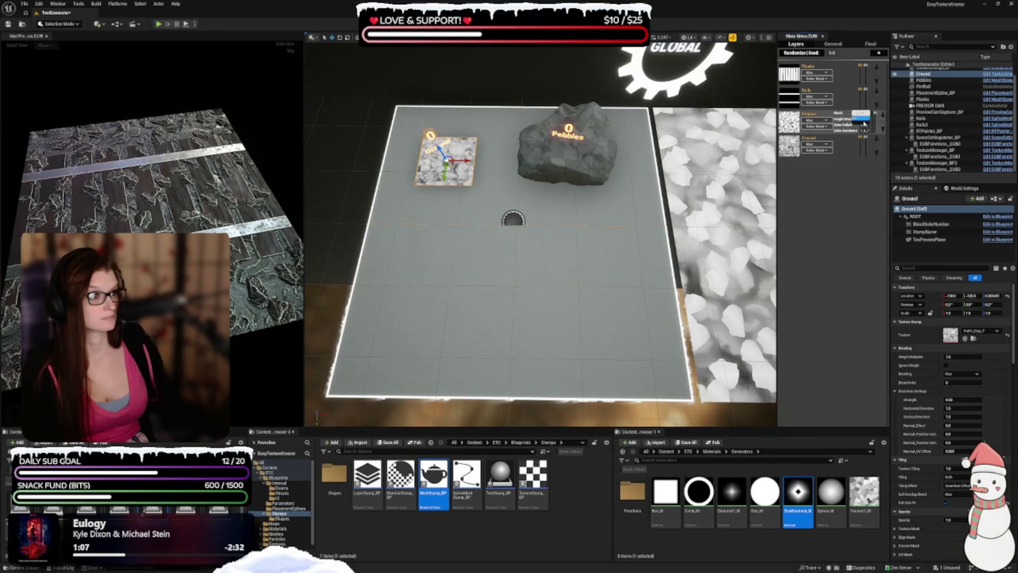
{"action": "left_click", "coordinate": [862, 118]}
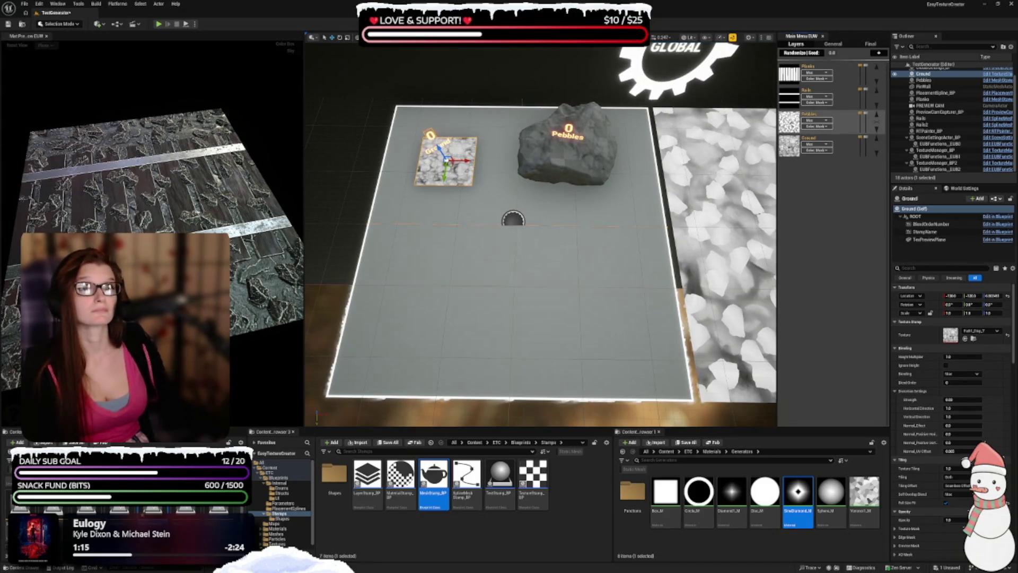
{"action": "mouse_move", "coordinate": [533, 474]}
{"action": "left_mouse_down"}
{"action": "mouse_move", "coordinate": [451, 376]}
{"action": "mouse_move", "coordinate": [589, 301]}
{"action": "left_mouse_up"}
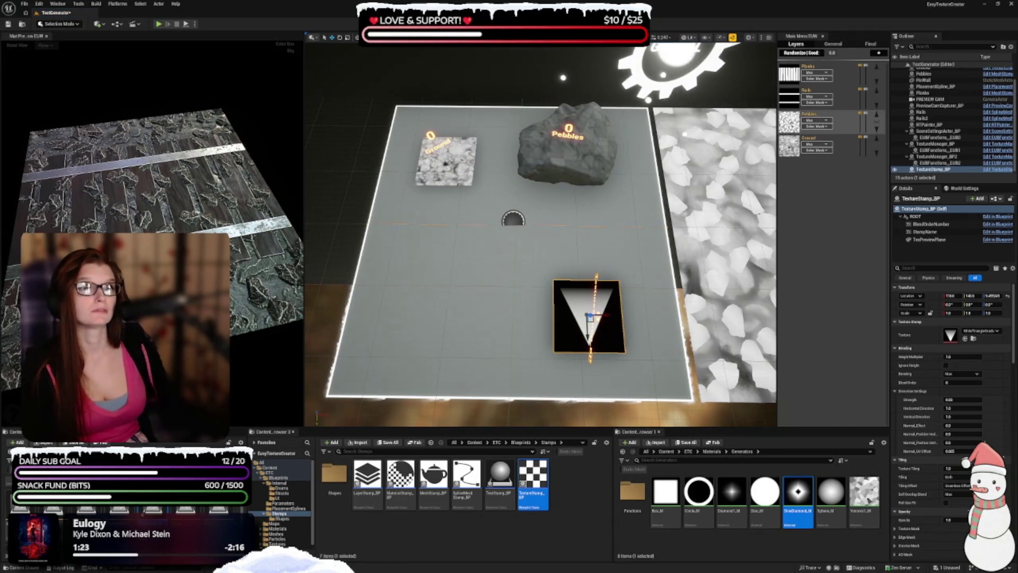
- Rename the new texture stamp to 'Distort' and assign it a noise texture
{"action": "left_click", "coordinate": [925, 198]}
{"action": "type", "text": "Distort"}
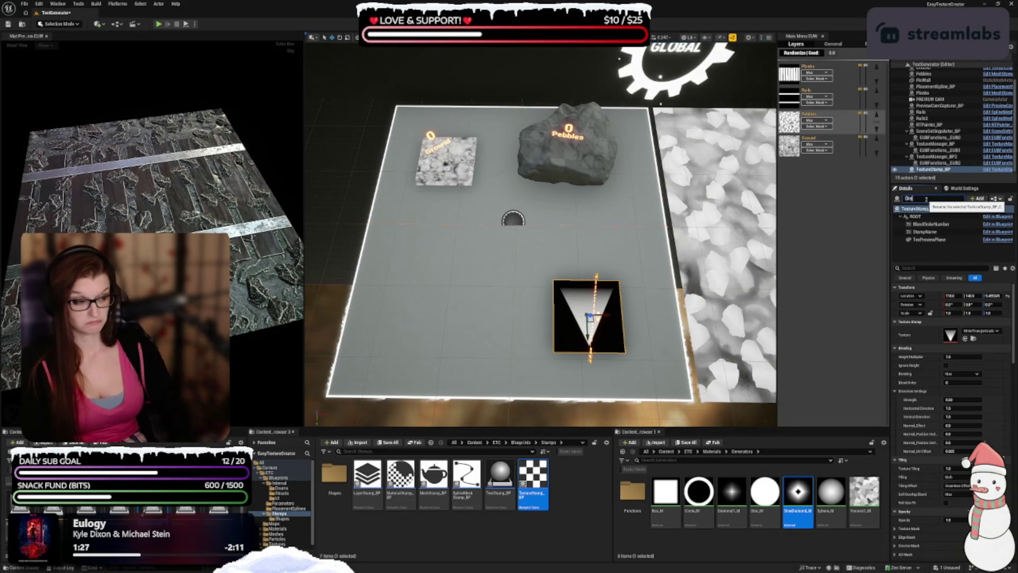
{"action": "key", "text": "Return"}
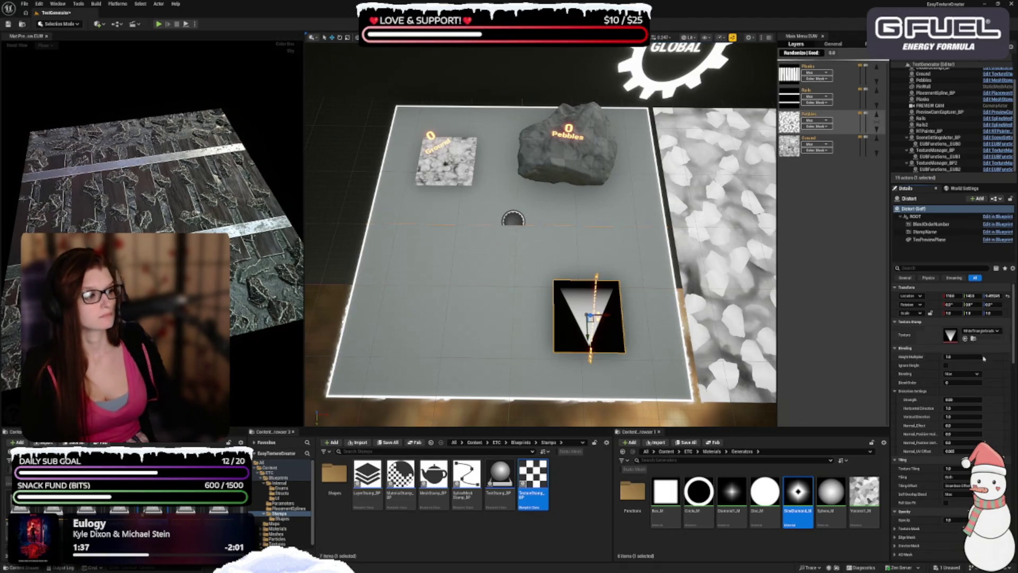
{"action": "left_click", "coordinate": [981, 331]}
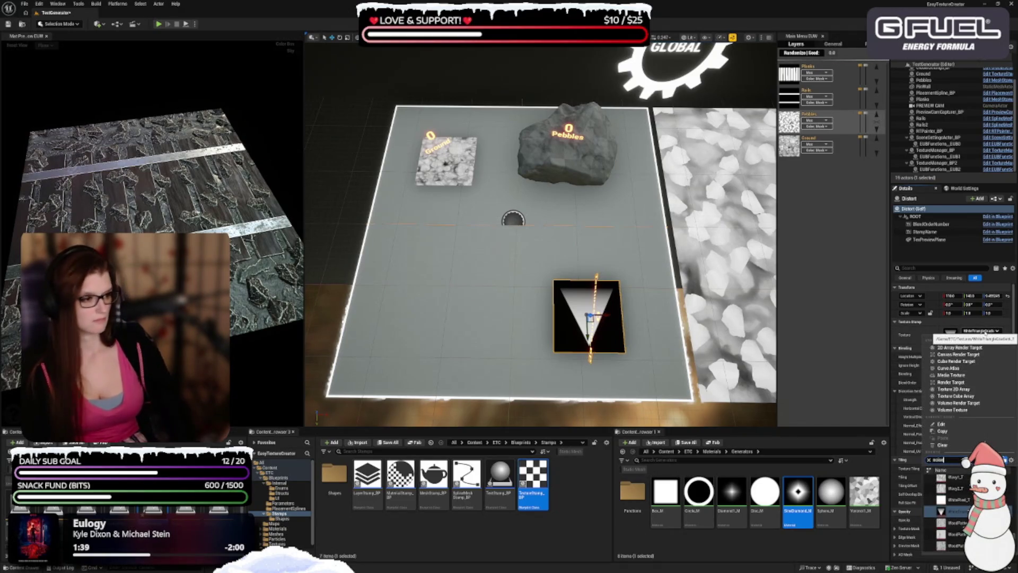
{"action": "left_click", "coordinate": [929, 460]}
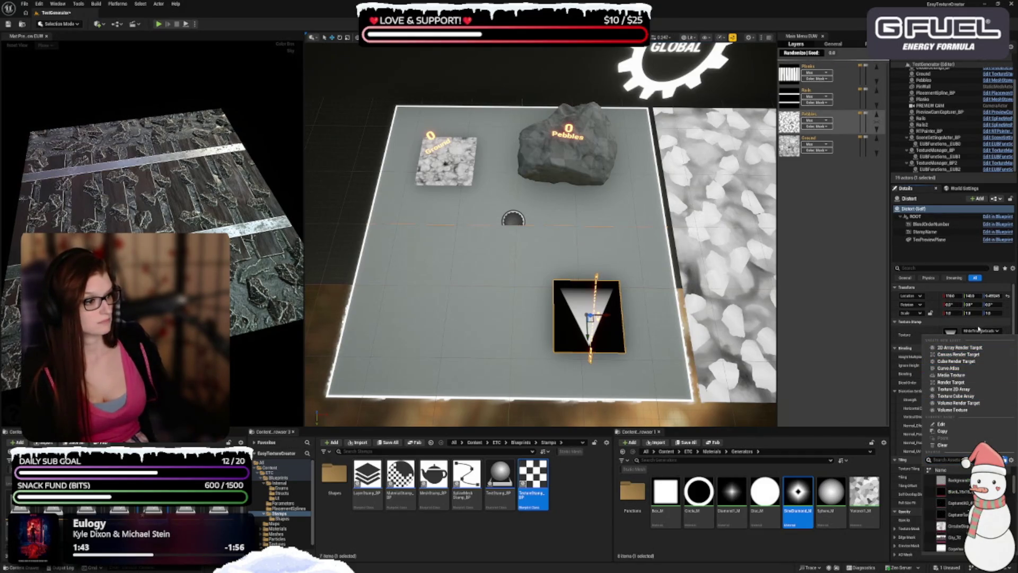
{"action": "left_click", "coordinate": [978, 329]}
{"action": "left_click", "coordinate": [980, 330]}
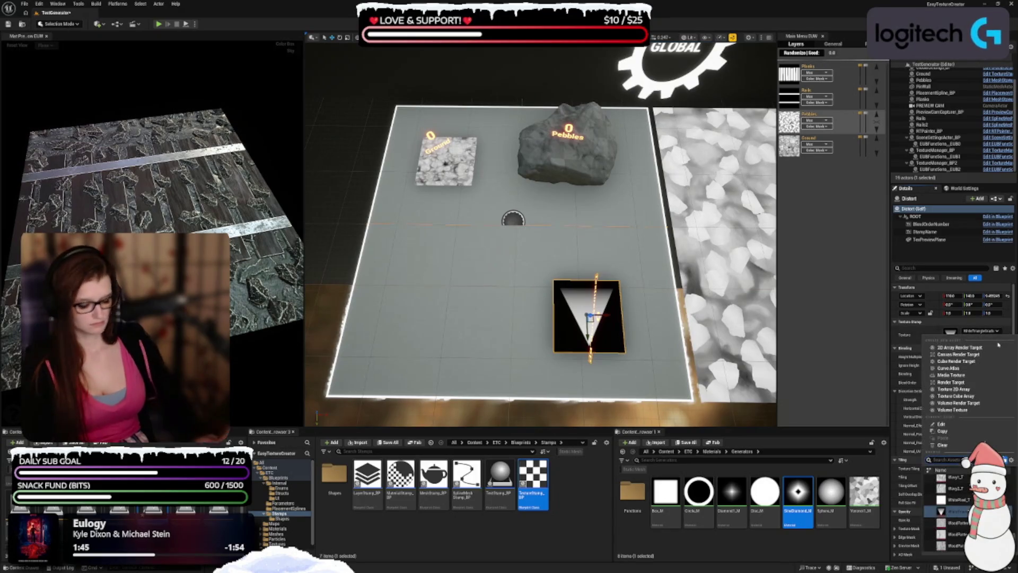
{"action": "type", "text": "noise"}
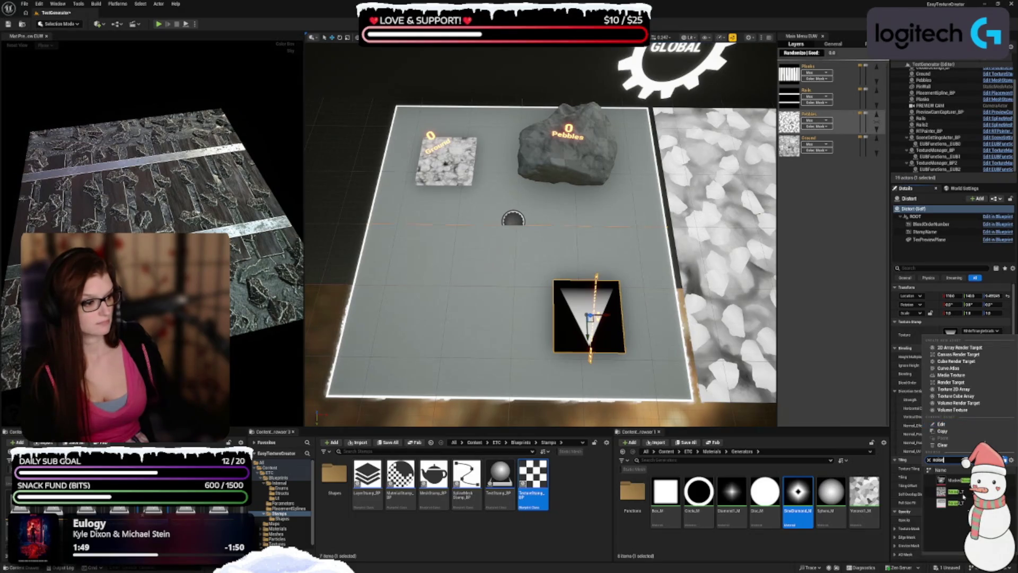
{"action": "left_click", "coordinate": [964, 495]}
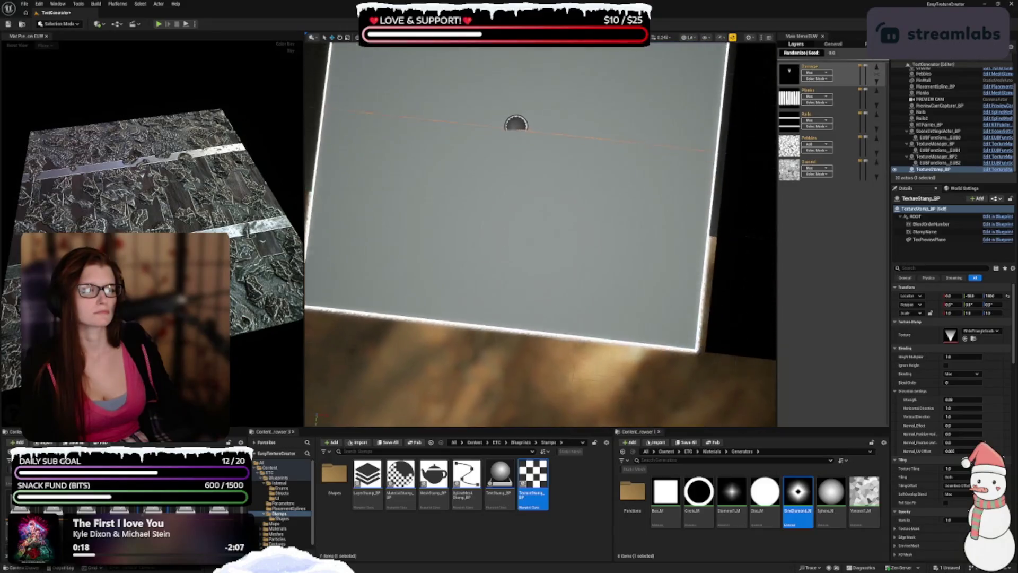
- Lower the texture stamp onto the plane, then preview only the top layer's stamp
{"action": "scroll", "coordinate": [541, 233], "scroll_direction": "down", "scroll_amount": 3}
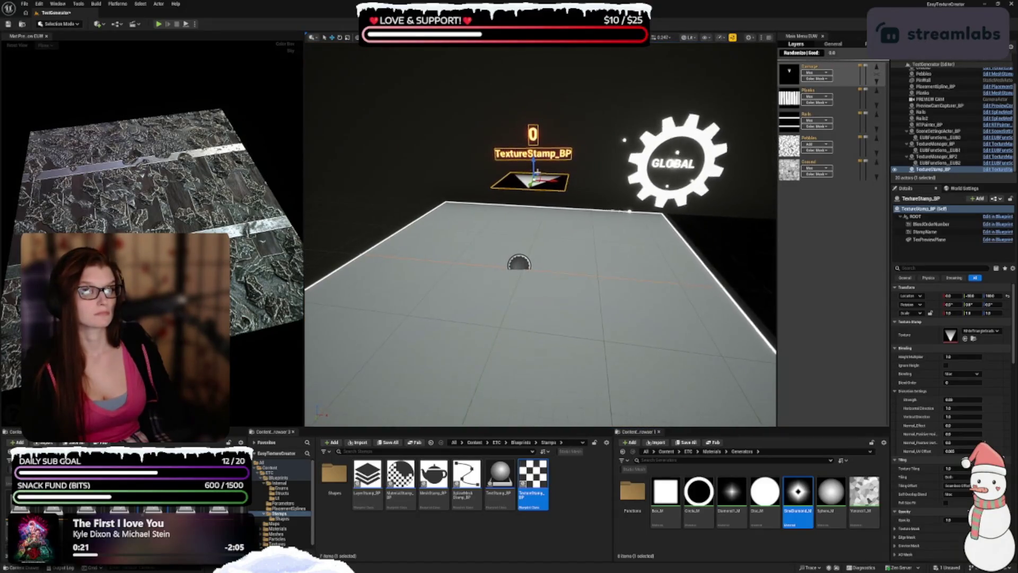
{"action": "mouse_move", "coordinate": [532, 159]}
{"action": "left_mouse_down"}
{"action": "mouse_move", "coordinate": [527, 225]}
{"action": "mouse_move", "coordinate": [549, 304]}
{"action": "left_mouse_up"}
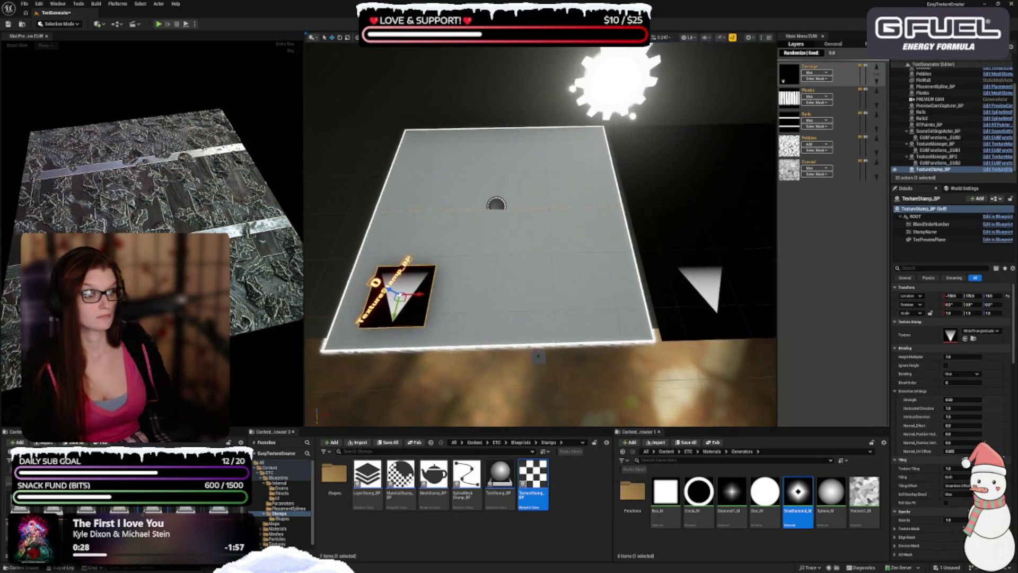
{"action": "scroll", "coordinate": [549, 304], "scroll_direction": "up", "scroll_amount": 5}
{"action": "scroll", "coordinate": [550, 304], "scroll_direction": "down", "scroll_amount": 4}
{"action": "scroll", "coordinate": [550, 304], "scroll_direction": "up", "scroll_amount": 4}
{"action": "scroll", "coordinate": [550, 304], "scroll_direction": "down", "scroll_amount": 4}
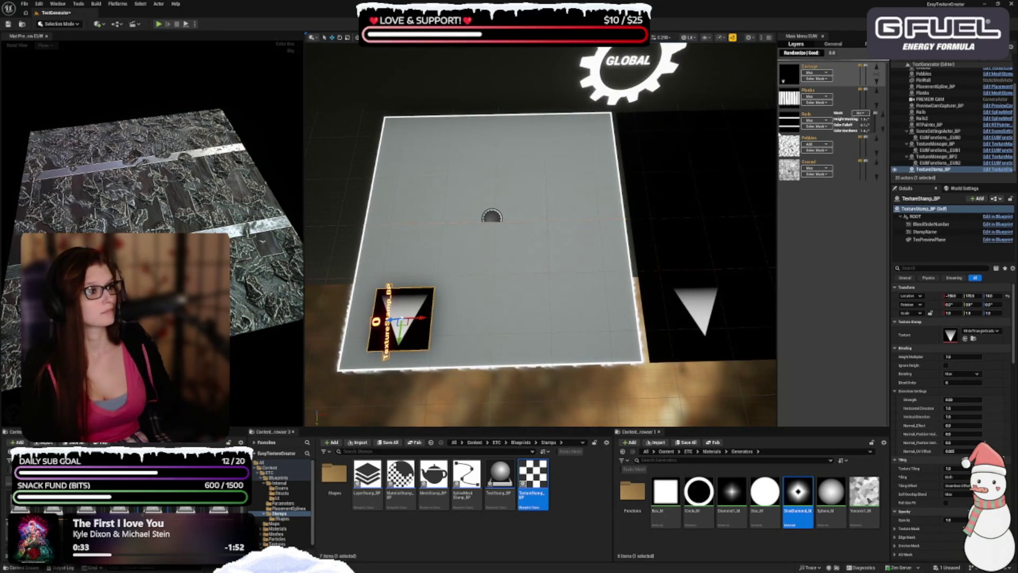
{"action": "key", "text": "Escape"}
{"action": "scroll", "coordinate": [550, 304], "scroll_direction": "down", "scroll_amount": 3}
{"action": "scroll", "coordinate": [549, 304], "scroll_direction": "up", "scroll_amount": 5}
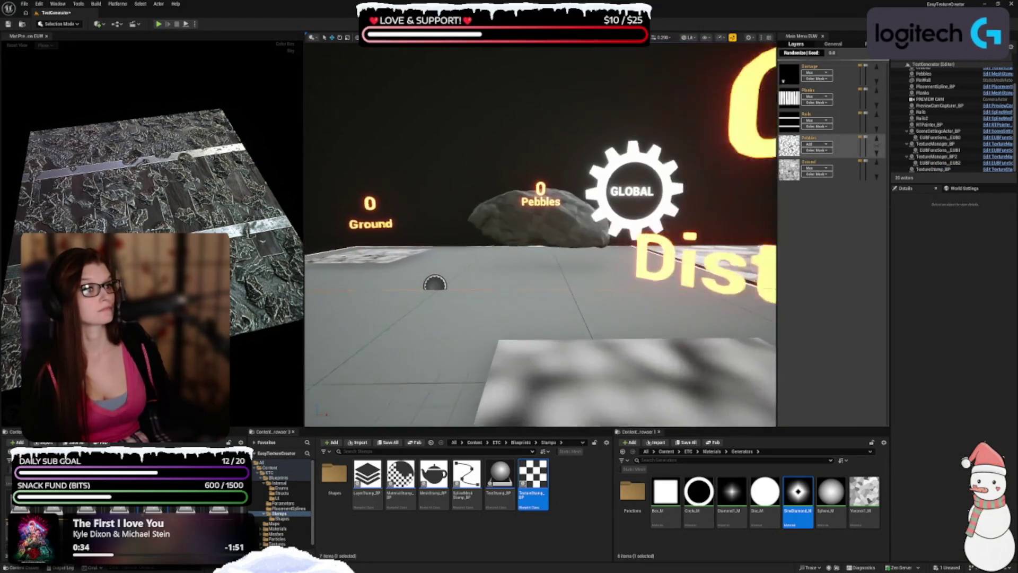
{"action": "left_click", "coordinate": [556, 135]}
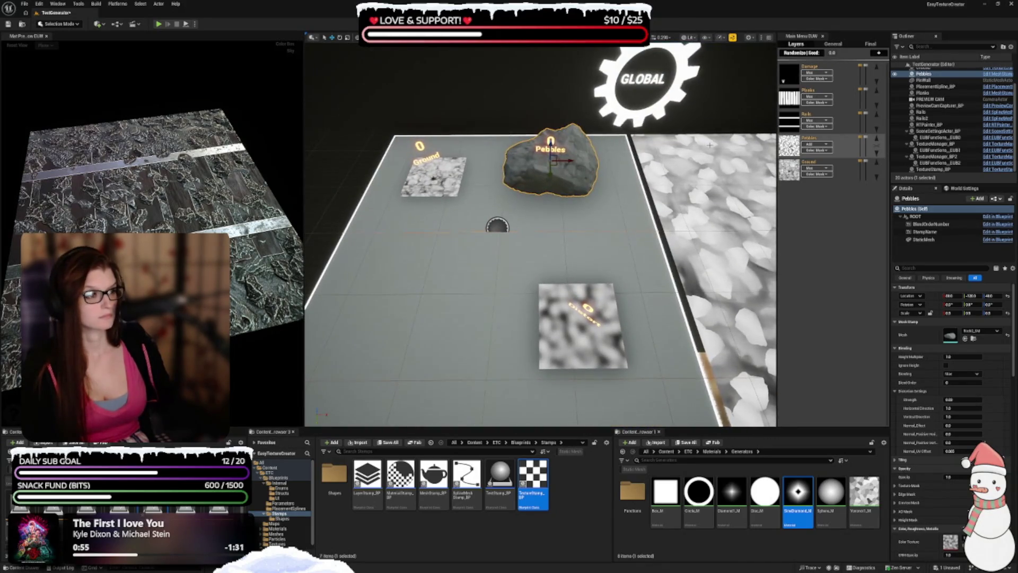
{"action": "left_click", "coordinate": [791, 70]}
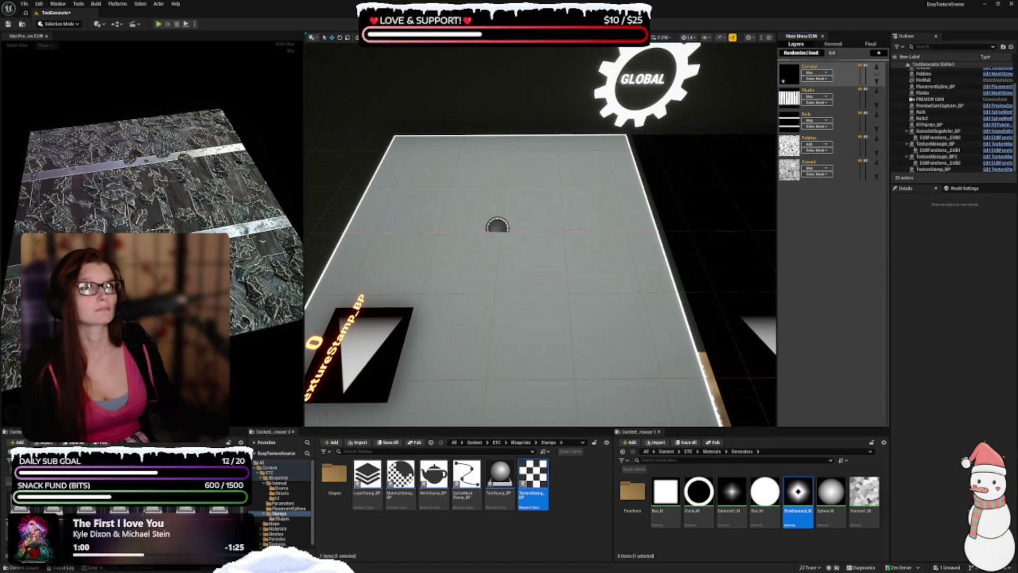
- Assign the Perlin noise texture to the lower-left TextureStamp_BP
{"action": "left_click", "coordinate": [932, 169]}
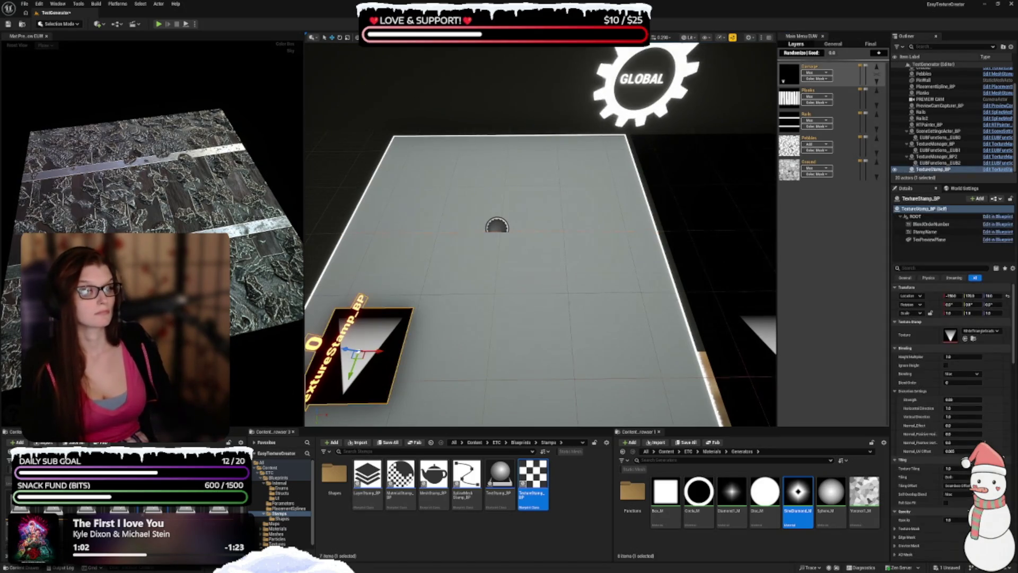
{"action": "left_click", "coordinate": [980, 331]}
{"action": "type", "text": "perli"}
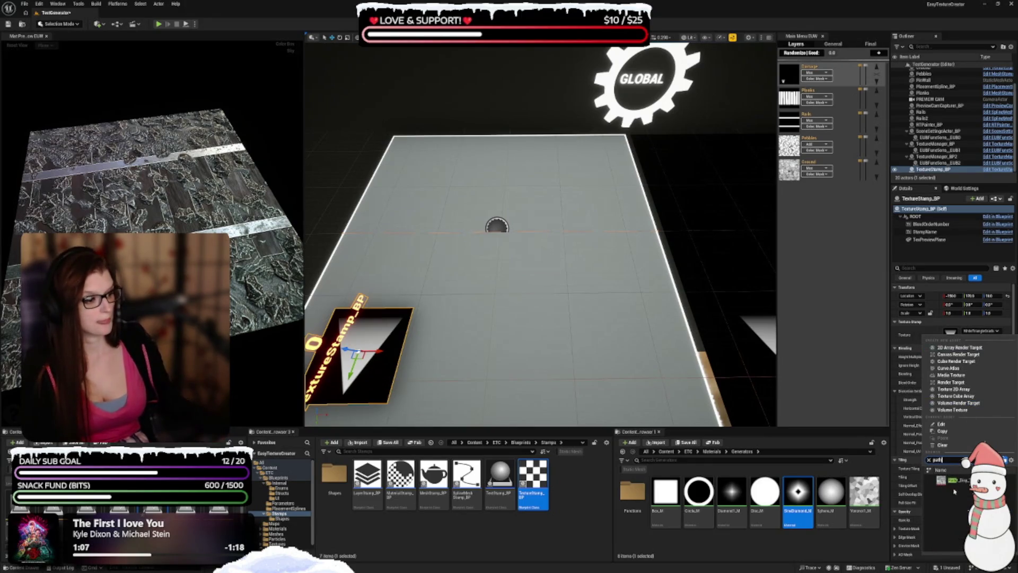
{"action": "left_click", "coordinate": [965, 483]}
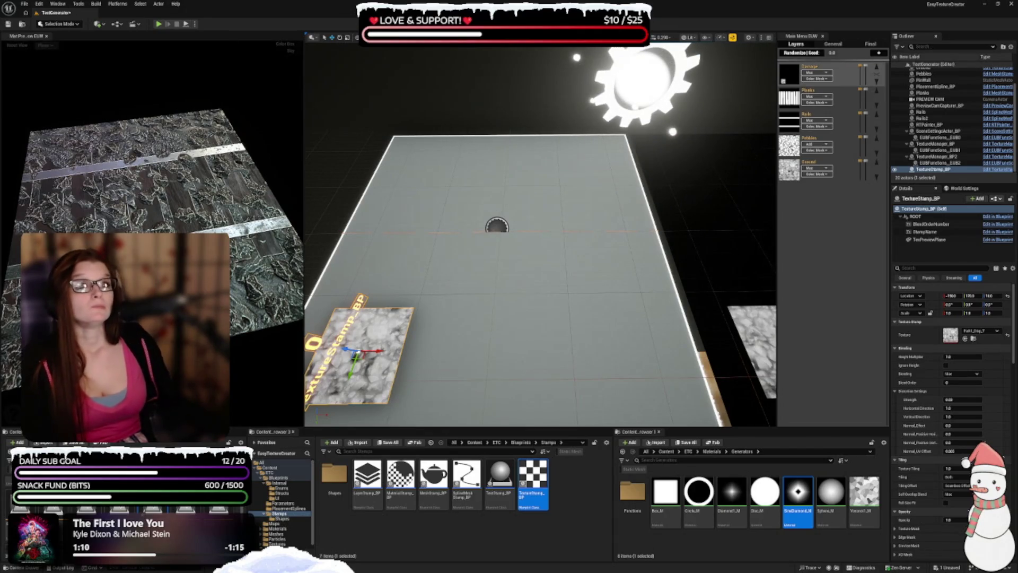
- Enable Full Size Fit on the Perlin stamp and widen the Main Menu EUW layers panel
{"action": "scroll", "coordinate": [934, 403], "scroll_direction": "down", "scroll_amount": 2}
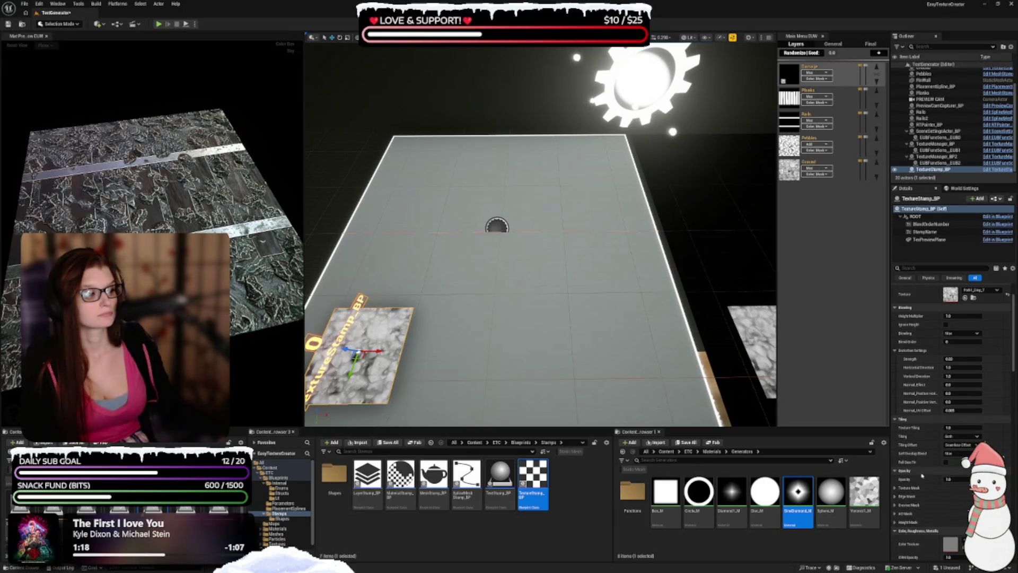
{"action": "left_click", "coordinate": [947, 462]}
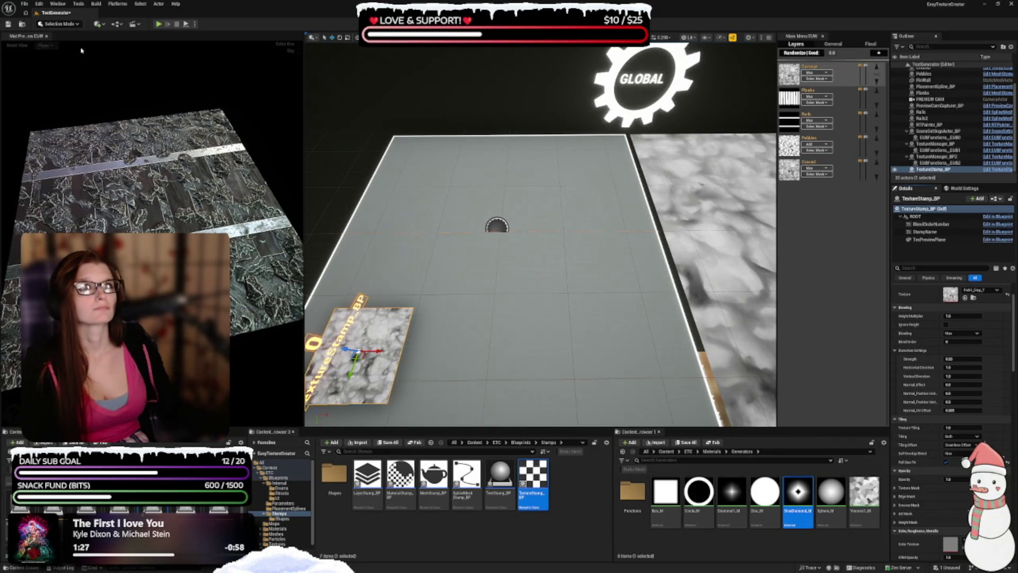
{"action": "mouse_move", "coordinate": [804, 88]}
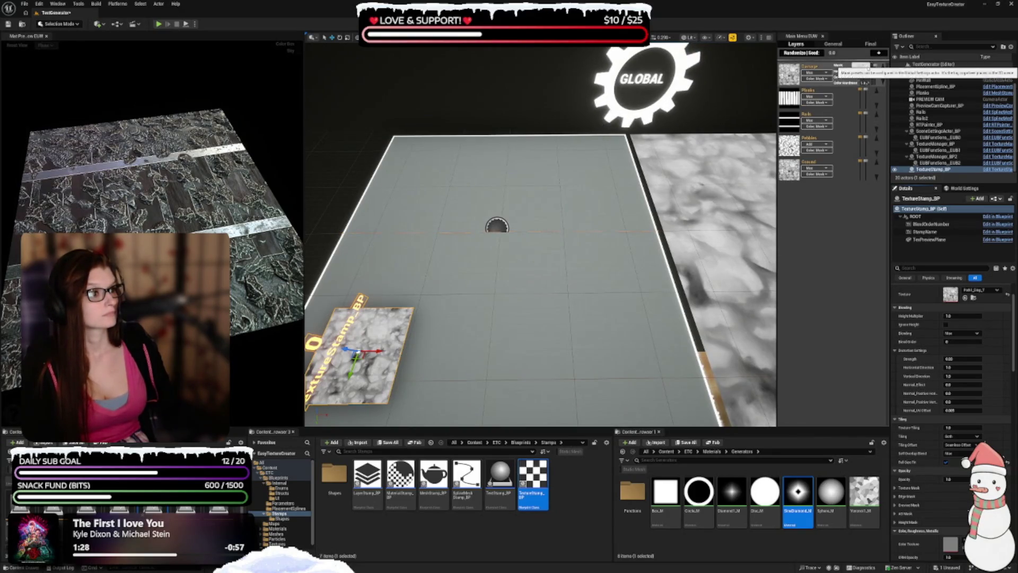
{"action": "mouse_move", "coordinate": [863, 70]}
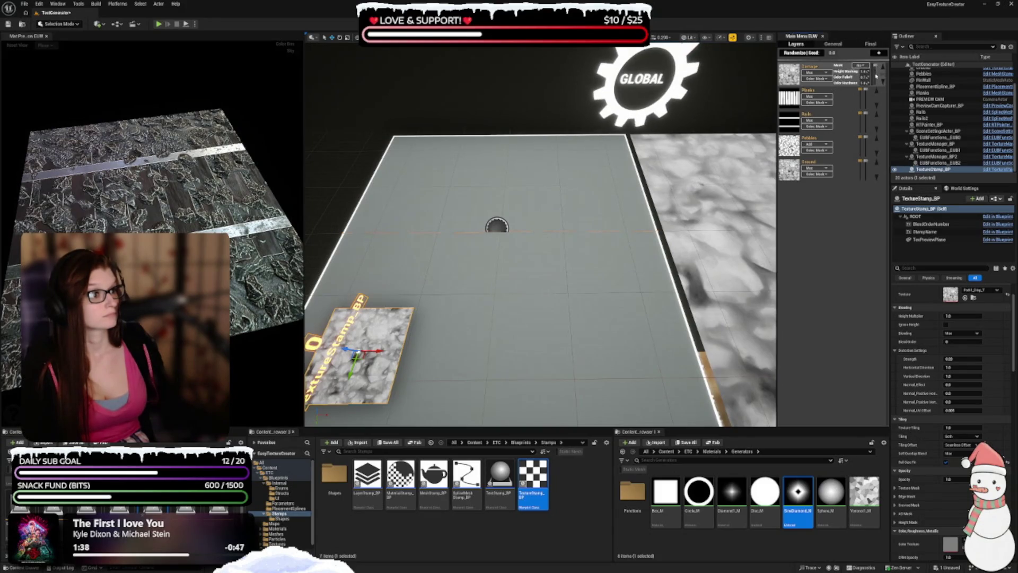
{"action": "left_click_drag", "start_coordinate": [778, 184], "coordinate": [726, 185]}
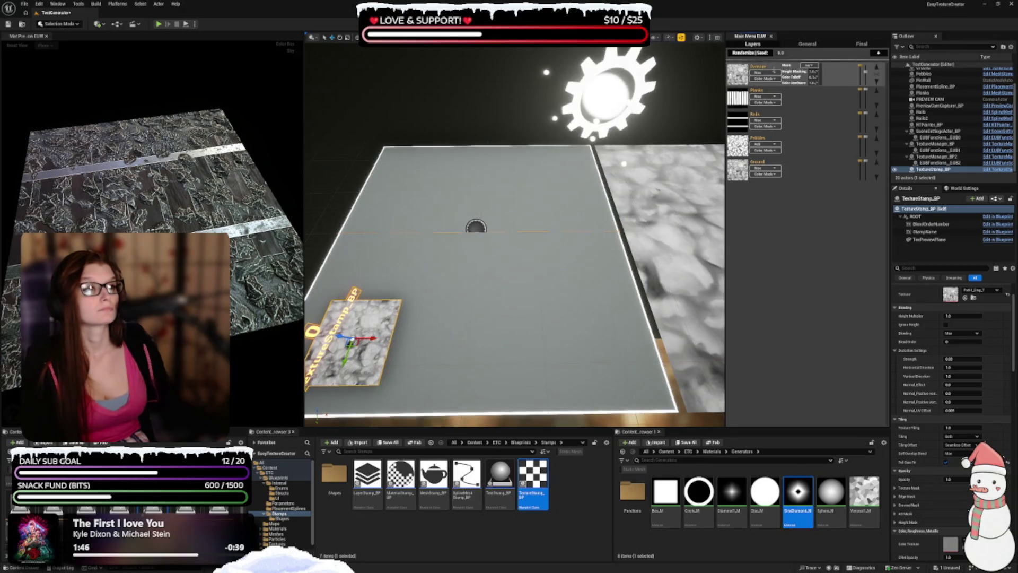
- Switch the Perlin-stamp layer's blend mode from Max to Subtract
{"action": "left_click", "coordinate": [773, 74]}
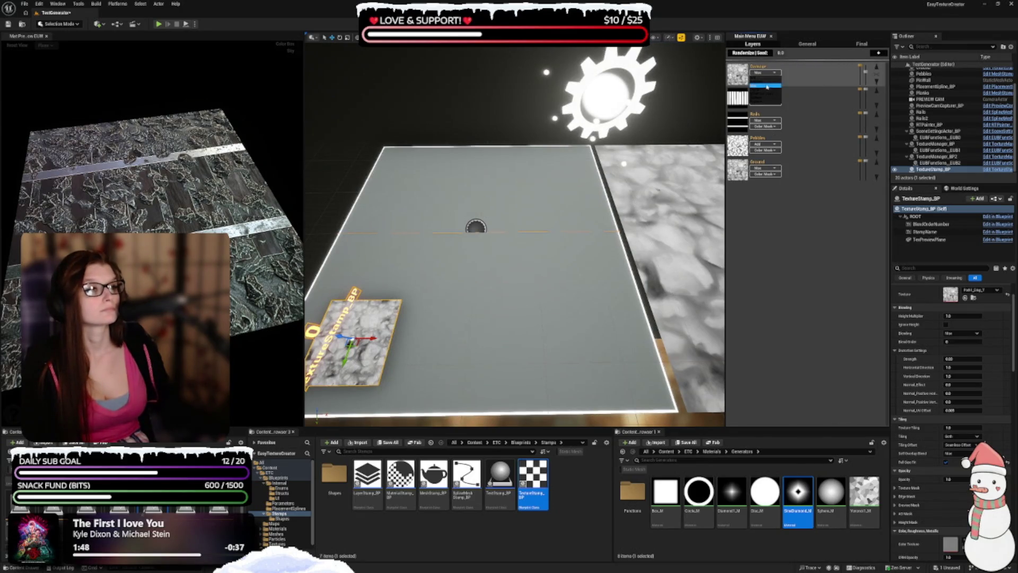
{"action": "left_click", "coordinate": [766, 84]}
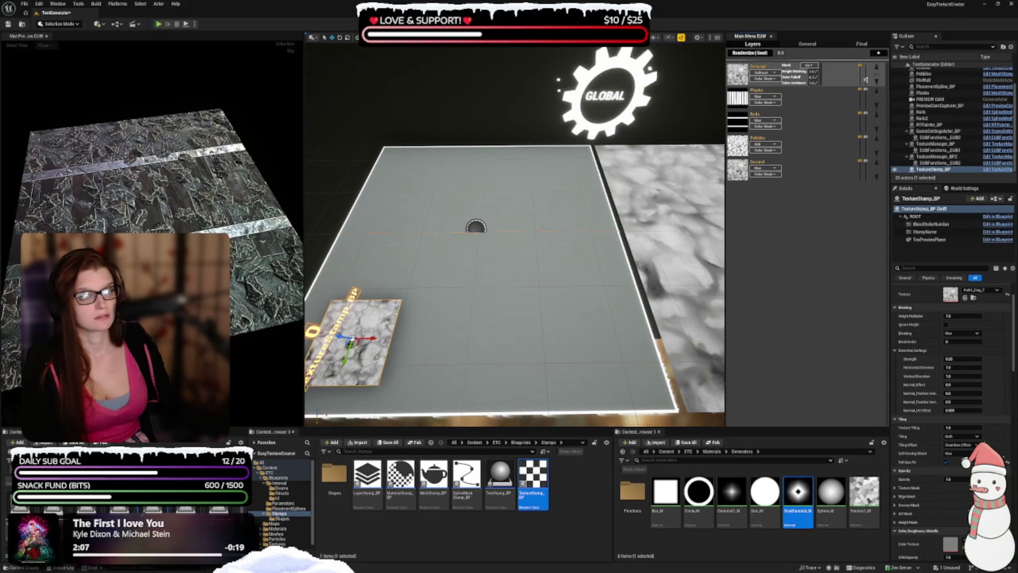
{"action": "mouse_move", "coordinate": [170, 218]}
{"action": "left_mouse_down"}
{"action": "mouse_move", "coordinate": [200, 220]}
{"action": "mouse_move", "coordinate": [210, 199]}
{"action": "left_mouse_up"}
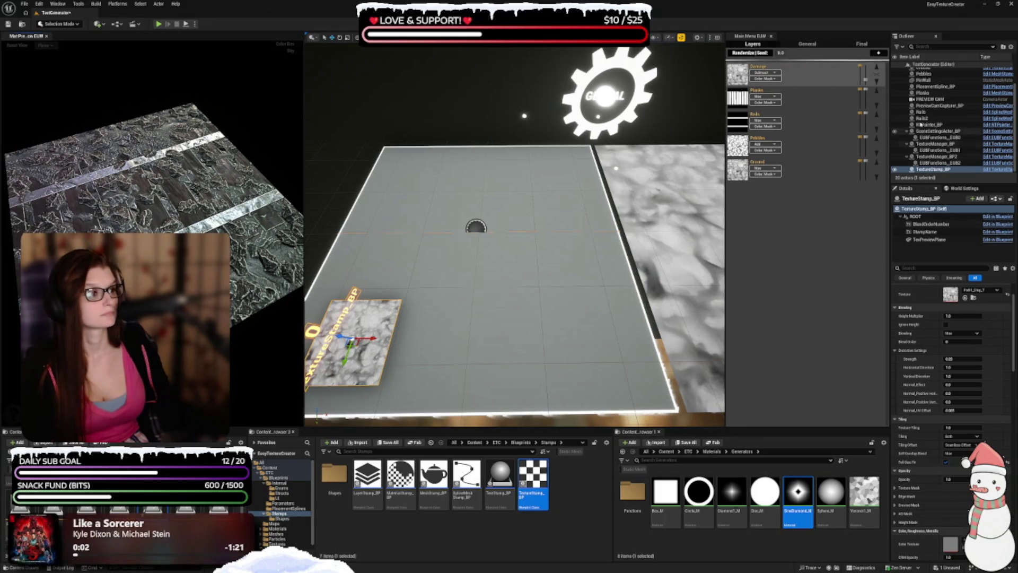
- Move the Rails layer to the top of the stack and add a new layer
{"action": "left_click", "coordinate": [878, 116]}
{"action": "left_click", "coordinate": [878, 93]}
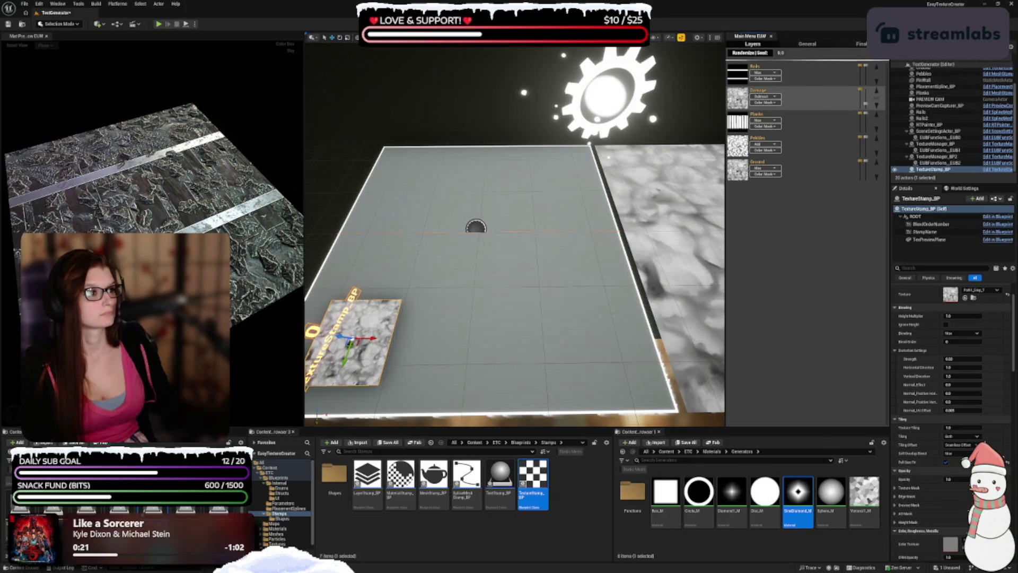
{"action": "left_click", "coordinate": [837, 54]}
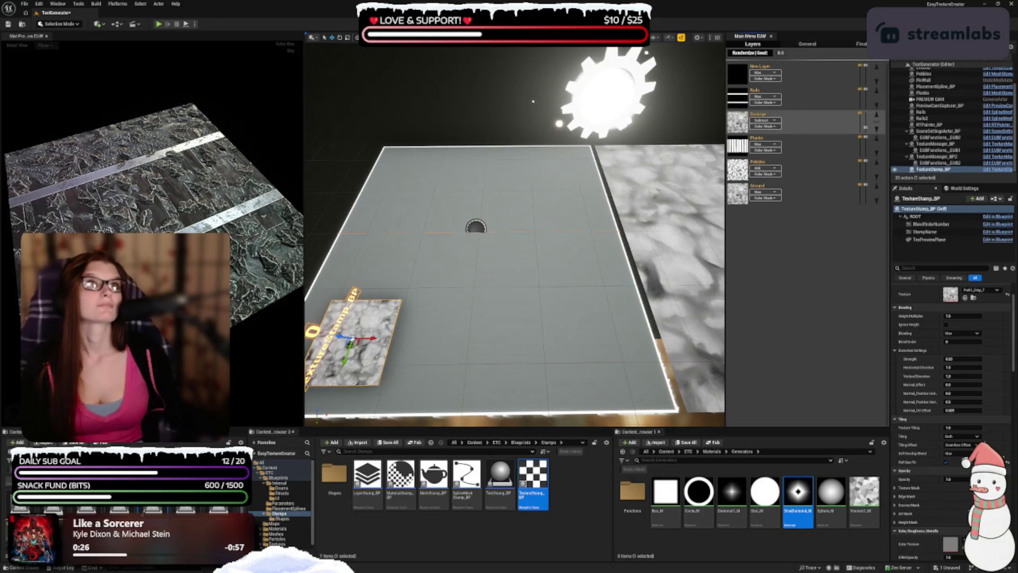
- Name the new top layer 'Rail Support' and deselect the texture stamp
{"action": "mouse_move", "coordinate": [856, 65]}
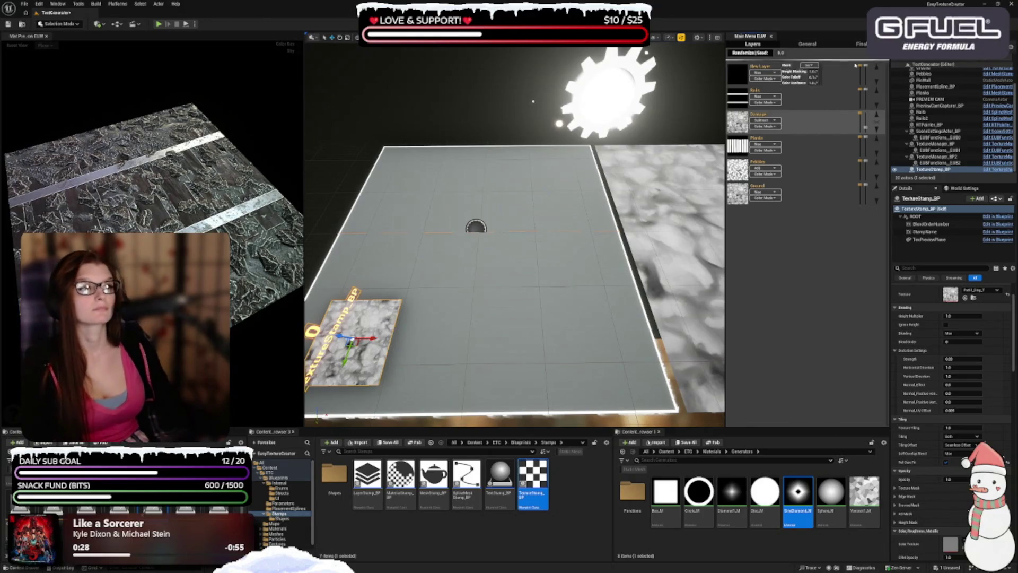
{"action": "type", "text": "Rail 3"}
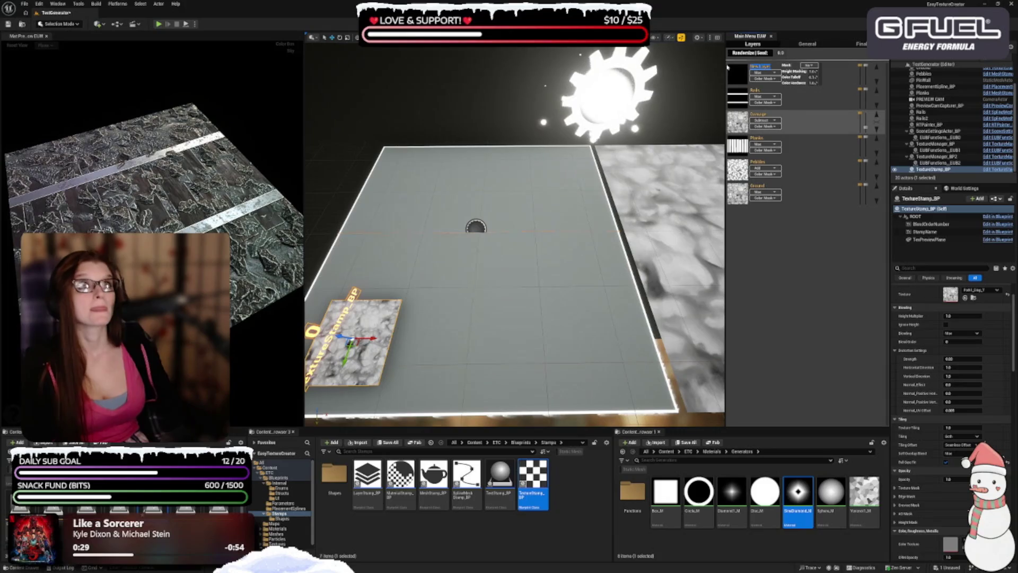
{"action": "key", "text": "Return"}
{"action": "type", "text": "upport"}
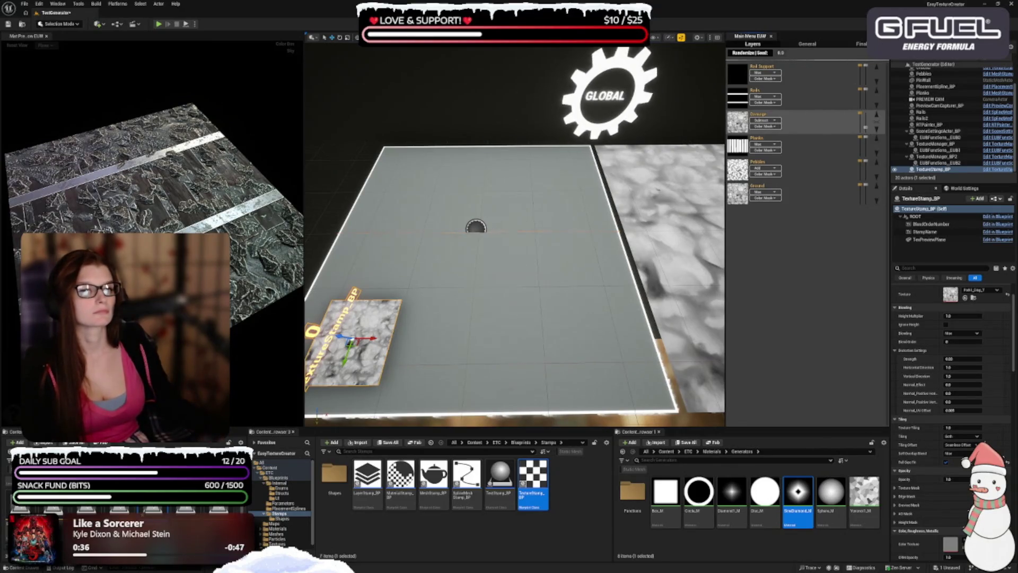
{"action": "left_click", "coordinate": [736, 77]}
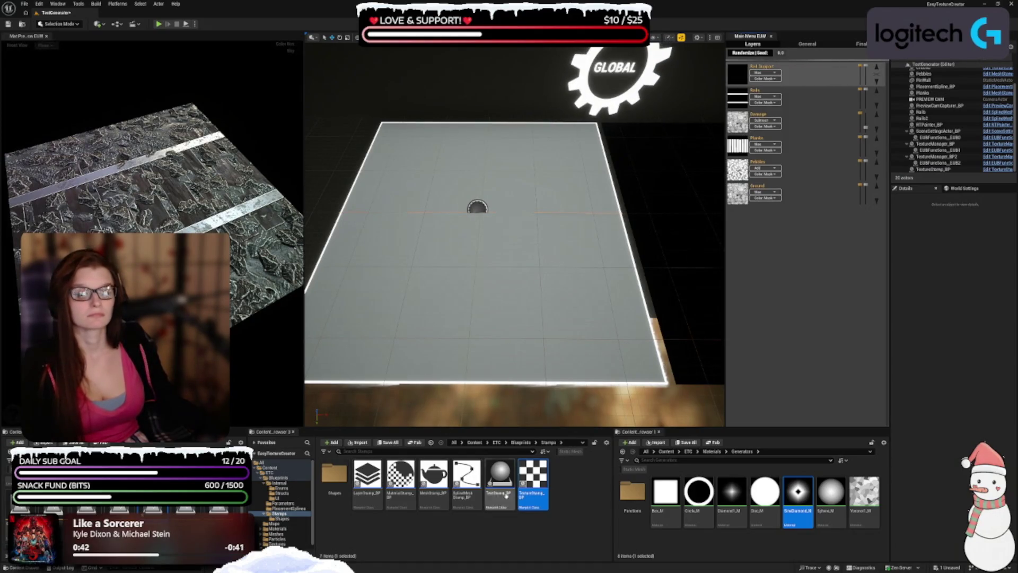
- Place a MaterialStamp_BP on the plane and set its Scale Y to 1.5
{"action": "mouse_move", "coordinate": [400, 474]}
{"action": "left_mouse_down"}
{"action": "mouse_move", "coordinate": [395, 308]}
{"action": "mouse_move", "coordinate": [409, 183]}
{"action": "mouse_move", "coordinate": [419, 298]}
{"action": "mouse_move", "coordinate": [410, 209]}
{"action": "mouse_move", "coordinate": [481, 220]}
{"action": "mouse_move", "coordinate": [480, 201]}
{"action": "mouse_move", "coordinate": [478, 214]}
{"action": "left_mouse_up"}
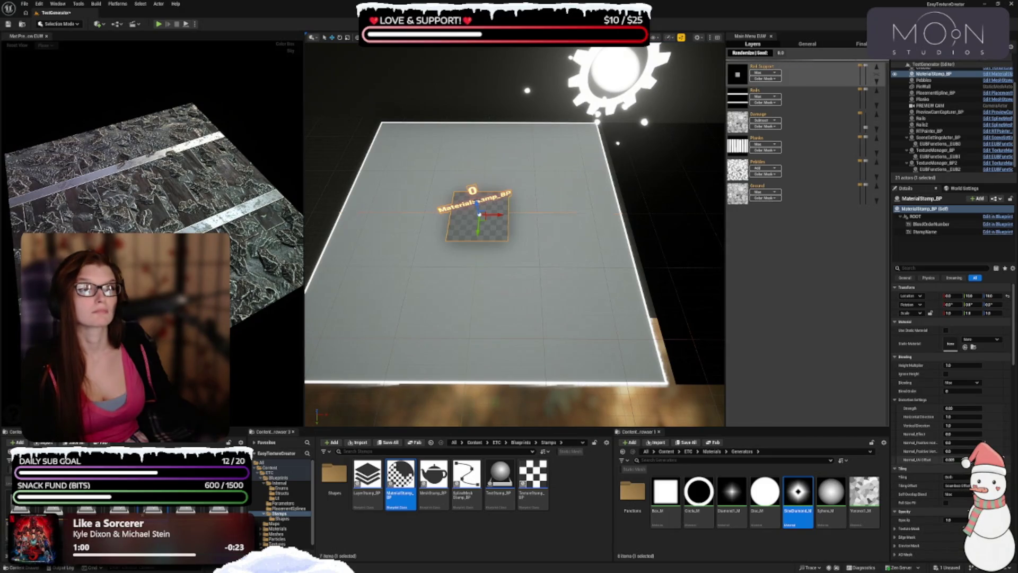
{"action": "left_click", "coordinate": [972, 296]}
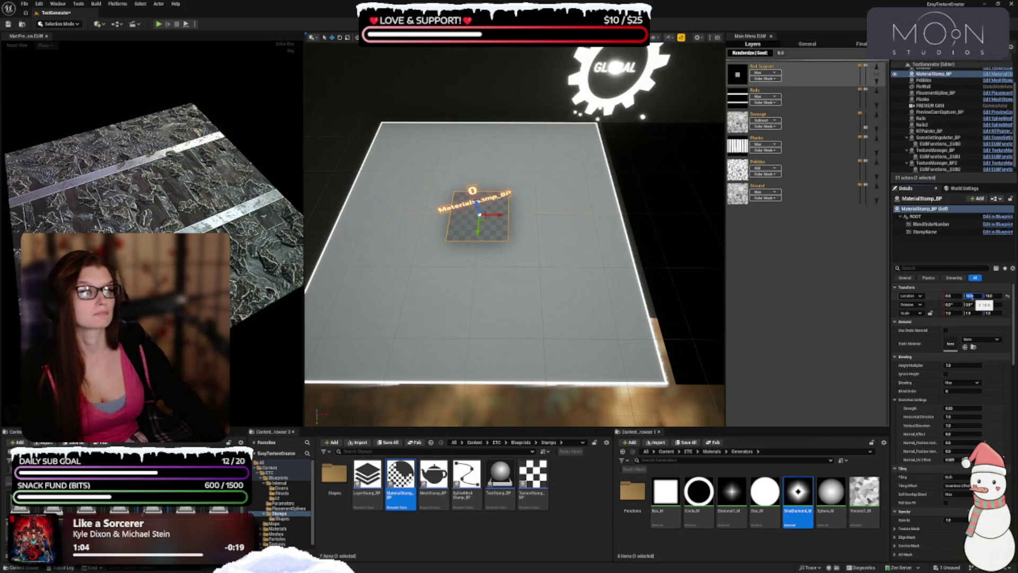
{"action": "left_click_drag", "start_coordinate": [973, 296], "coordinate": [971, 297]}
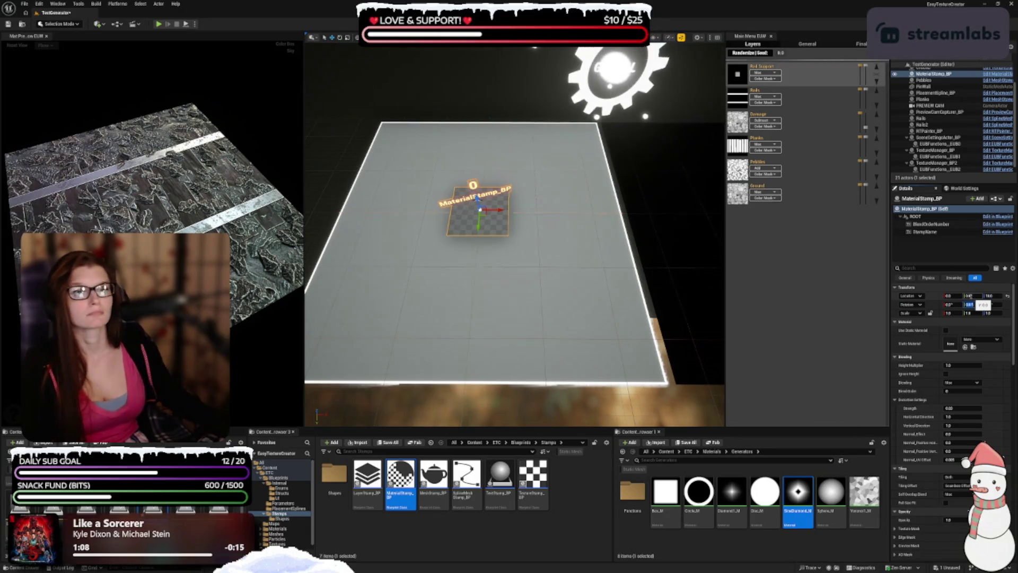
{"action": "left_click", "coordinate": [969, 304]}
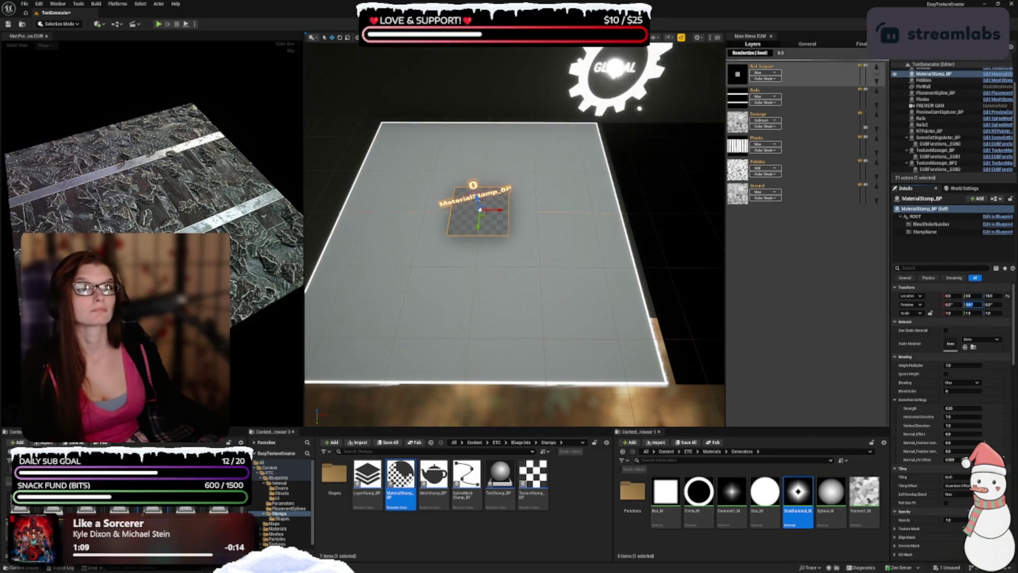
{"action": "left_click", "coordinate": [968, 313]}
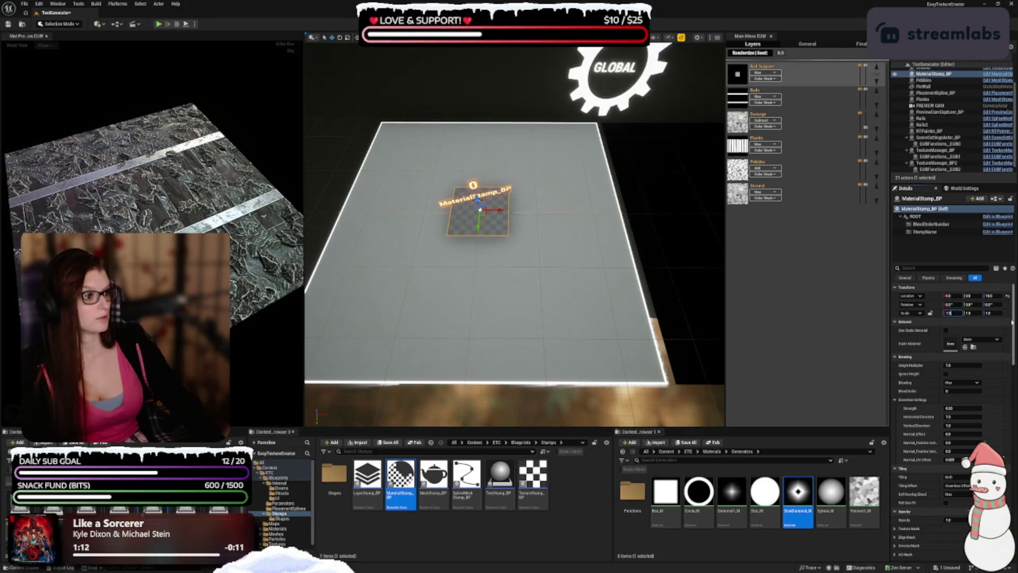
{"action": "type", "text": "1.5"}
{"action": "key", "text": "Return"}
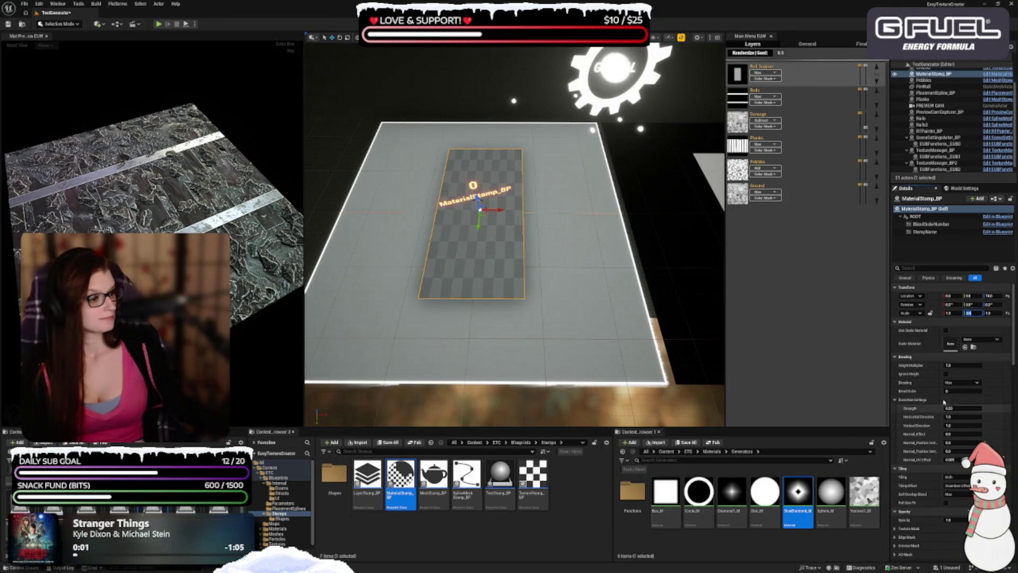
{"action": "left_click", "coordinate": [961, 382]}
- Set the stamp's blending to Add and duplicate it as a parallel strip beside the original
{"action": "left_click", "coordinate": [955, 393]}
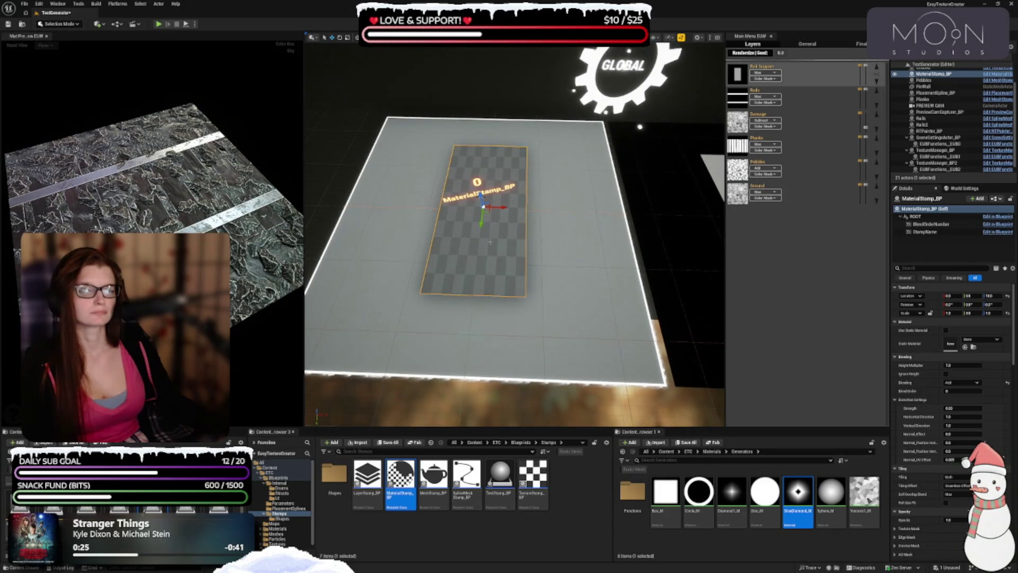
{"action": "key", "text": "ctrl+d"}
{"action": "left_click_drag", "start_coordinate": [506, 207], "coordinate": [601, 210]}
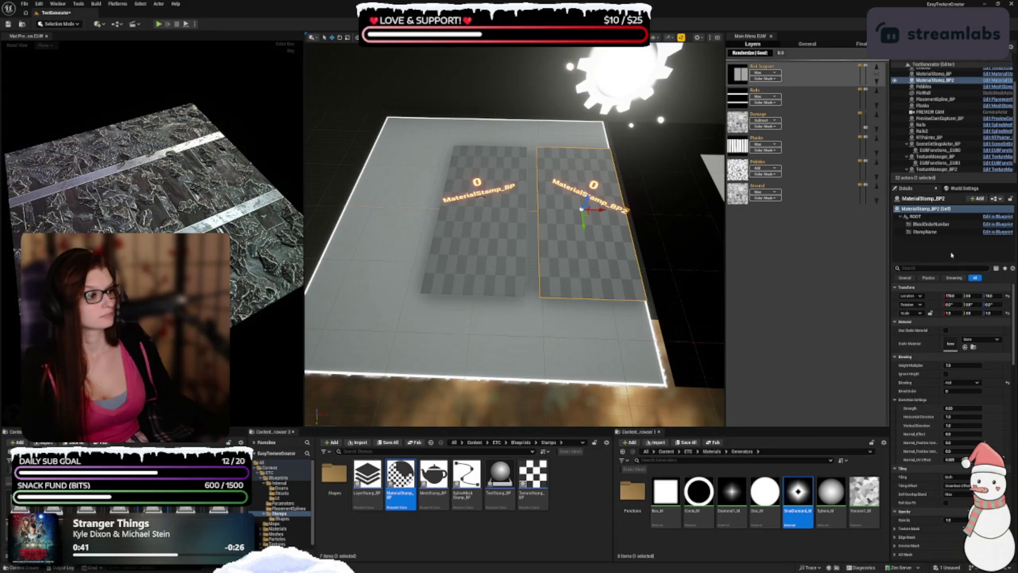
- Shorten the duplicate's Y scale, lay it over the first stamp, and set Height Multiplier 0.3
{"action": "left_click", "coordinate": [966, 313]}
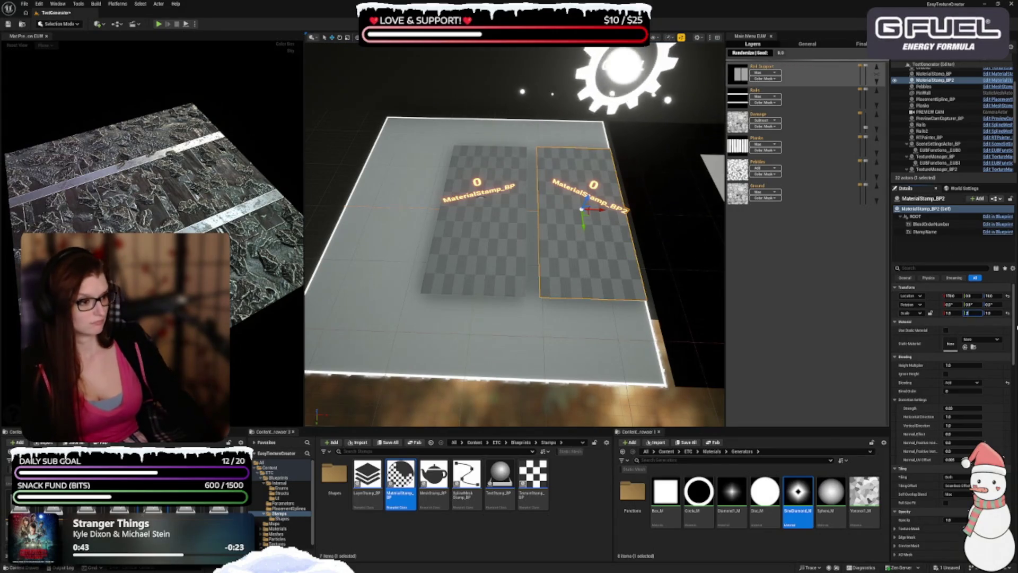
{"action": "key", "text": "Return"}
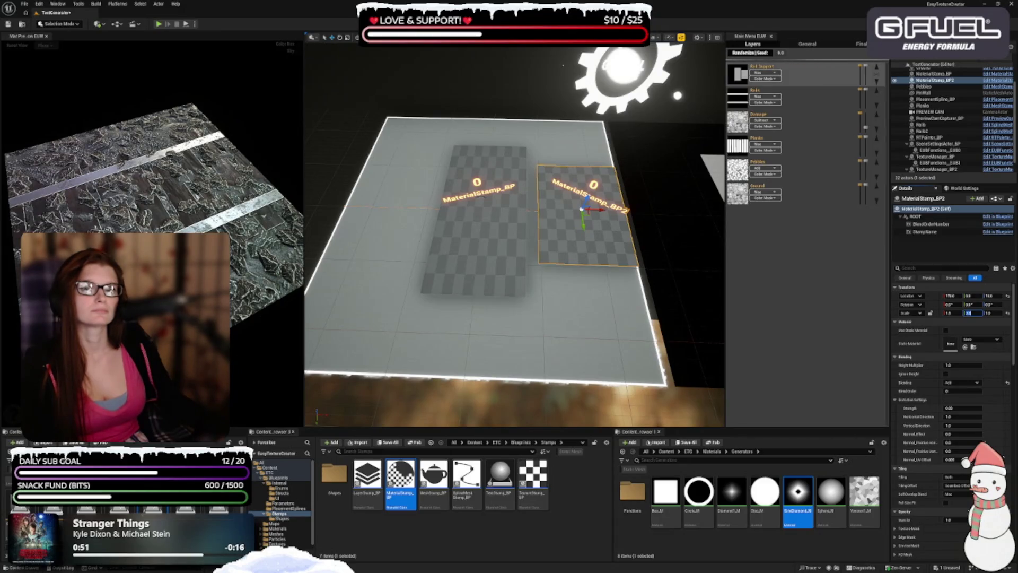
{"action": "scroll", "coordinate": [508, 332], "scroll_direction": "down", "scroll_amount": 5}
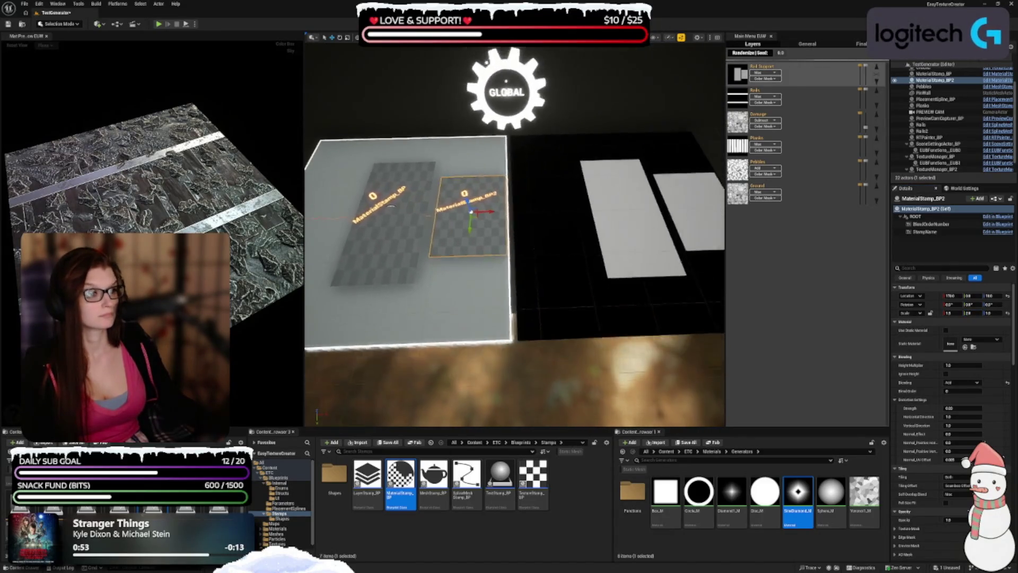
{"action": "left_click_drag", "start_coordinate": [485, 212], "coordinate": [402, 214]}
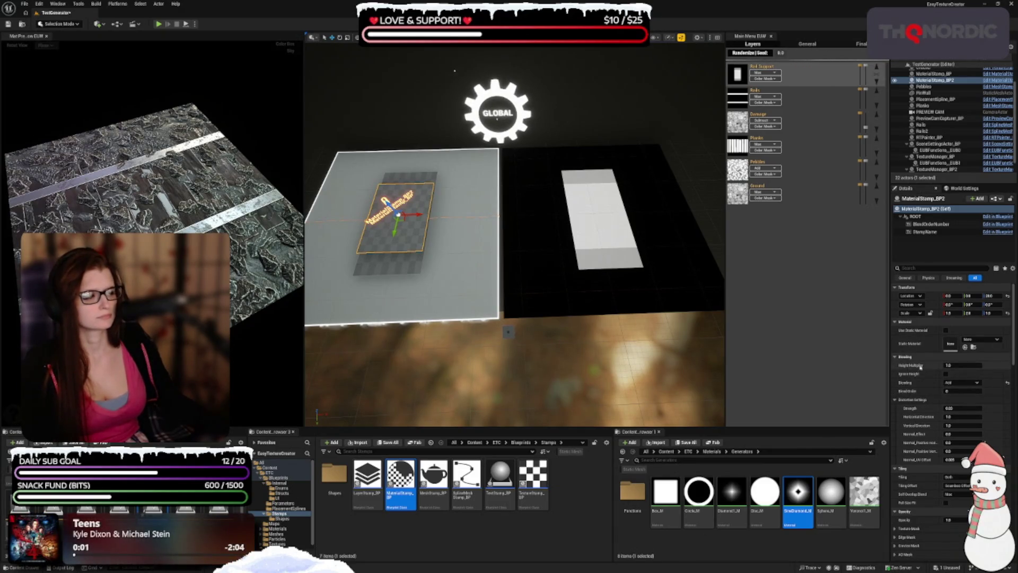
{"action": "left_click", "coordinate": [964, 364]}
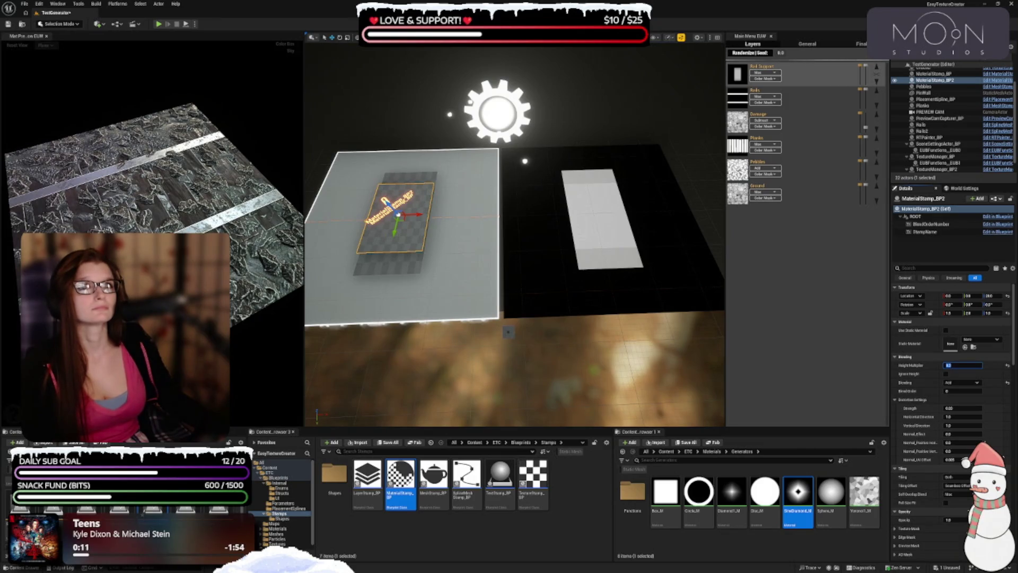
{"action": "left_click", "coordinate": [867, 74]}
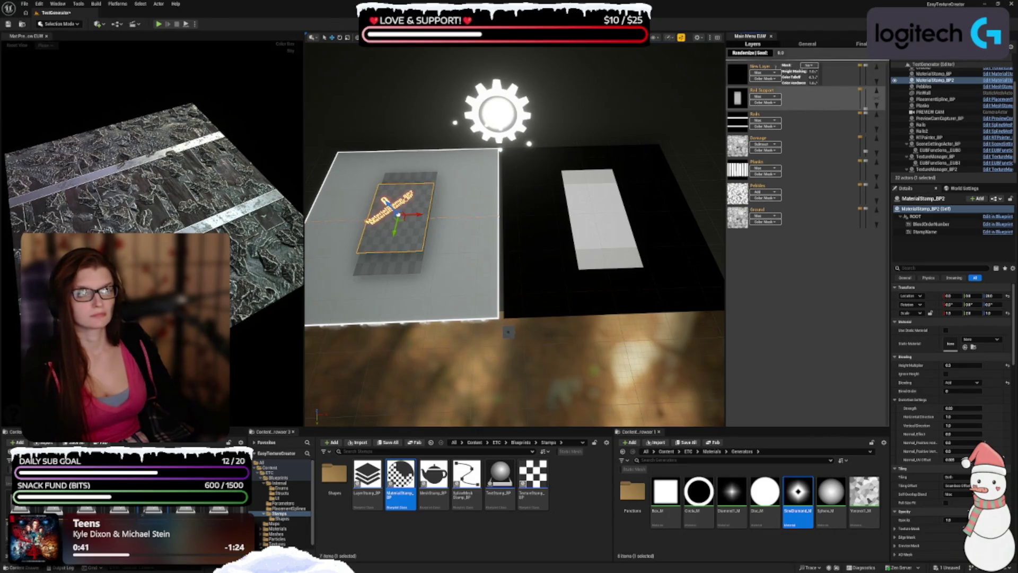
- Rename the new layer to 'Support Instances'
{"action": "type", "text": "Support"}
{"action": "key", "text": "Return"}
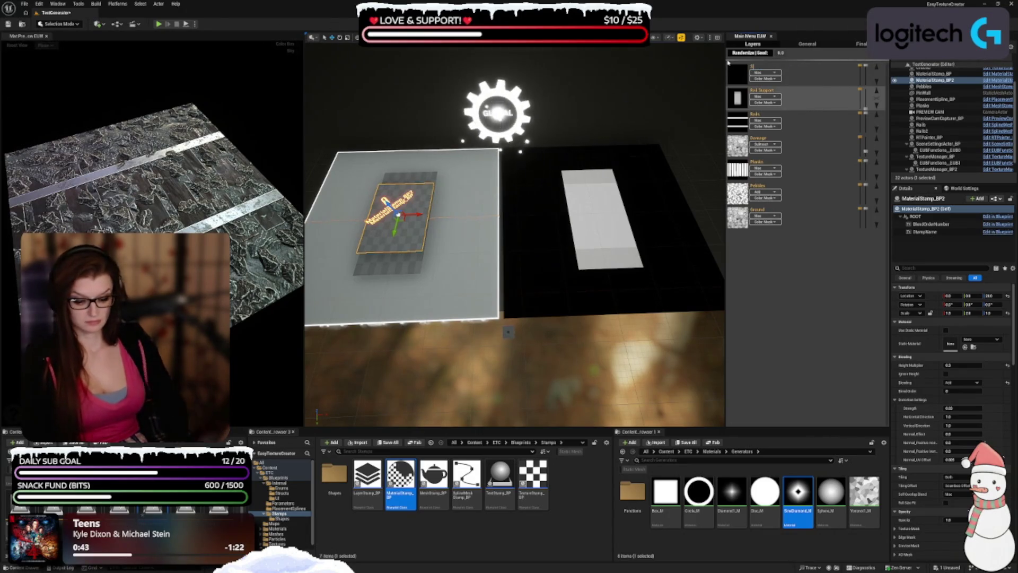
{"action": "type", "text": "upport In"}
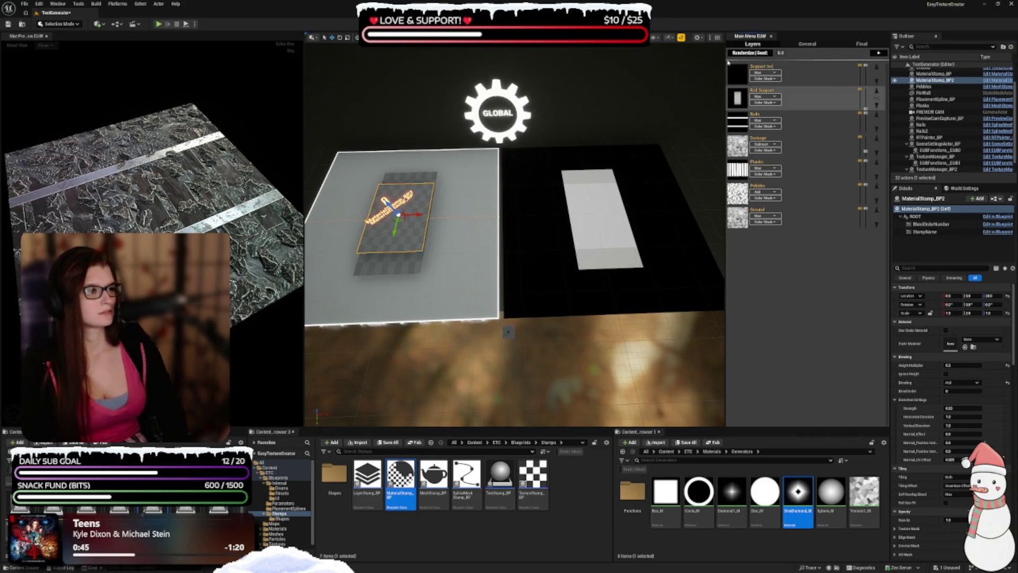
{"action": "type", "text": "s"}
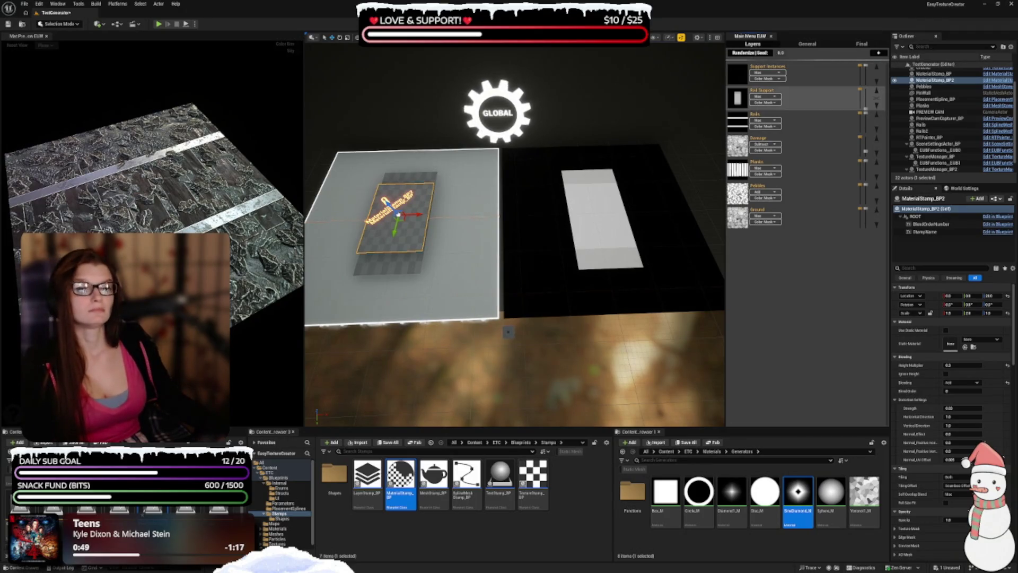
- Drop a PlacementSpline_BP in, delete the misplaced one, and reselect the Support Instances layer
{"action": "left_click", "coordinate": [288, 508]}
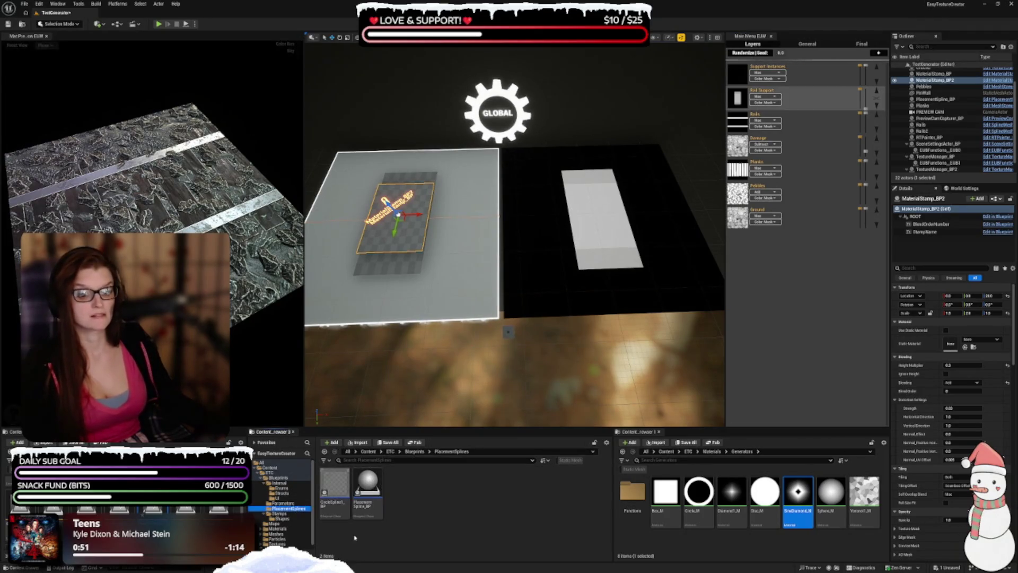
{"action": "left_click", "coordinate": [367, 504]}
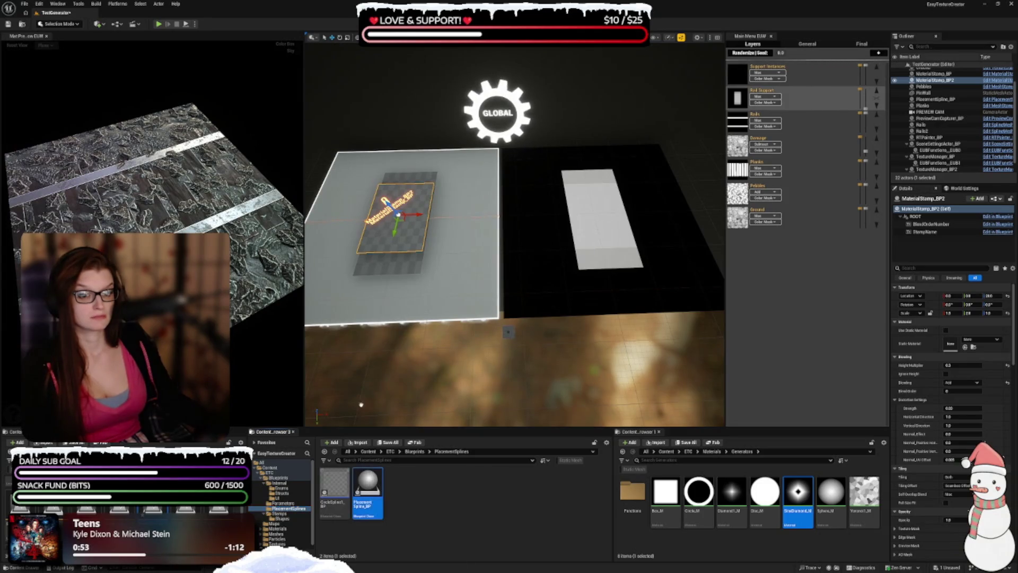
{"action": "mouse_move", "coordinate": [368, 504]}
{"action": "left_mouse_down"}
{"action": "mouse_move", "coordinate": [320, 221]}
{"action": "mouse_move", "coordinate": [335, 189]}
{"action": "left_mouse_up"}
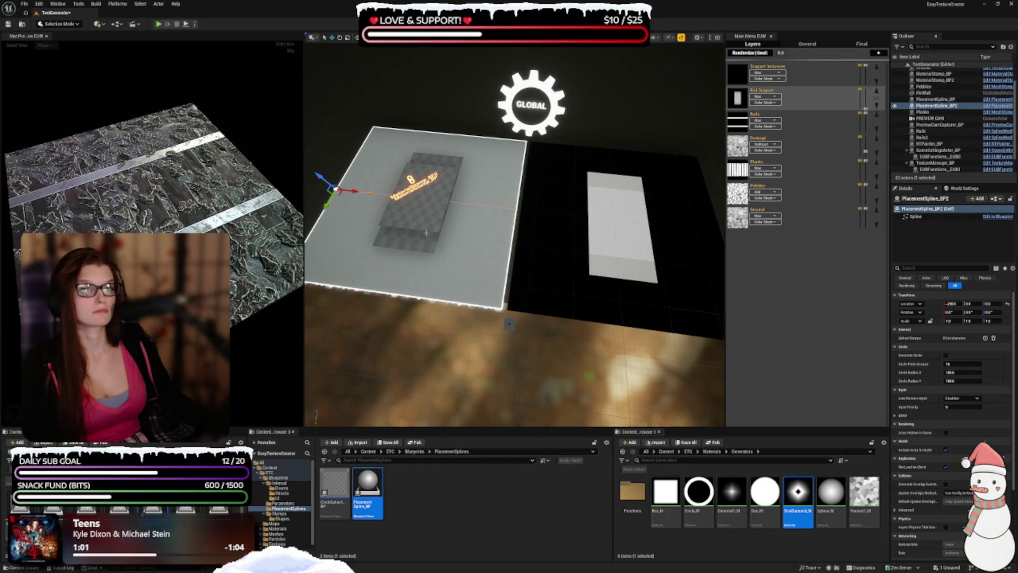
{"action": "key", "text": "f"}
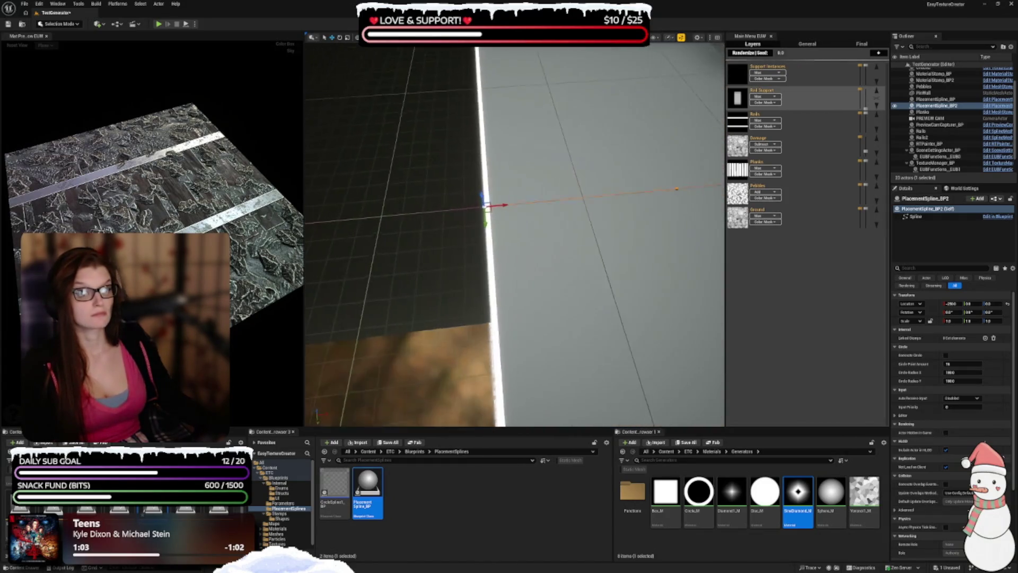
{"action": "scroll", "coordinate": [515, 236], "scroll_direction": "down", "scroll_amount": 5}
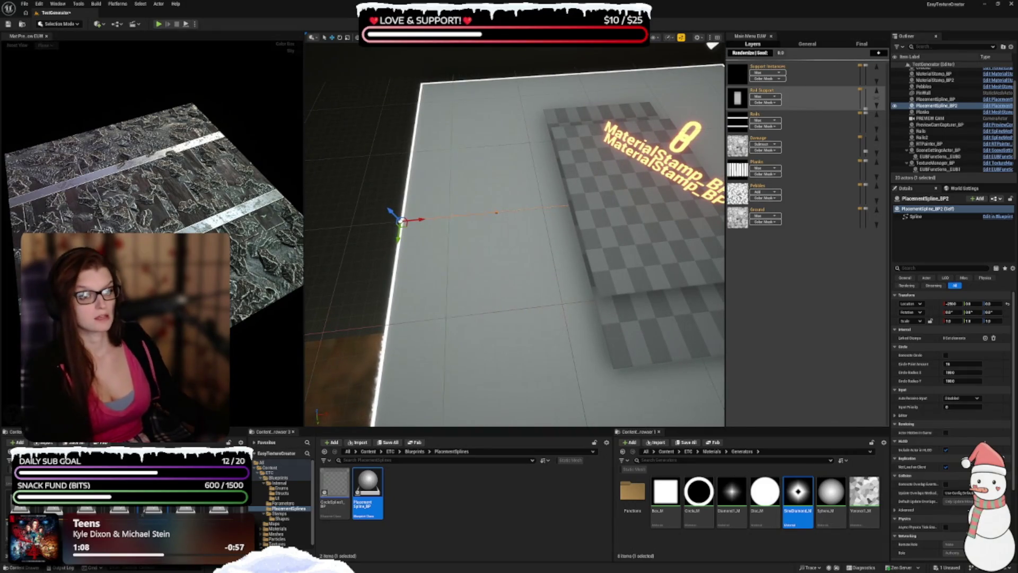
{"action": "scroll", "coordinate": [514, 236], "scroll_direction": "down", "scroll_amount": 2}
{"action": "key", "text": "Delete"}
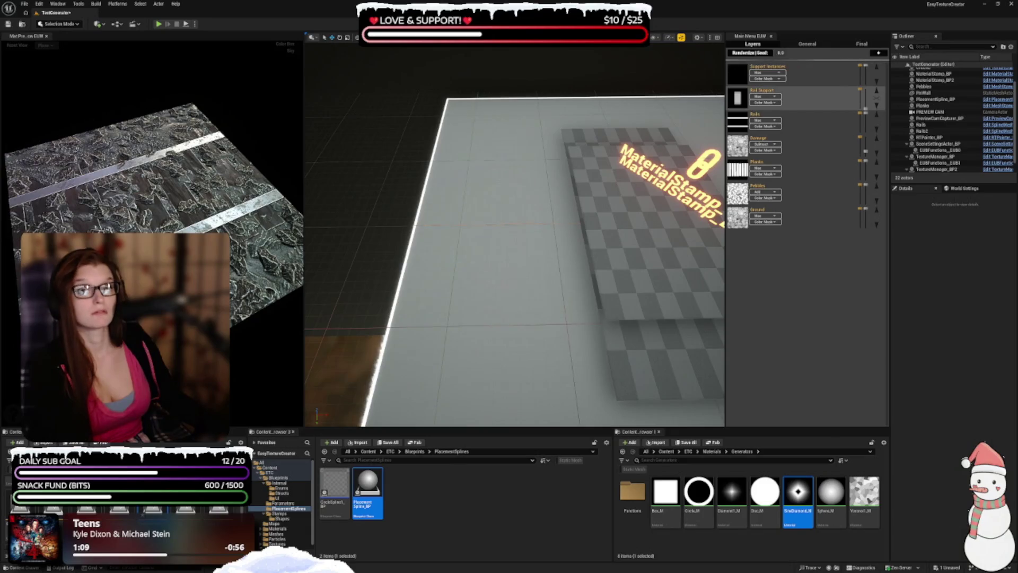
{"action": "mouse_move", "coordinate": [777, 89]}
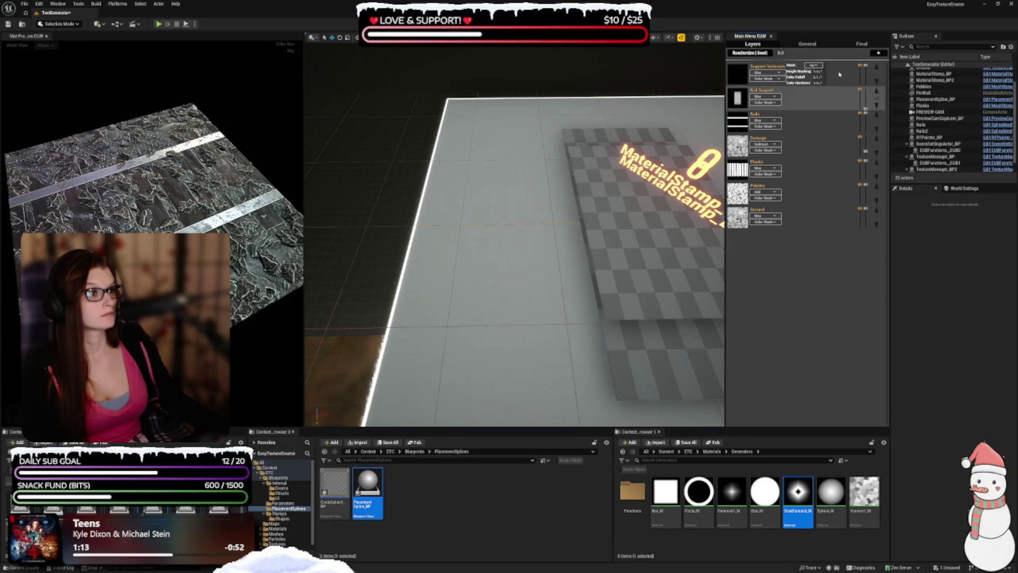
{"action": "left_click", "coordinate": [748, 80]}
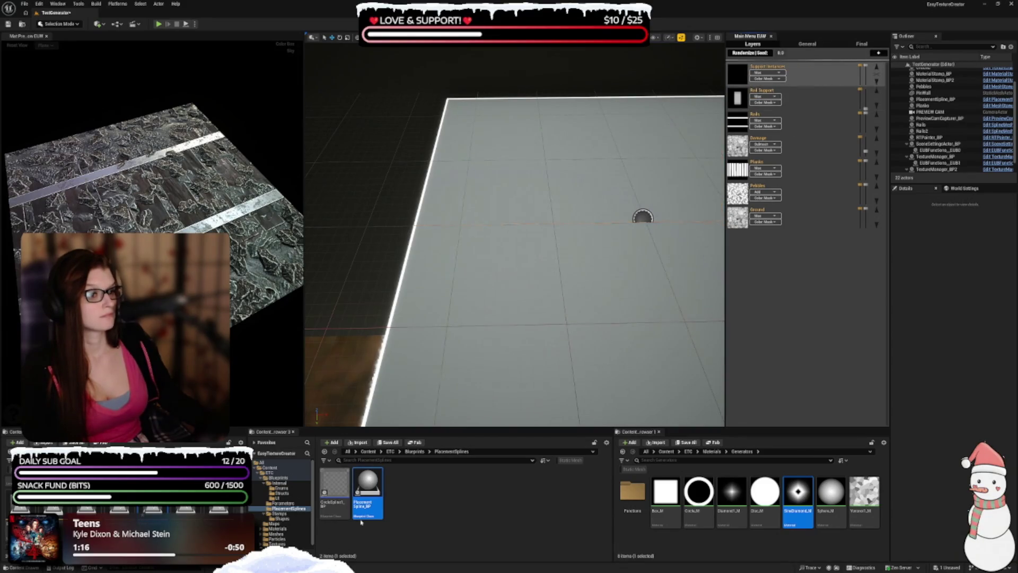
- Place a PlacementSpline_BP on the ground plane at Location Y 1000
{"action": "mouse_move", "coordinate": [361, 522]}
{"action": "left_mouse_down"}
{"action": "mouse_move", "coordinate": [398, 243]}
{"action": "mouse_move", "coordinate": [414, 225]}
{"action": "left_mouse_up"}
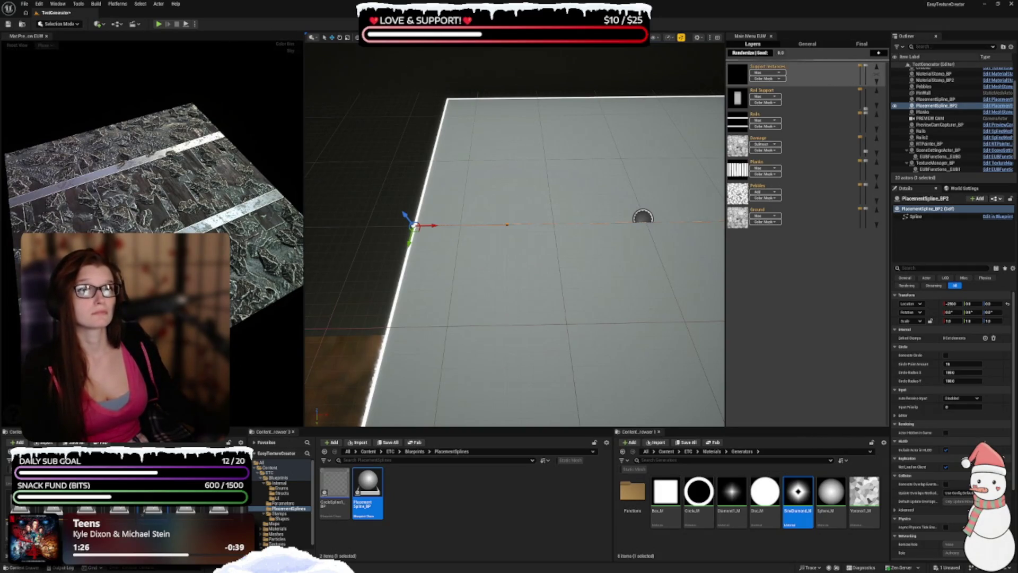
{"action": "left_click", "coordinate": [975, 303]}
{"action": "type", "text": "1000"}
{"action": "key", "text": "Return"}
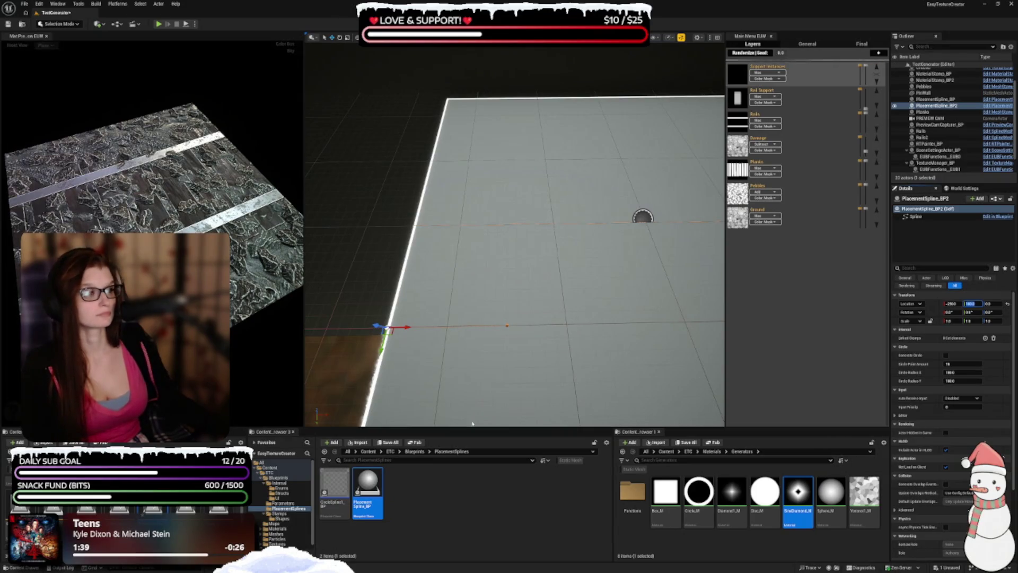
{"action": "key", "text": "Return"}
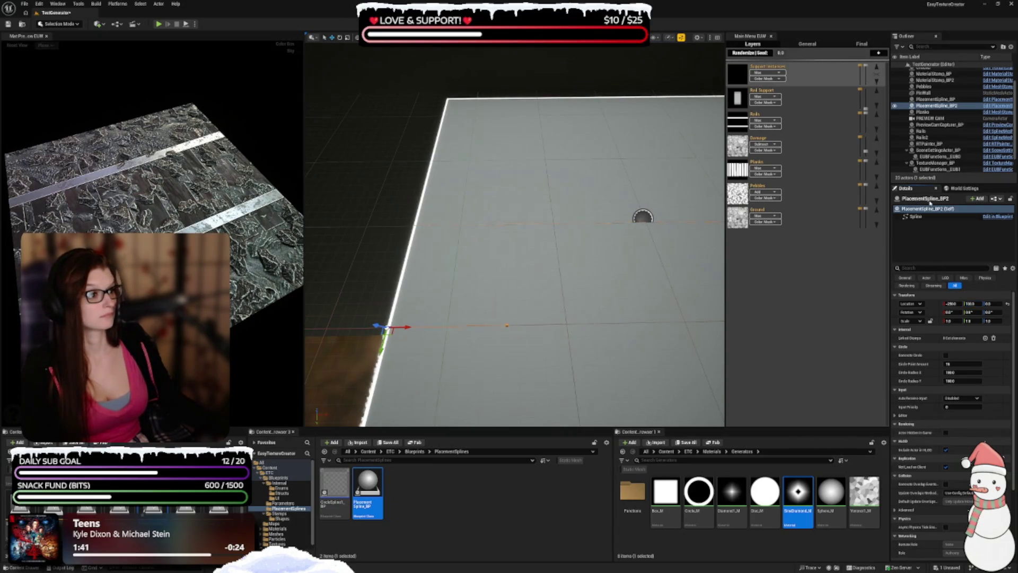
{"action": "left_click", "coordinate": [926, 200]}
- Rename the spline to 'Support Spline 1'
{"action": "type", "text": "Splin"}
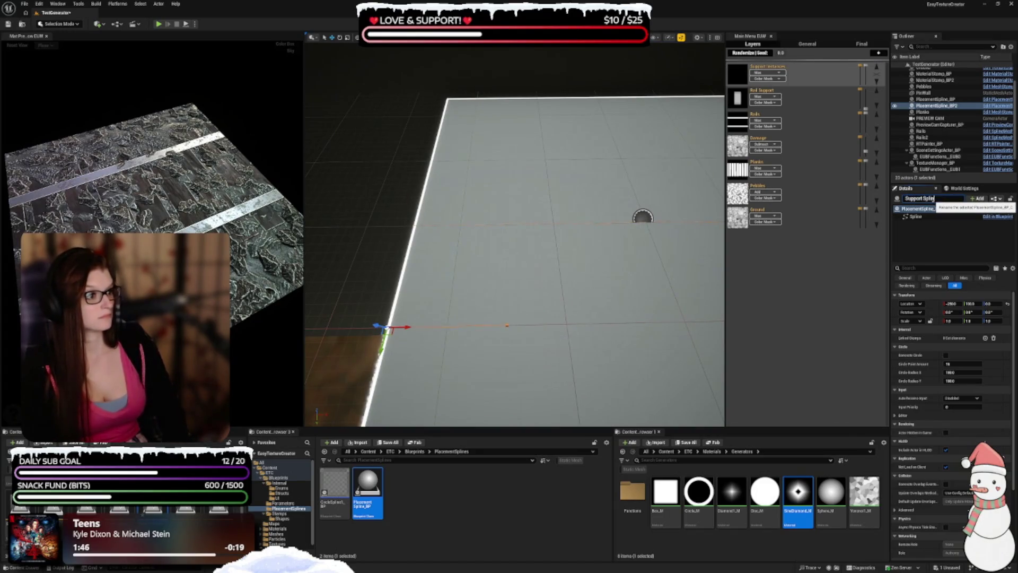
{"action": "type", "text": "e"}
{"action": "key", "text": "Return"}
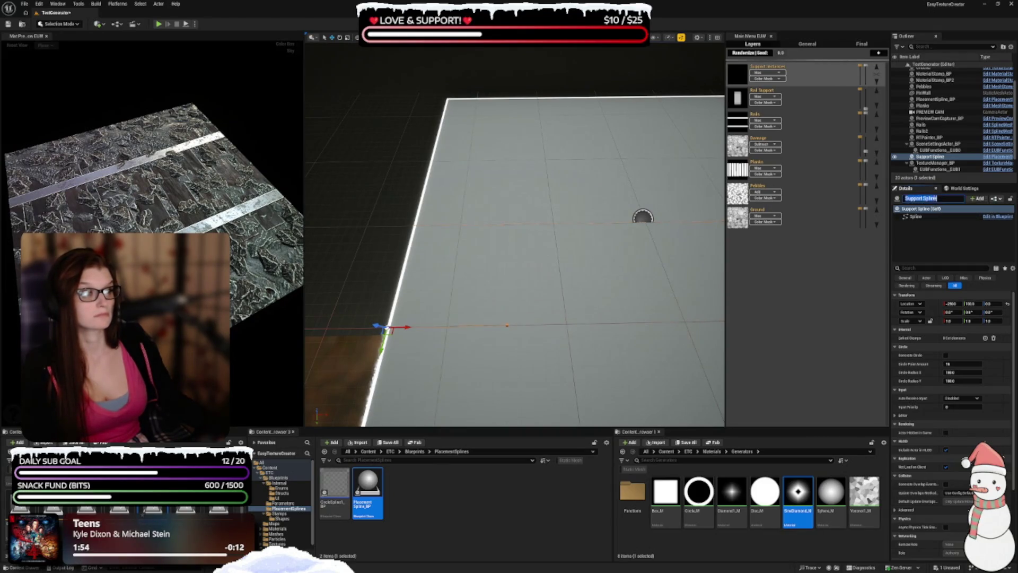
{"action": "left_click", "coordinate": [945, 199]}
{"action": "type", "text": "1"}
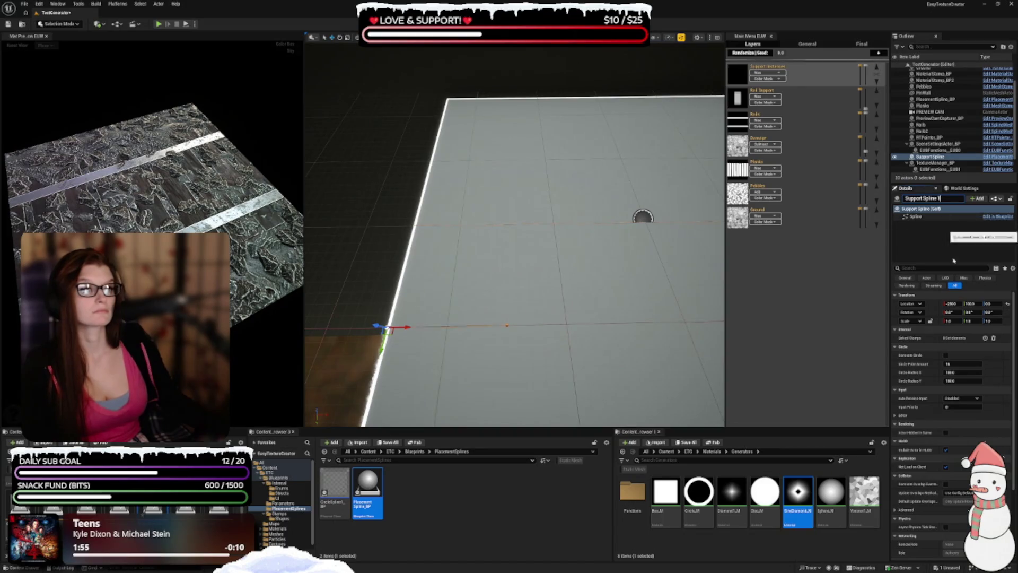
{"action": "key", "text": "Return"}
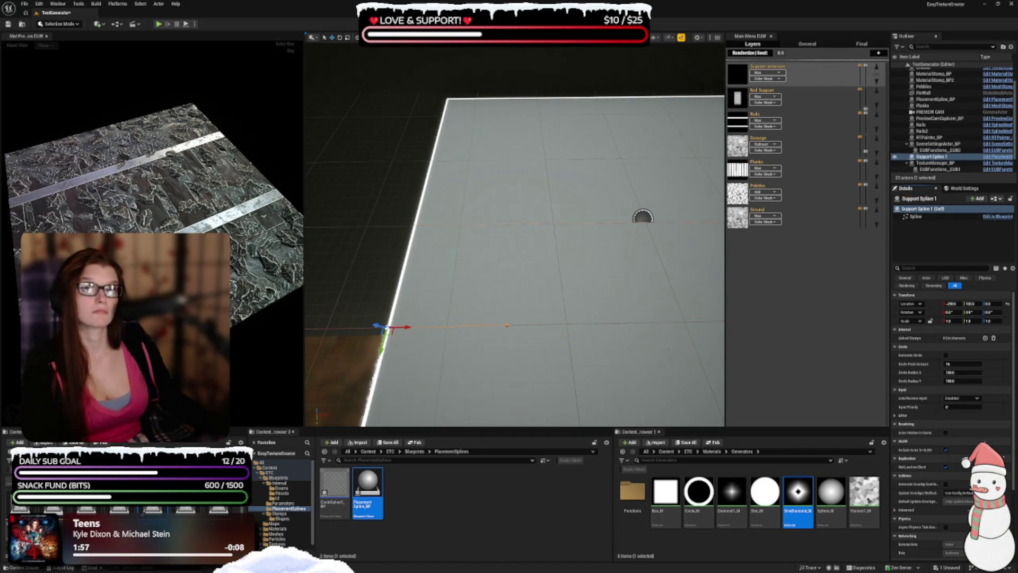
- Move one of the spline's points to the plane's right edge
{"action": "scroll", "coordinate": [514, 233], "scroll_direction": "down", "scroll_amount": 5}
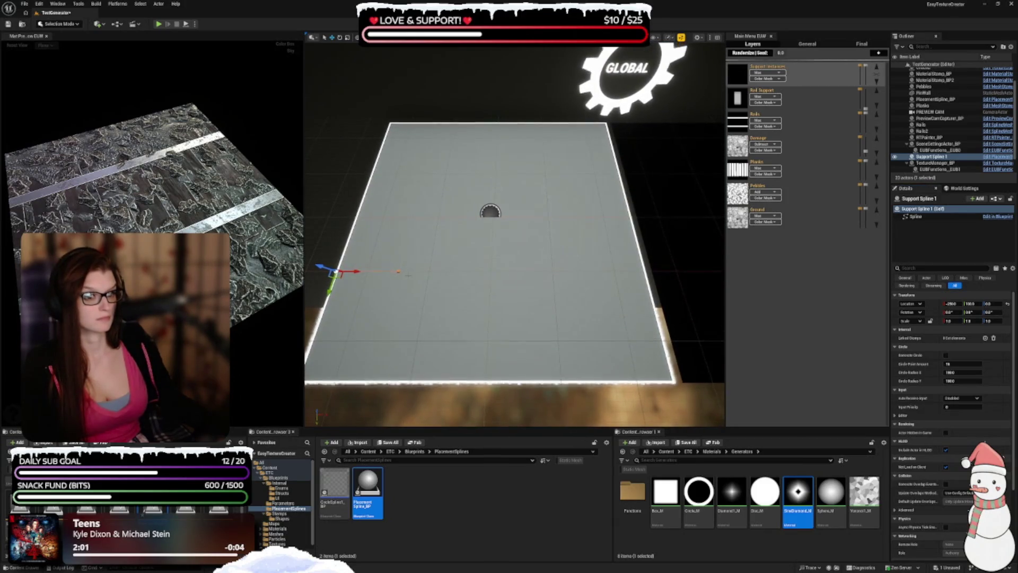
{"action": "left_click", "coordinate": [398, 271]}
{"action": "left_click_drag", "start_coordinate": [419, 271], "coordinate": [648, 271]}
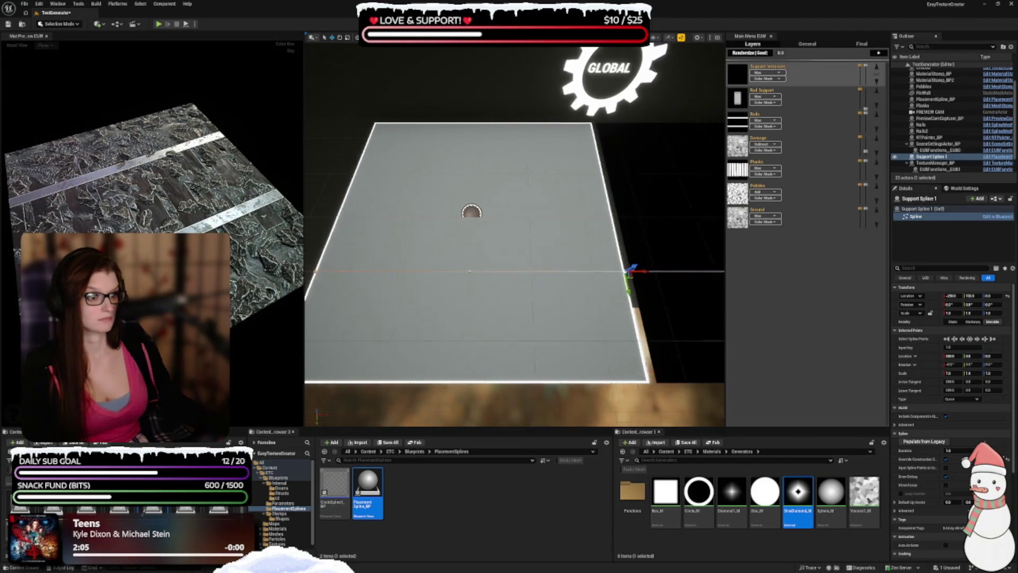
{"action": "scroll", "coordinate": [664, 283], "scroll_direction": "up", "scroll_amount": 3}
{"action": "scroll", "coordinate": [664, 283], "scroll_direction": "down", "scroll_amount": 2}
{"action": "scroll", "coordinate": [663, 281], "scroll_direction": "down", "scroll_amount": 2}
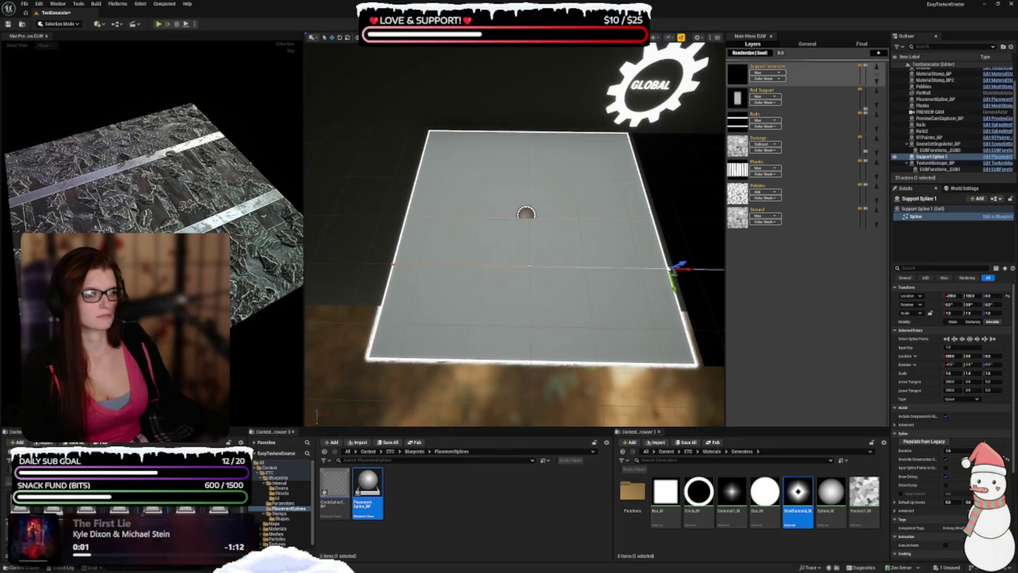
- Alt-drag Support Spline 1 along Y to create Support Spline 2 further up the plane
{"action": "key", "text": "Escape"}
{"action": "left_click", "coordinate": [936, 156]}
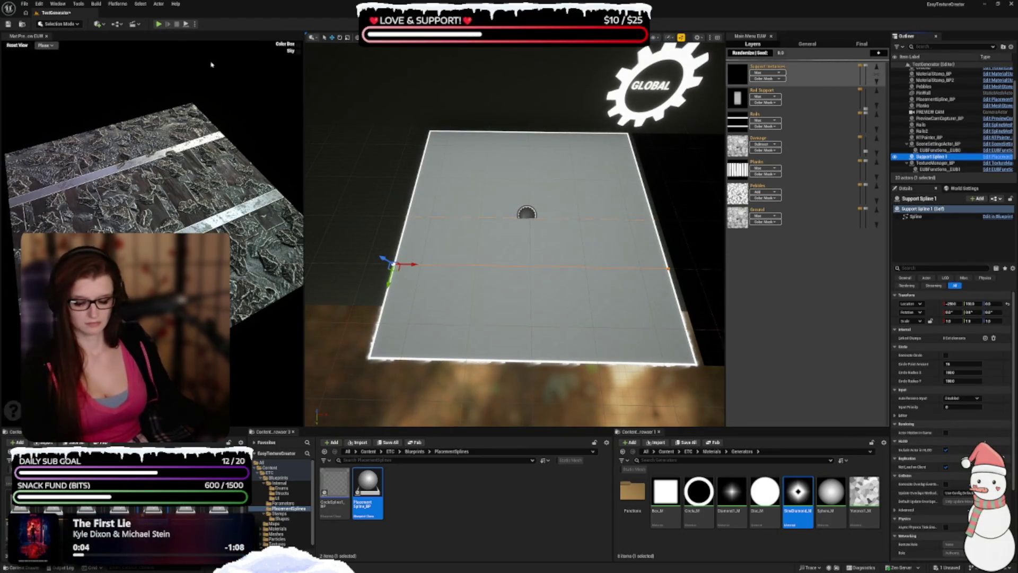
{"action": "mouse_move", "coordinate": [384, 200]}
{"action": "left_mouse_down"}
{"action": "mouse_move", "coordinate": [393, 197]}
{"action": "mouse_move", "coordinate": [384, 199]}
{"action": "left_mouse_up"}
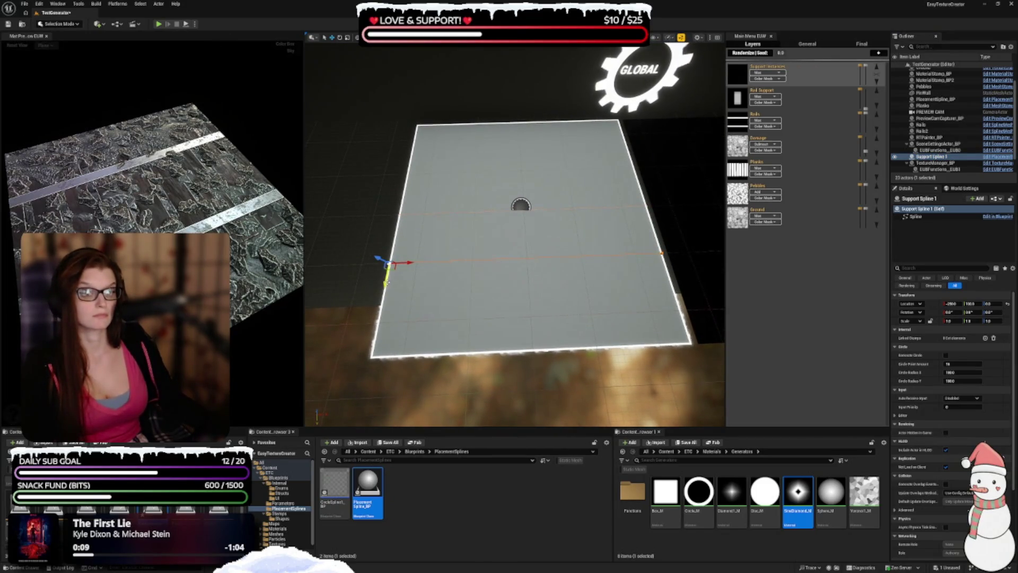
{"action": "left_click_drag", "start_coordinate": [386, 281], "coordinate": [392, 186]}
{"action": "mouse_move", "coordinate": [515, 233]}
{"action": "left_mouse_down"}
{"action": "mouse_move", "coordinate": [573, 238]}
{"action": "mouse_move", "coordinate": [543, 232]}
{"action": "left_mouse_up"}
{"action": "scroll", "coordinate": [514, 233], "scroll_direction": "down", "scroll_amount": 3}
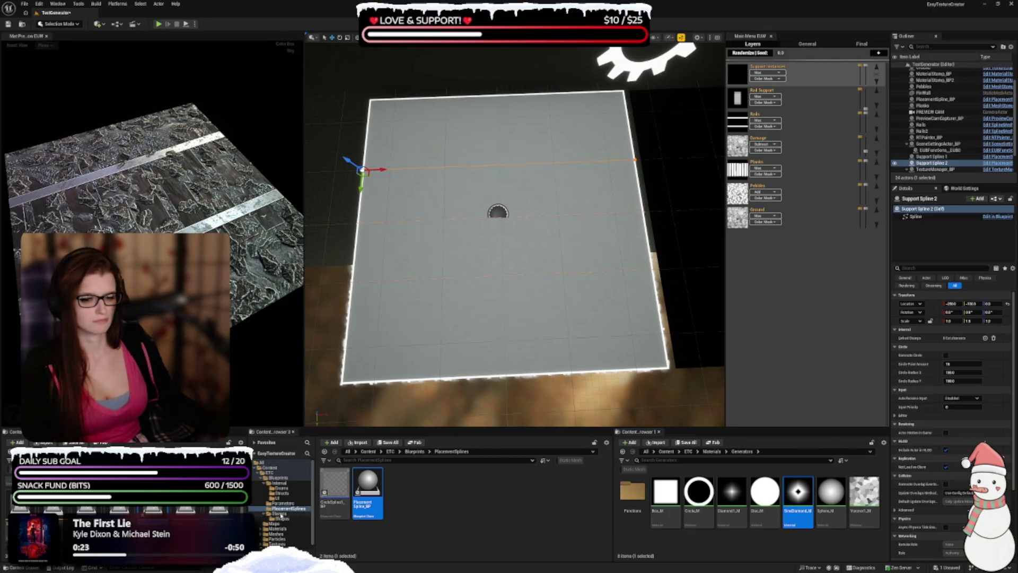
- Place a LayerStamp_BP from the Stamps folder at location 0, 0, 100
{"action": "left_click", "coordinate": [279, 513]}
{"action": "mouse_move", "coordinate": [368, 474]}
{"action": "left_mouse_down"}
{"action": "mouse_move", "coordinate": [420, 234]}
{"action": "mouse_move", "coordinate": [442, 227]}
{"action": "mouse_move", "coordinate": [432, 222]}
{"action": "left_mouse_up"}
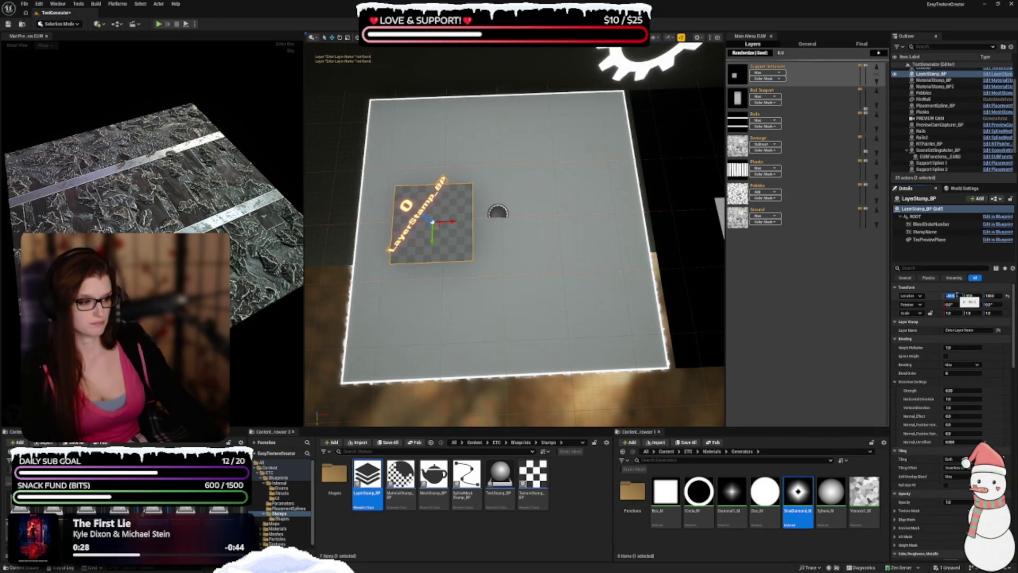
{"action": "type", "text": "0"}
{"action": "key", "text": "Tab"}
{"action": "type", "text": "0"}
{"action": "key", "text": "Tab"}
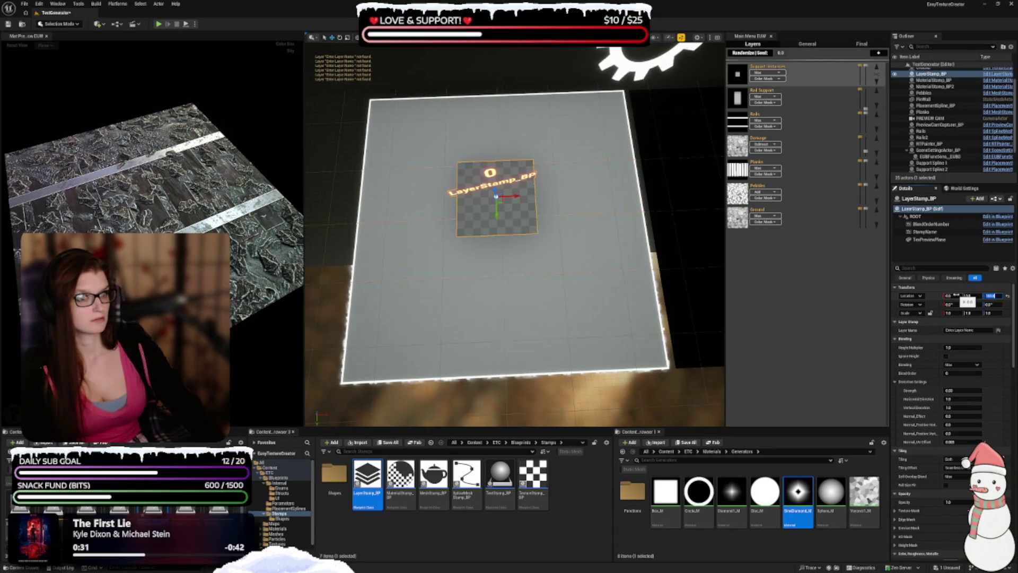
{"action": "type", "text": "100"}
{"action": "key", "text": "Return"}
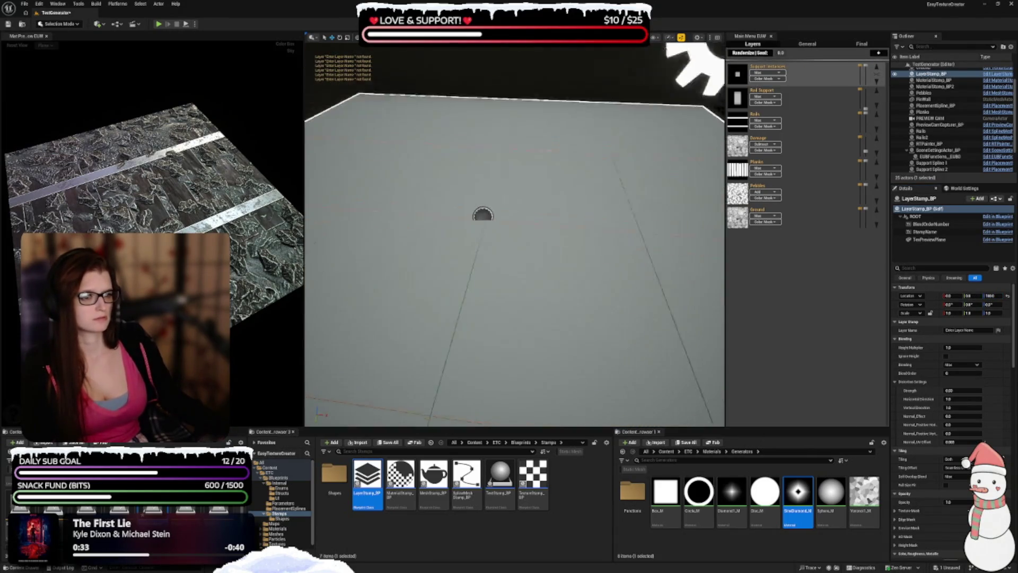
{"action": "key", "text": "f"}
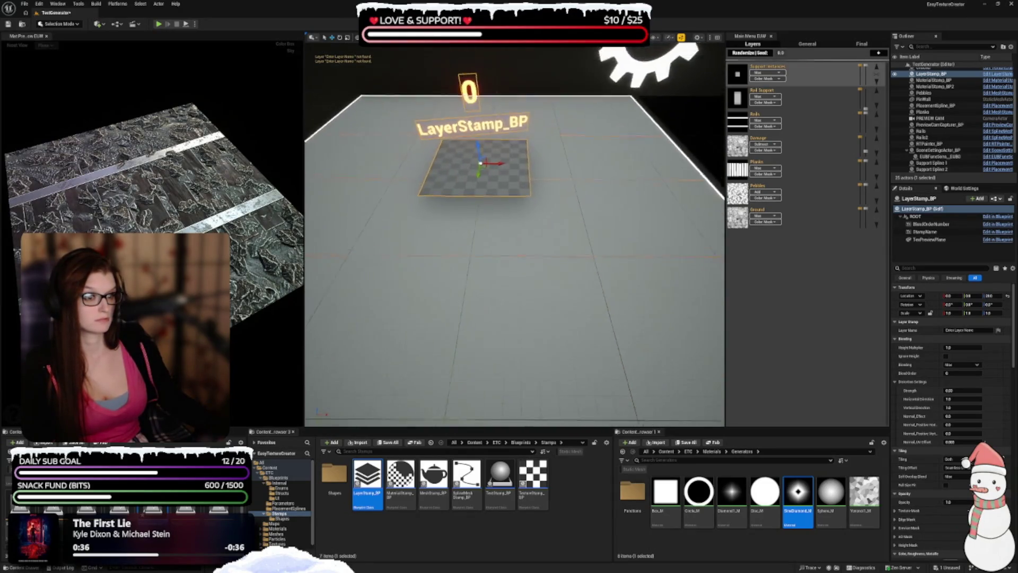
- Rename the stamp actor 'Supports' and set its Layer Name to 'Rail Support'
{"action": "scroll", "coordinate": [515, 234], "scroll_direction": "down", "scroll_amount": 5}
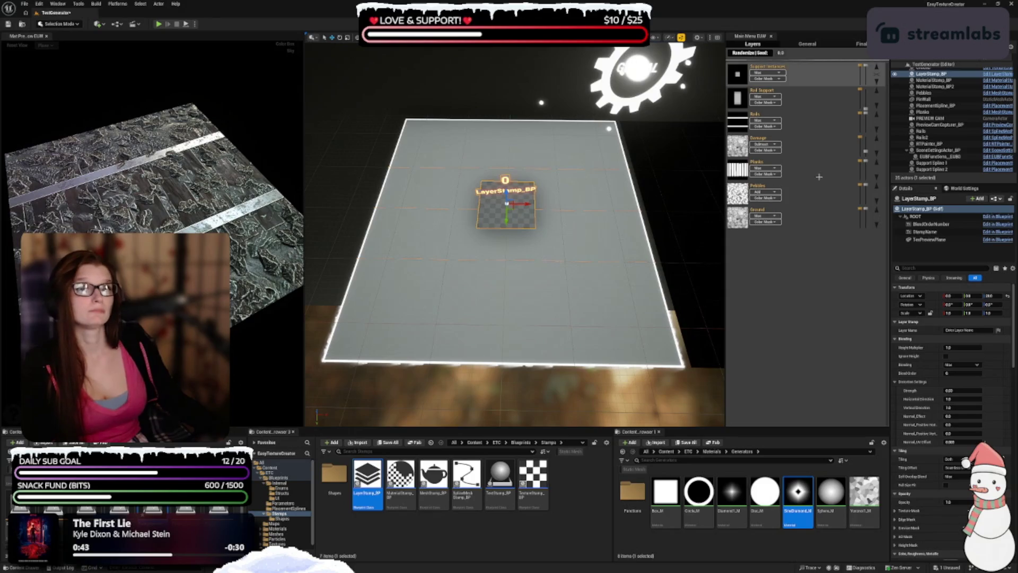
{"action": "left_click", "coordinate": [926, 199]}
{"action": "type", "text": "Supports"}
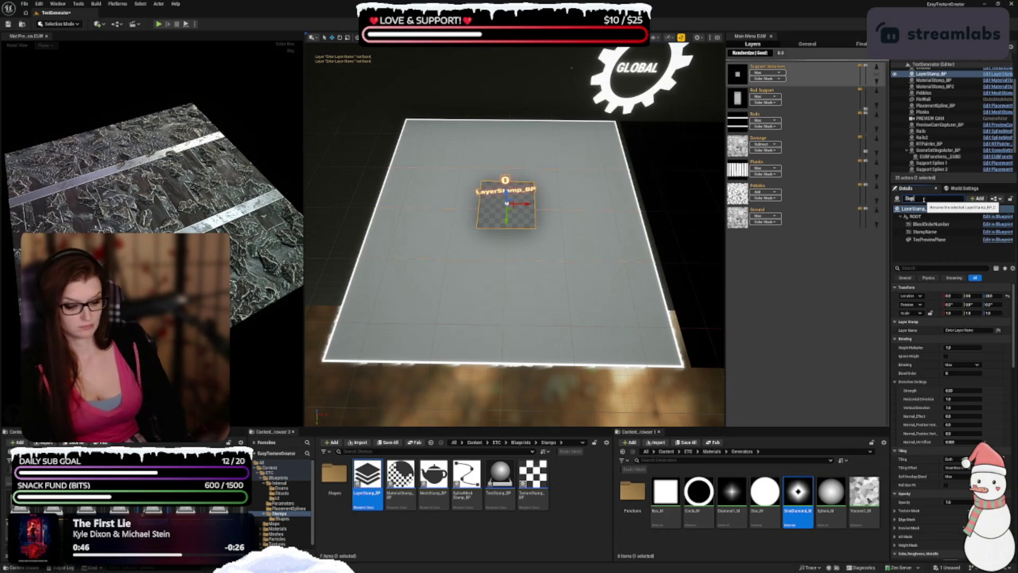
{"action": "key", "text": "Return"}
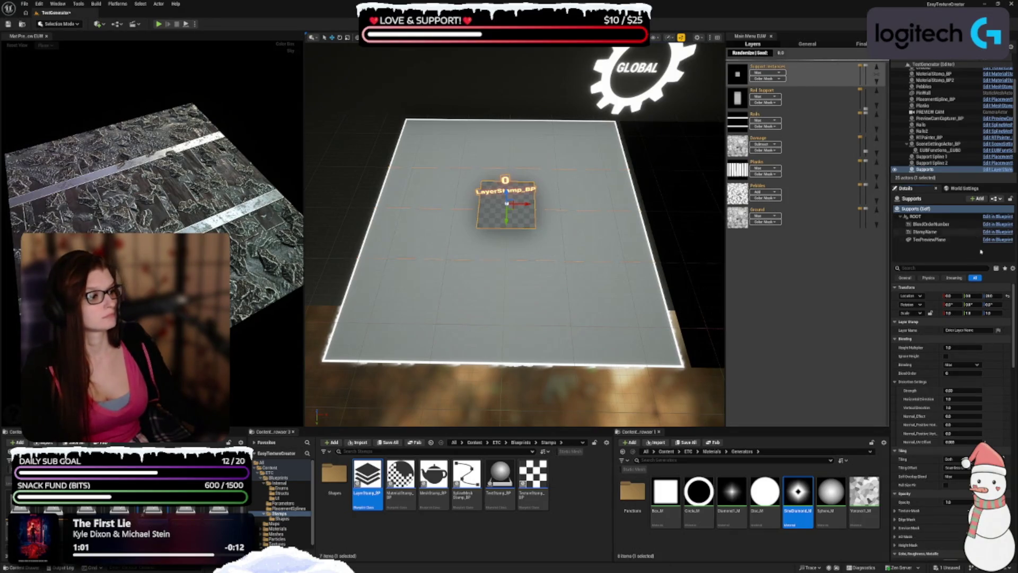
{"action": "type", "text": "R"}
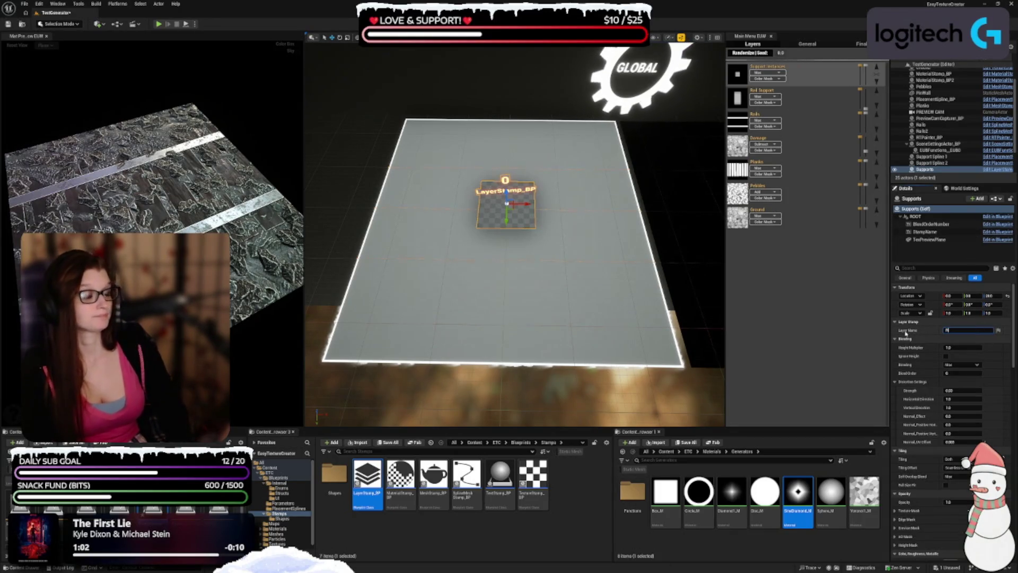
{"action": "type", "text": "ail Grpport"}
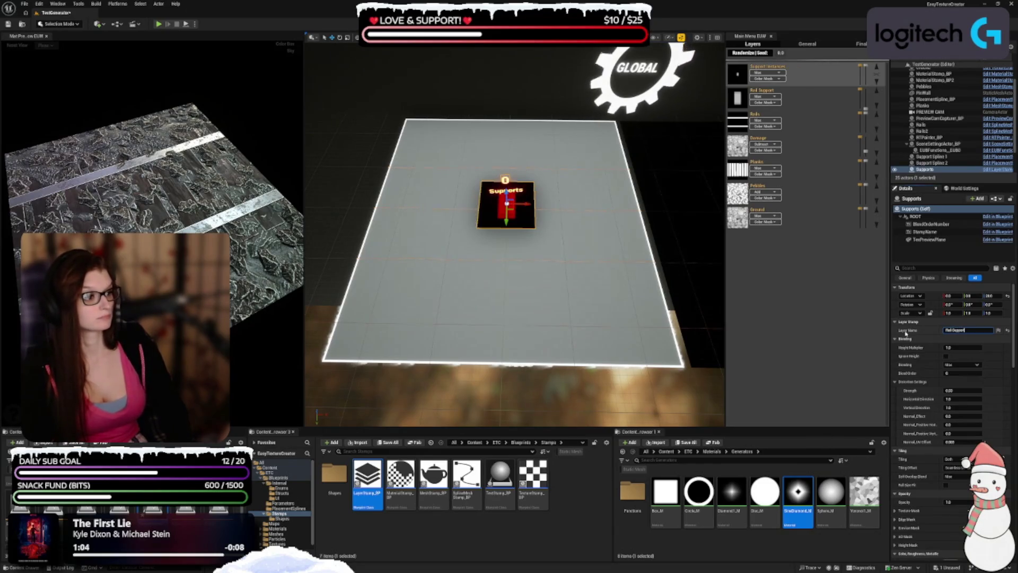
{"action": "mouse_move", "coordinate": [159, 159]}
{"action": "left_mouse_down"}
{"action": "mouse_move", "coordinate": [148, 205]}
{"action": "mouse_move", "coordinate": [198, 198]}
{"action": "mouse_move", "coordinate": [259, 236]}
{"action": "left_mouse_up"}
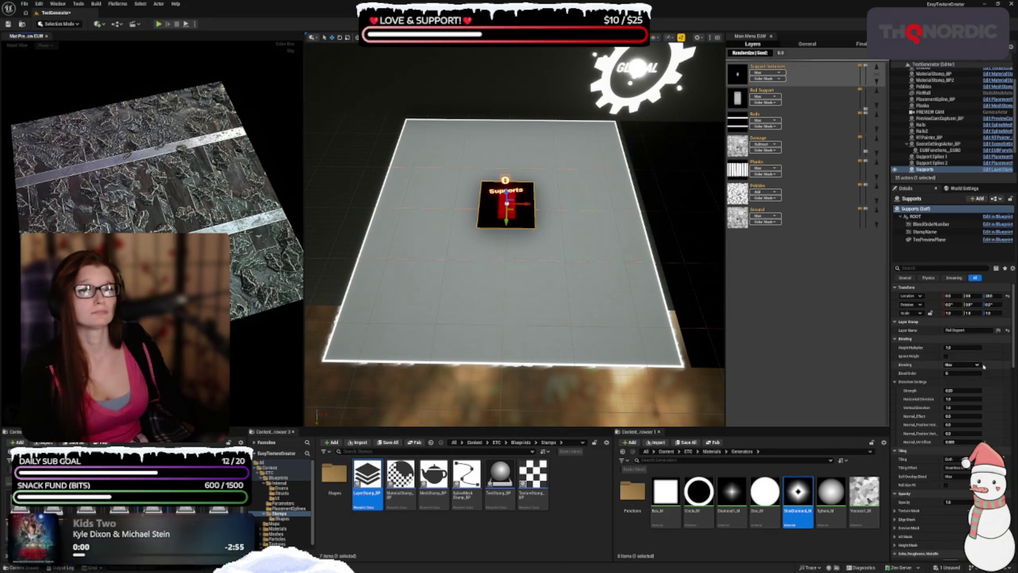
- Set the Supports stamp's Instancing mode to On Spline
{"action": "left_click", "coordinate": [966, 347]}
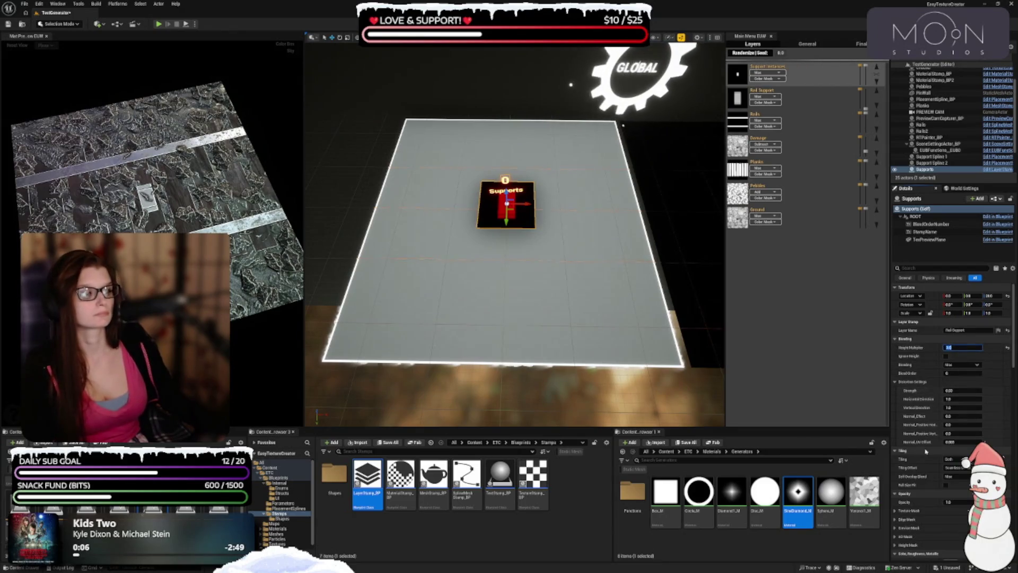
{"action": "scroll", "coordinate": [928, 393], "scroll_direction": "down", "scroll_amount": 3}
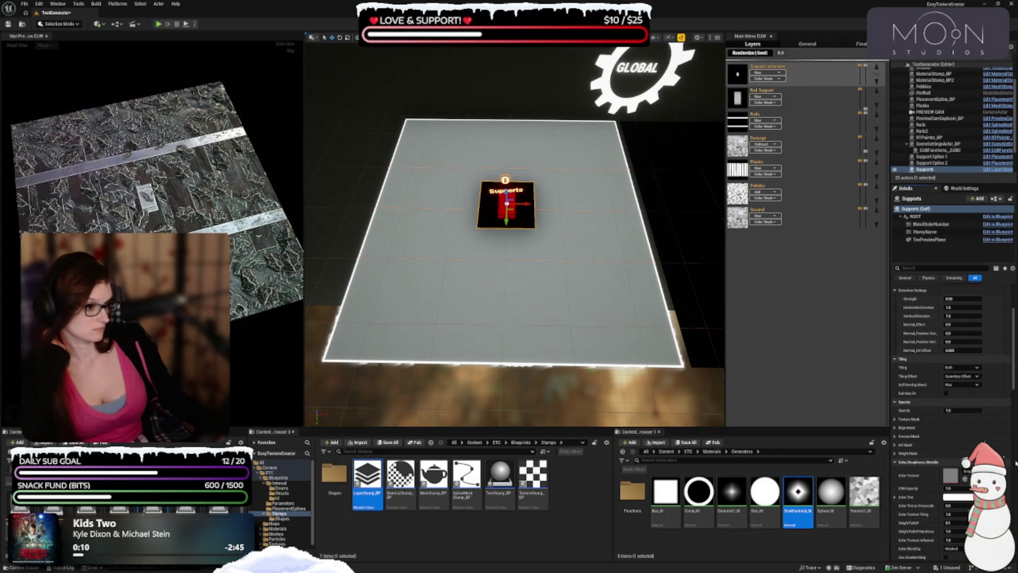
{"action": "scroll", "coordinate": [929, 403], "scroll_direction": "up", "scroll_amount": 2}
{"action": "scroll", "coordinate": [931, 414], "scroll_direction": "down", "scroll_amount": 3}
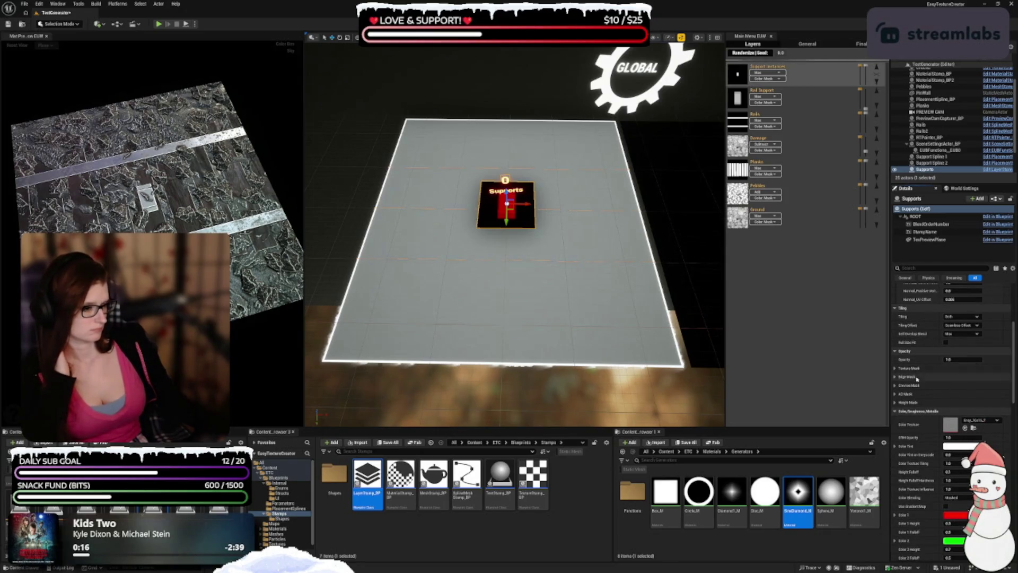
{"action": "scroll", "coordinate": [923, 369], "scroll_direction": "down", "scroll_amount": 3}
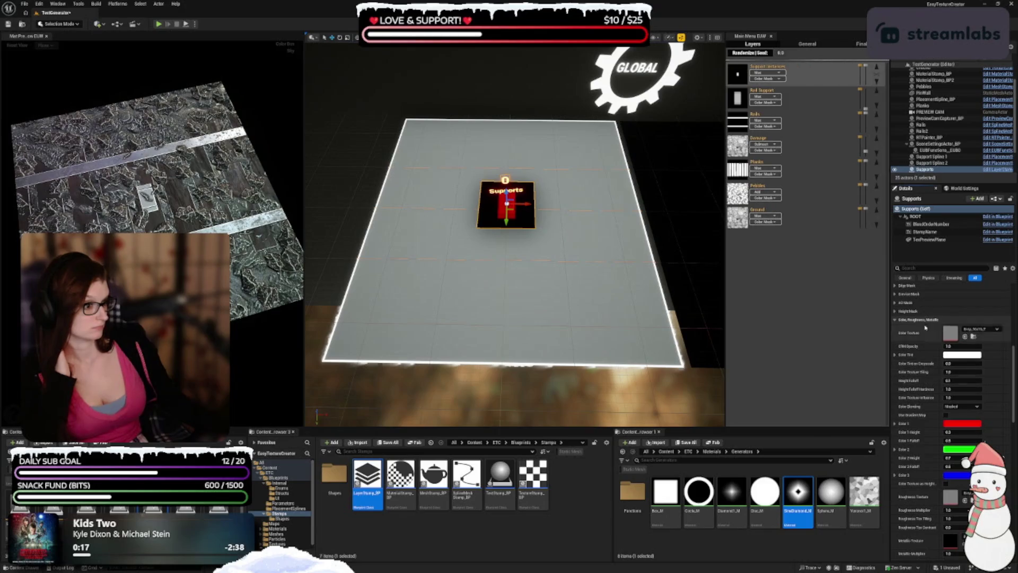
{"action": "scroll", "coordinate": [925, 371], "scroll_direction": "down", "scroll_amount": 6}
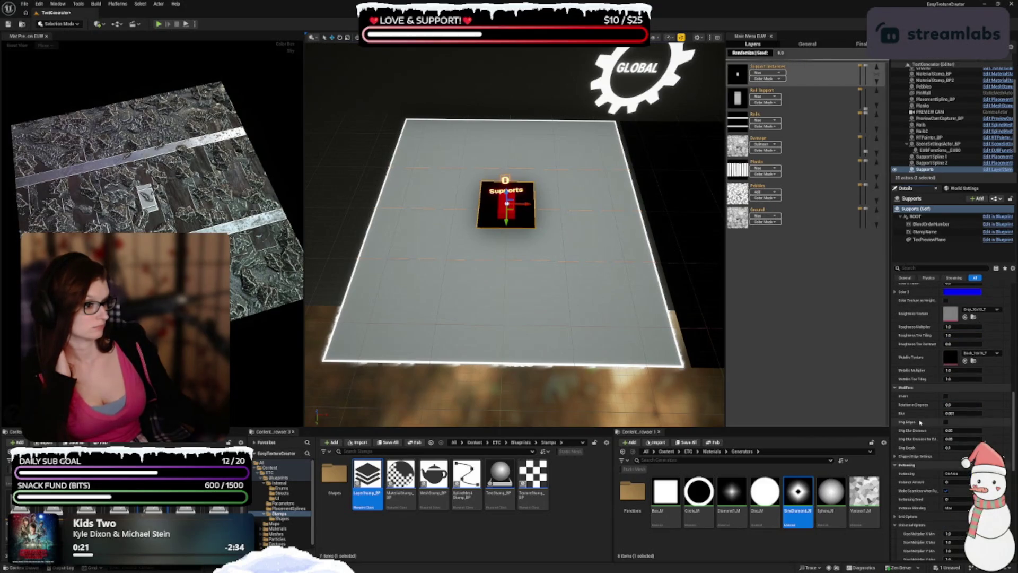
{"action": "scroll", "coordinate": [920, 419], "scroll_direction": "down", "scroll_amount": 6}
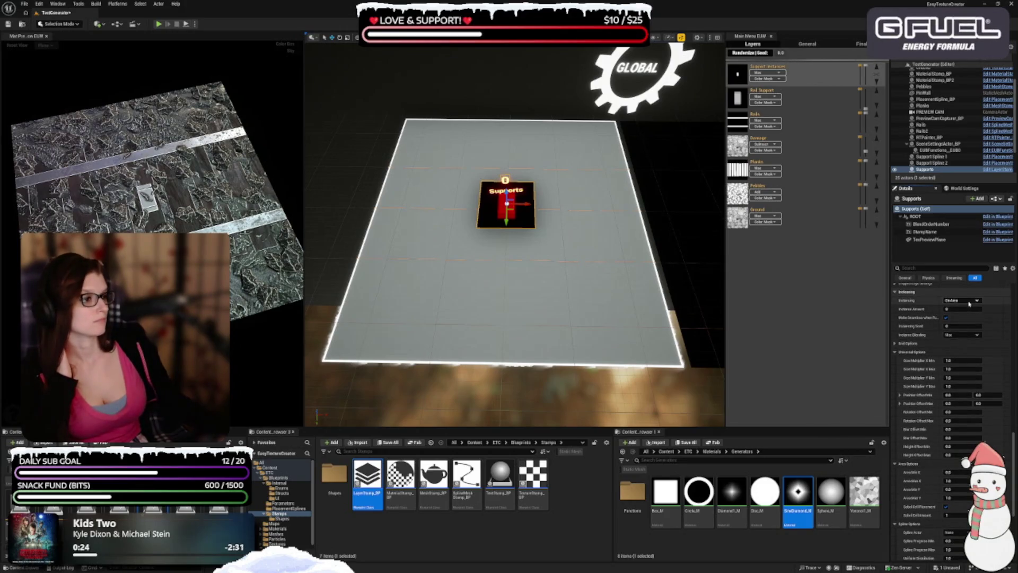
{"action": "left_click", "coordinate": [961, 300]}
{"action": "left_click", "coordinate": [963, 318]}
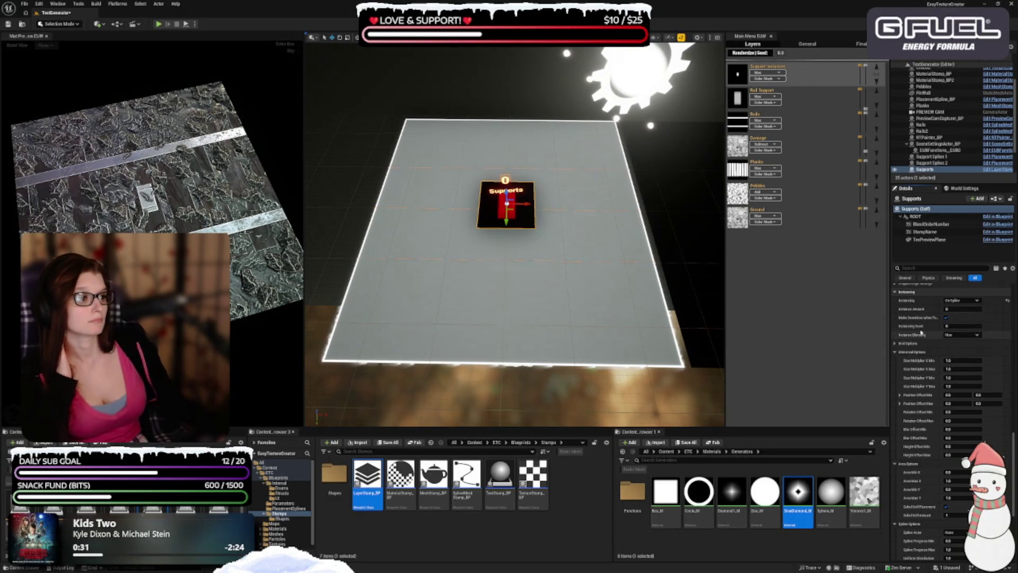
- Choose a support spline as the stamp's Spline Actor
{"action": "left_click", "coordinate": [971, 308]}
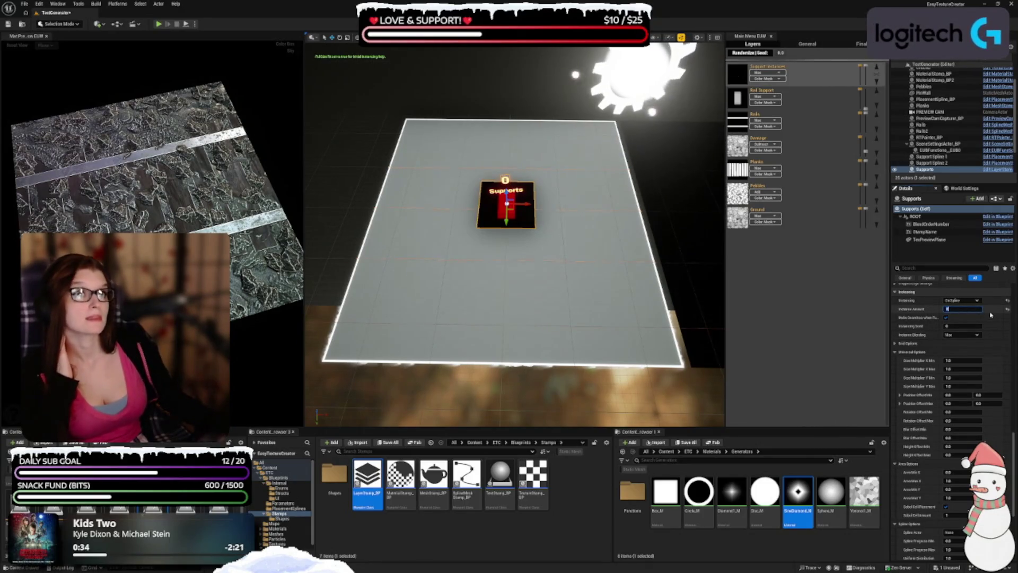
{"action": "scroll", "coordinate": [937, 360], "scroll_direction": "down", "scroll_amount": 2}
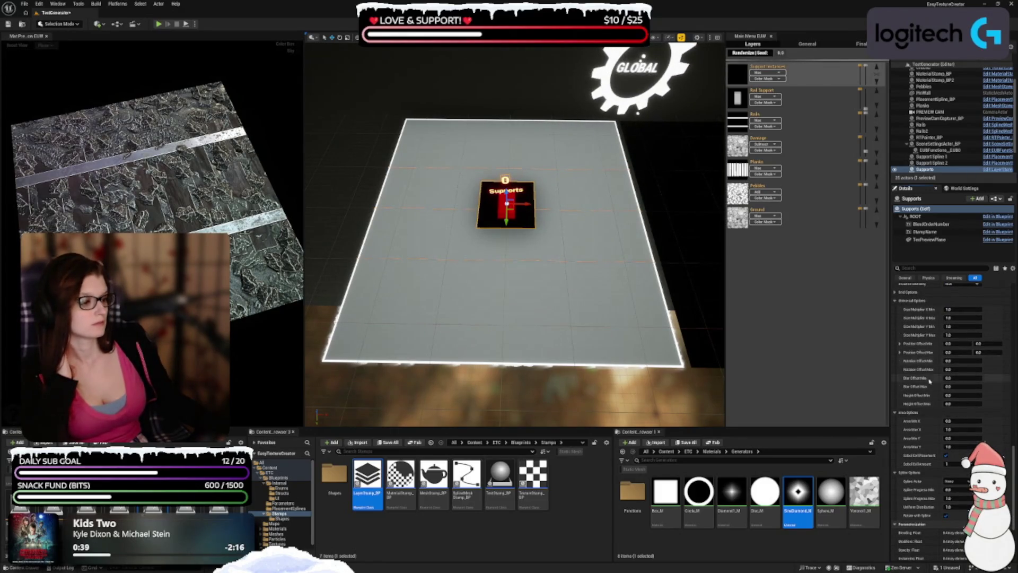
{"action": "scroll", "coordinate": [917, 440], "scroll_direction": "down", "scroll_amount": 2}
{"action": "left_click", "coordinate": [957, 441]}
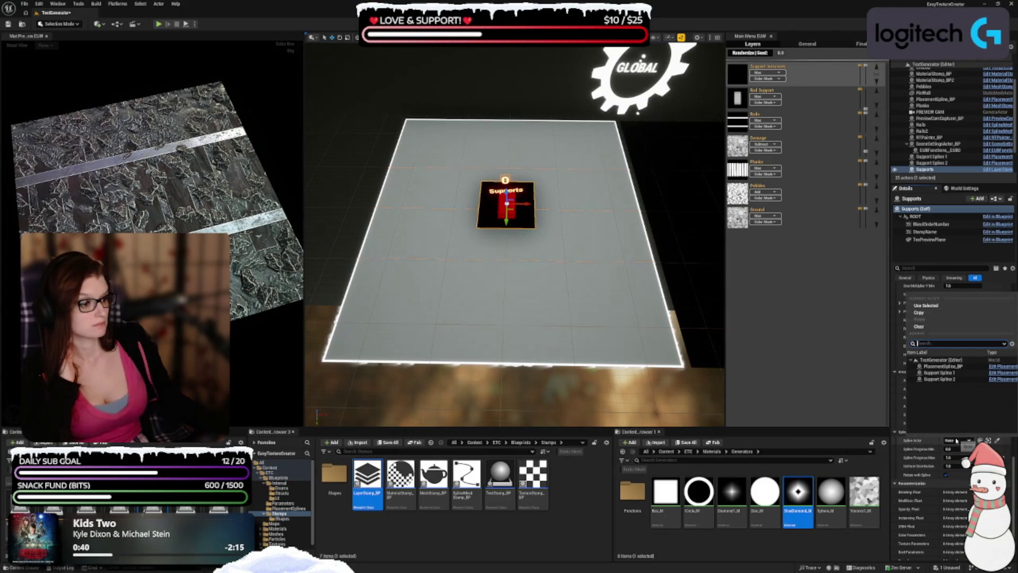
{"action": "left_click", "coordinate": [965, 373]}
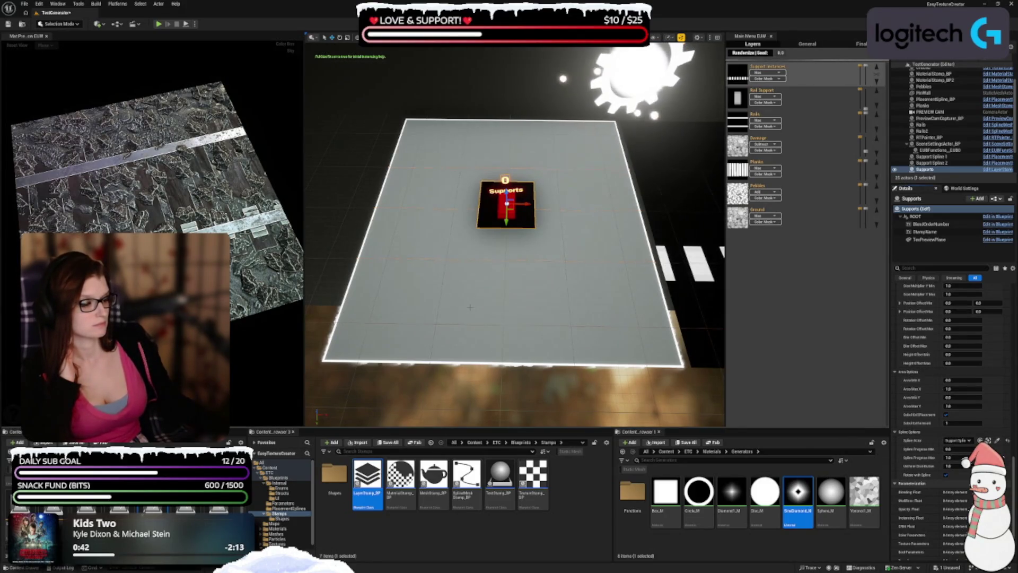
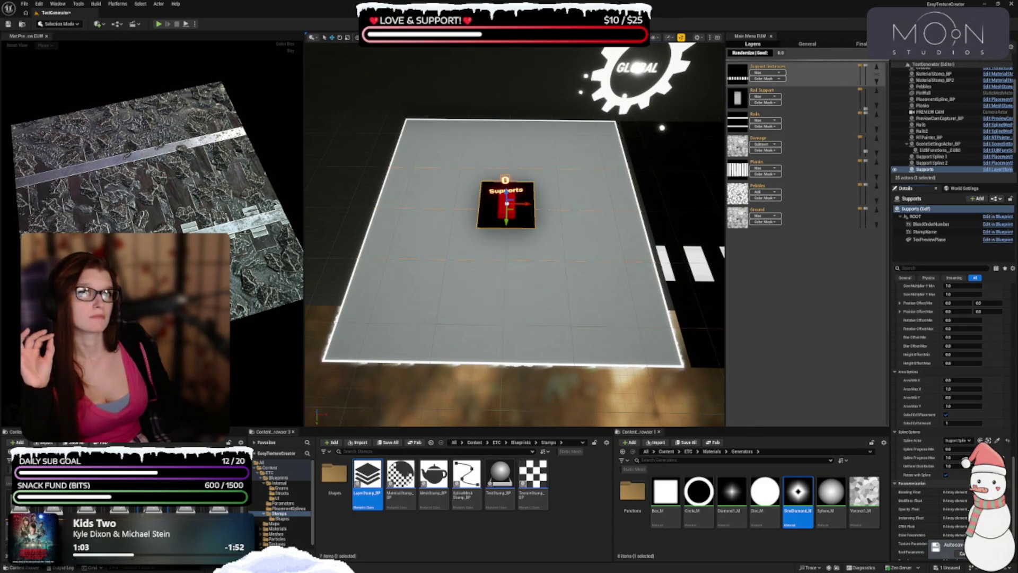
- Change the Supports actor's Size Multiplier Y Max value
{"action": "scroll", "coordinate": [920, 416], "scroll_direction": "down", "scroll_amount": 3}
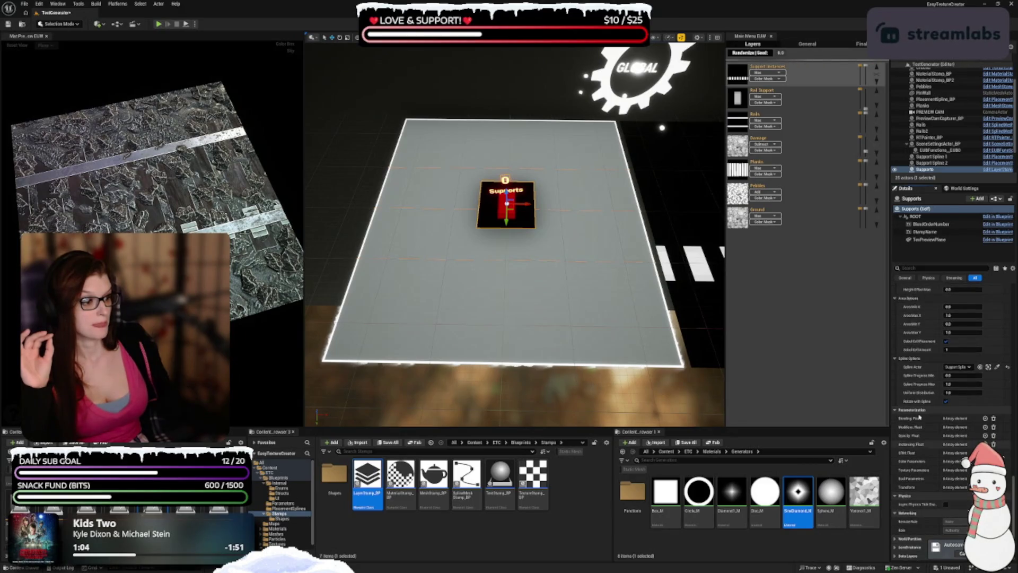
{"action": "scroll", "coordinate": [922, 424], "scroll_direction": "up", "scroll_amount": 3}
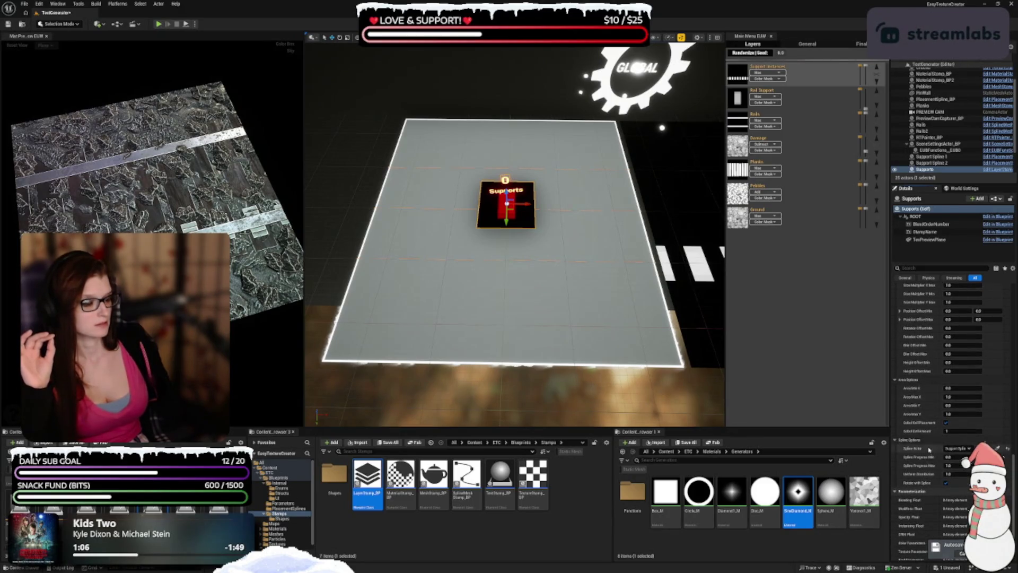
{"action": "scroll", "coordinate": [904, 362], "scroll_direction": "up", "scroll_amount": 2}
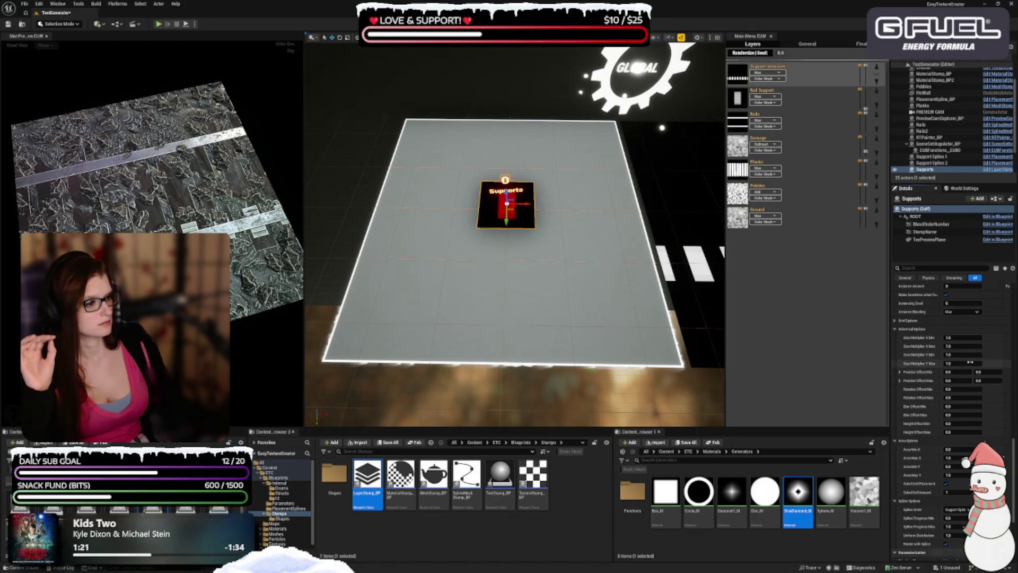
{"action": "left_click", "coordinate": [970, 364]}
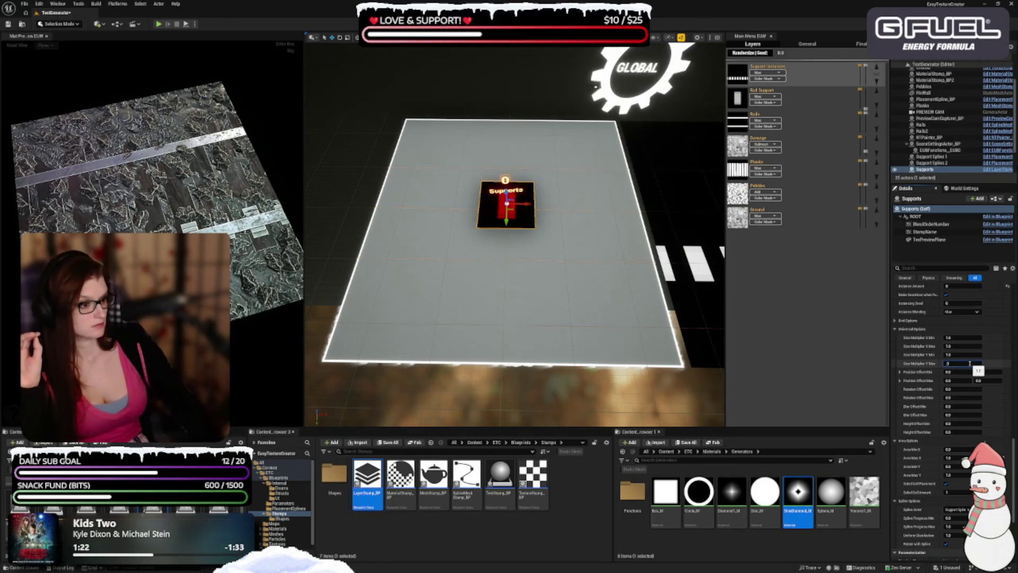
{"action": "key", "text": "Return"}
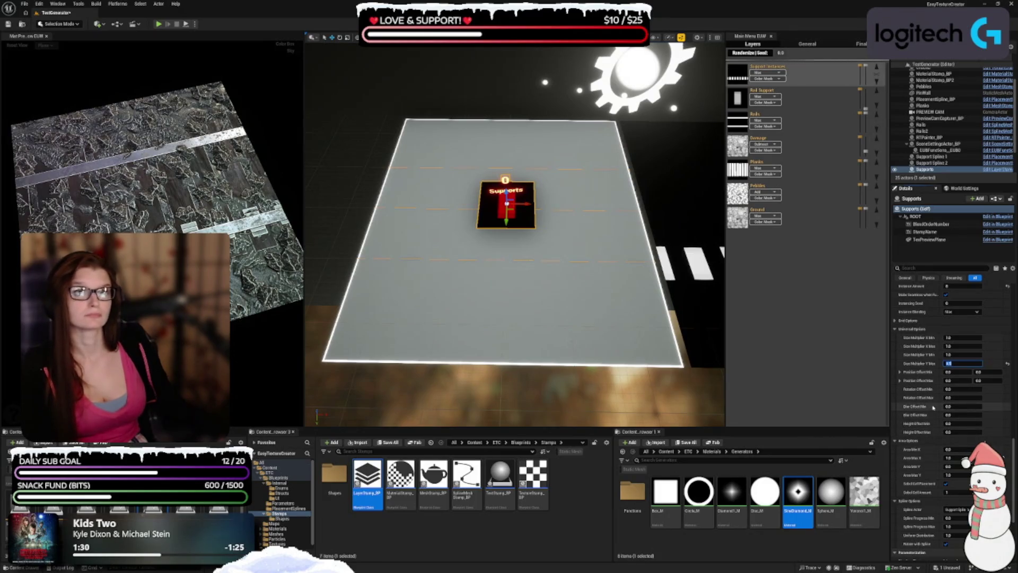
- Edit the Position Offset Min/Max Y range and set Rotation Offset Min to -1
{"action": "left_click", "coordinate": [982, 372]}
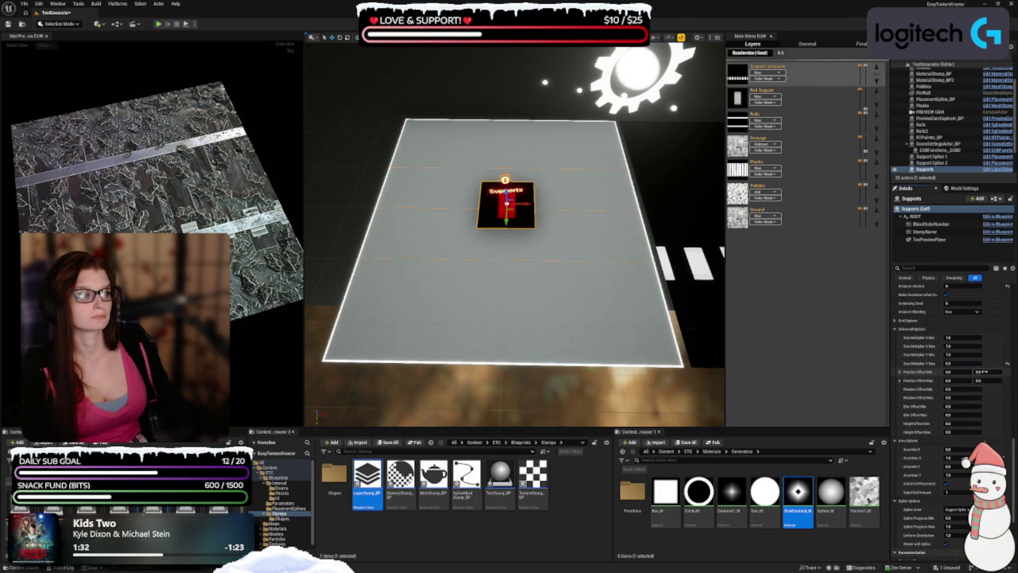
{"action": "left_click", "coordinate": [982, 372]}
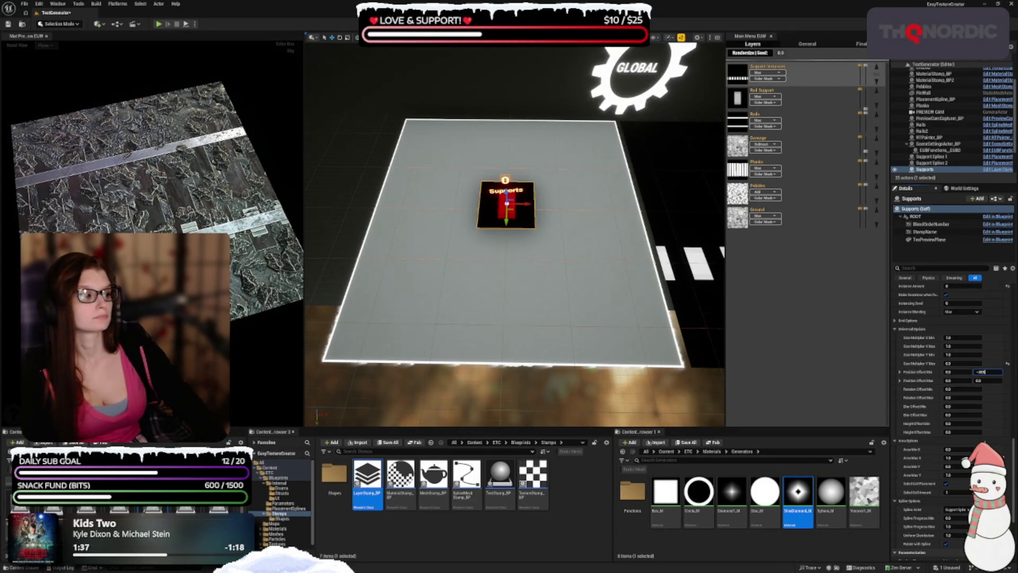
{"action": "key", "text": "Tab"}
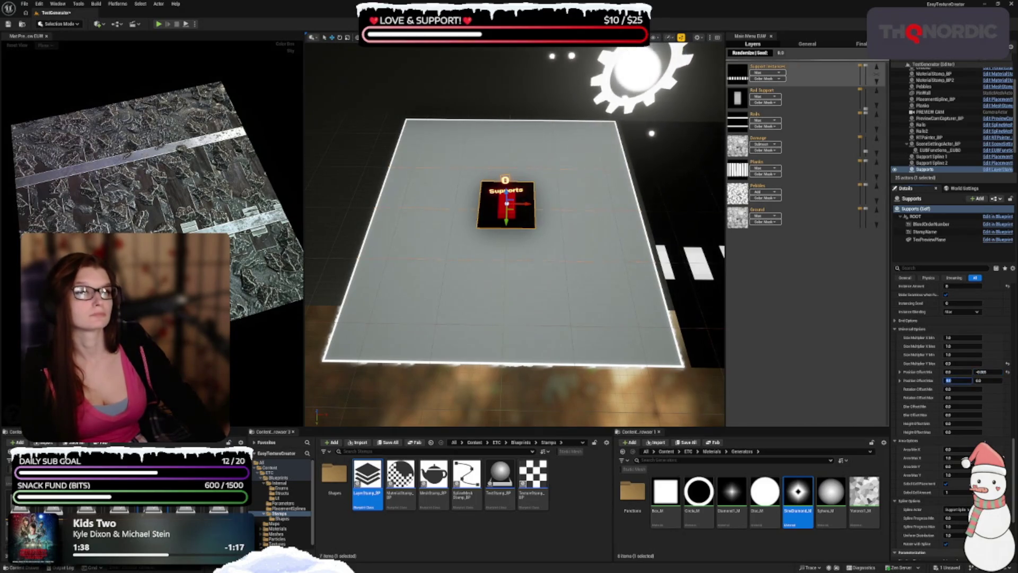
{"action": "key", "text": "Tab"}
{"action": "type", "text": "-"}
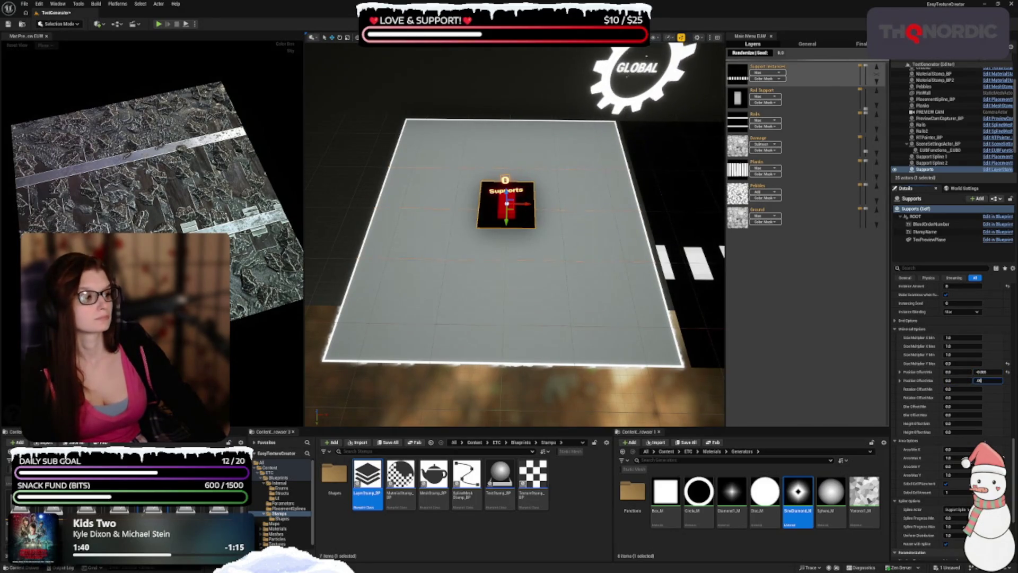
{"action": "key", "text": "Tab"}
{"action": "type", "text": "-1"}
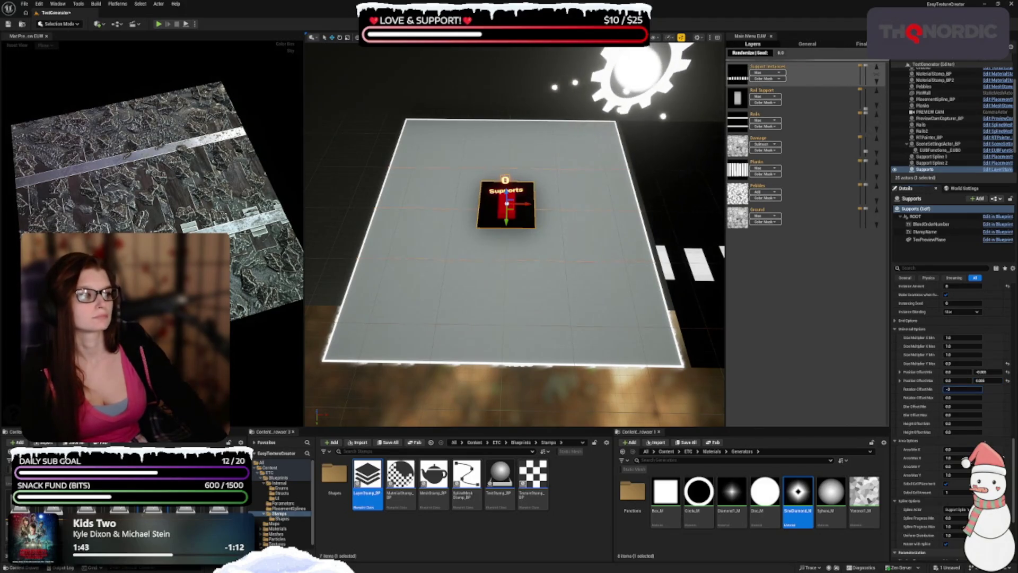
{"action": "key", "text": "Tab"}
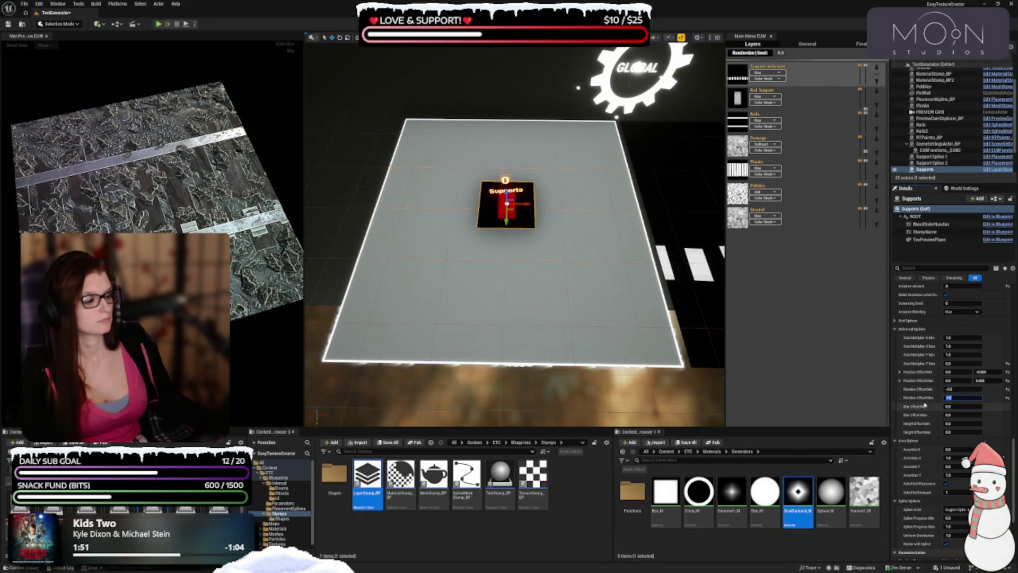
- Set the Supports actor's Height Offset Max to 1
{"action": "left_click", "coordinate": [955, 432]}
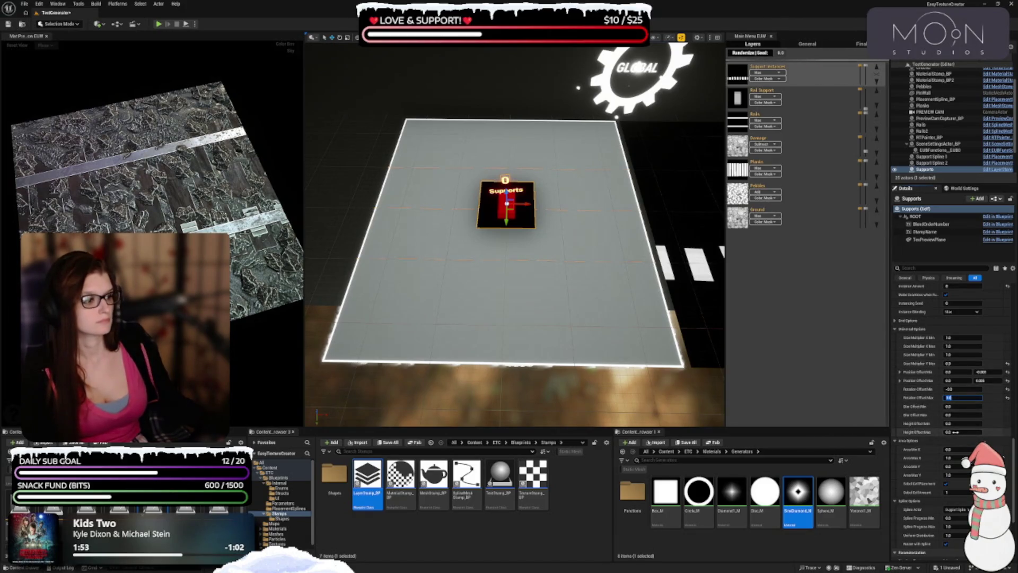
{"action": "type", "text": "1"}
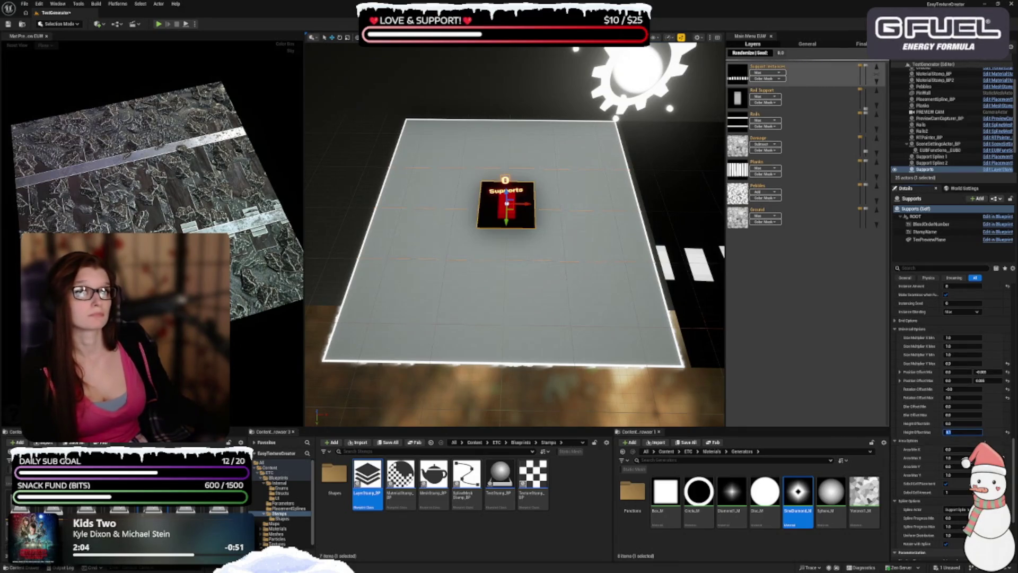
{"action": "scroll", "coordinate": [927, 438], "scroll_direction": "down", "scroll_amount": 15}
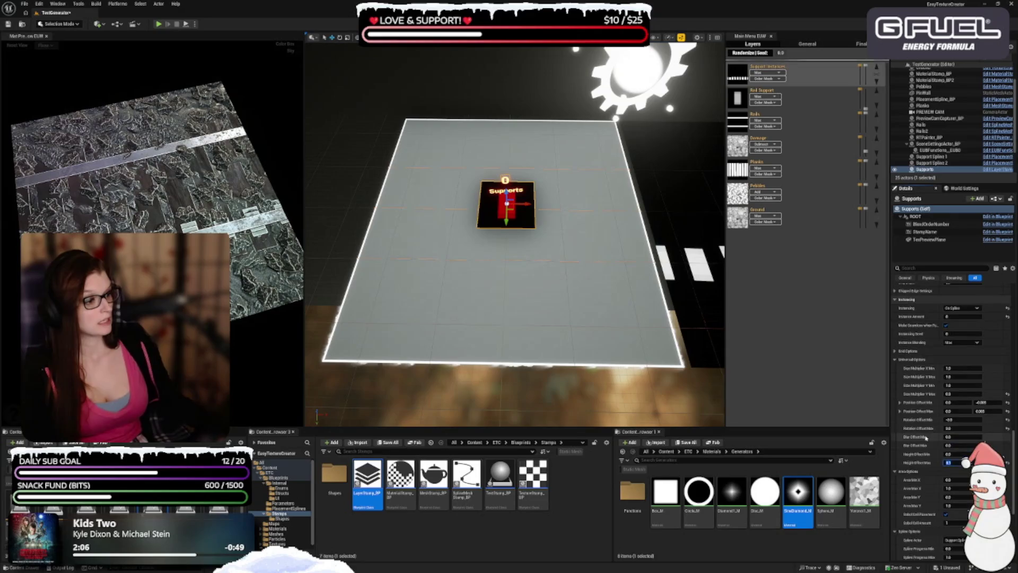
- Give the Supports Color Tint a light brown hex colour starting with 7f
{"action": "scroll", "coordinate": [927, 439], "scroll_direction": "up", "scroll_amount": 10}
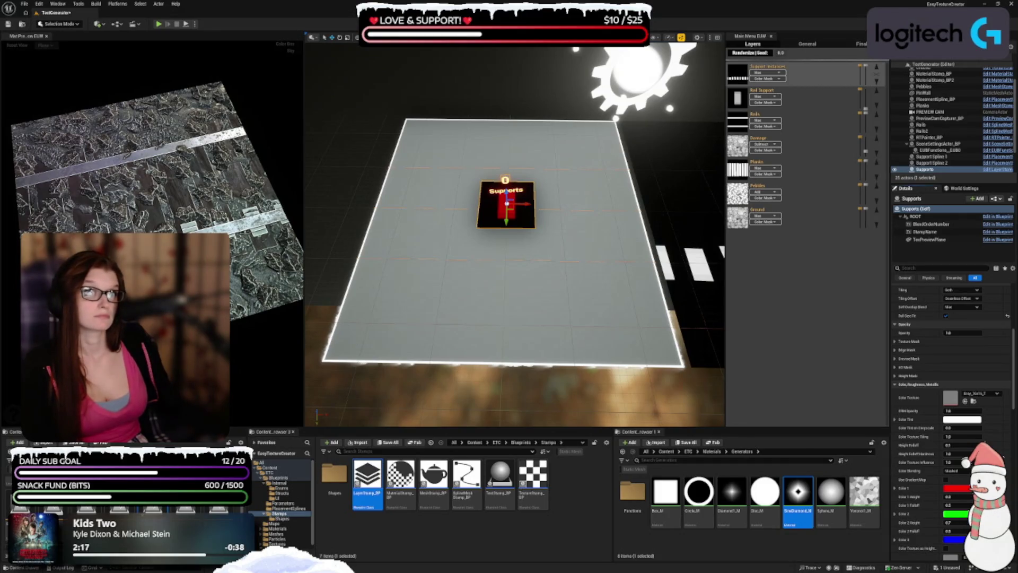
{"action": "left_click", "coordinate": [954, 420]}
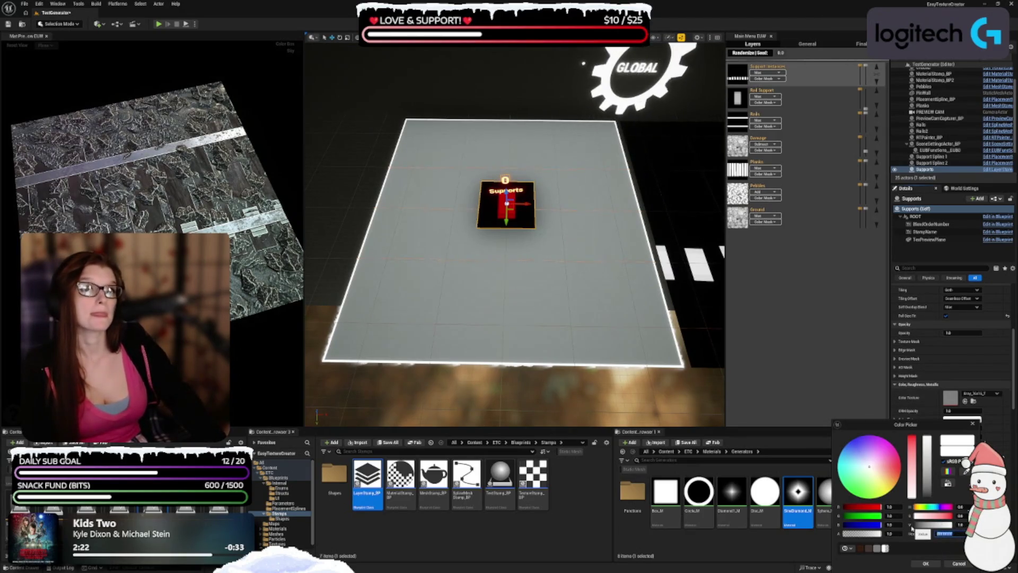
{"action": "type", "text": "7f"}
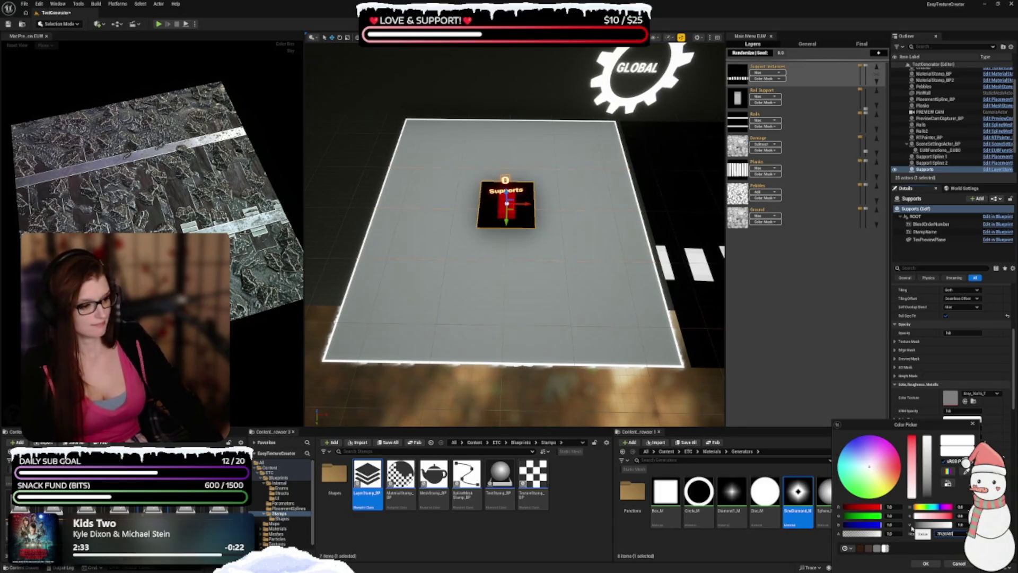
{"action": "key", "text": "Return"}
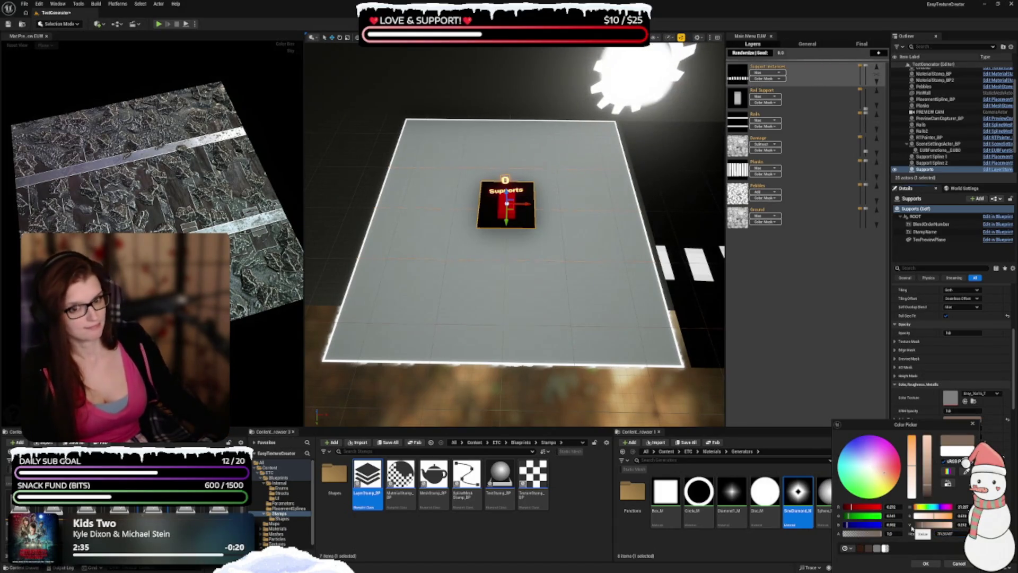
{"action": "left_click", "coordinate": [924, 563]}
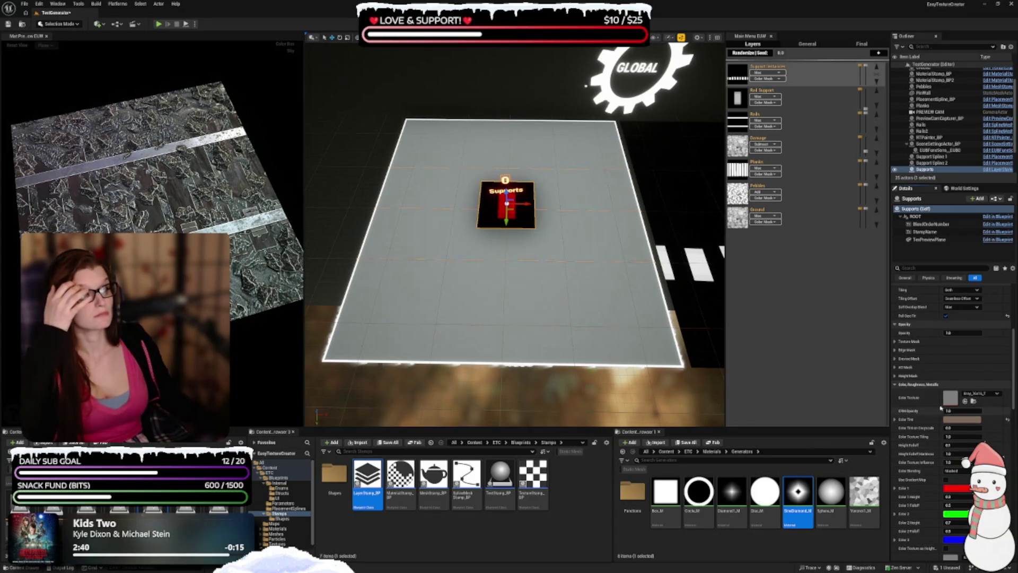
- Assign a noisier Roughness Texture to Supports, then deselect it via the Rail Support layer
{"action": "scroll", "coordinate": [920, 354], "scroll_direction": "down", "scroll_amount": 5}
{"action": "scroll", "coordinate": [920, 354], "scroll_direction": "down", "scroll_amount": 3}
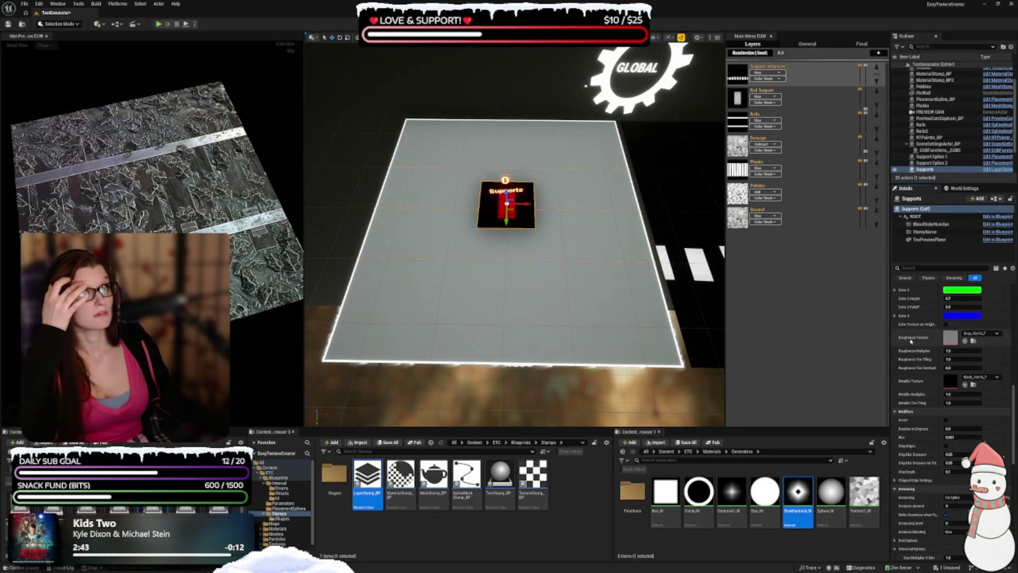
{"action": "scroll", "coordinate": [898, 344], "scroll_direction": "down", "scroll_amount": 1}
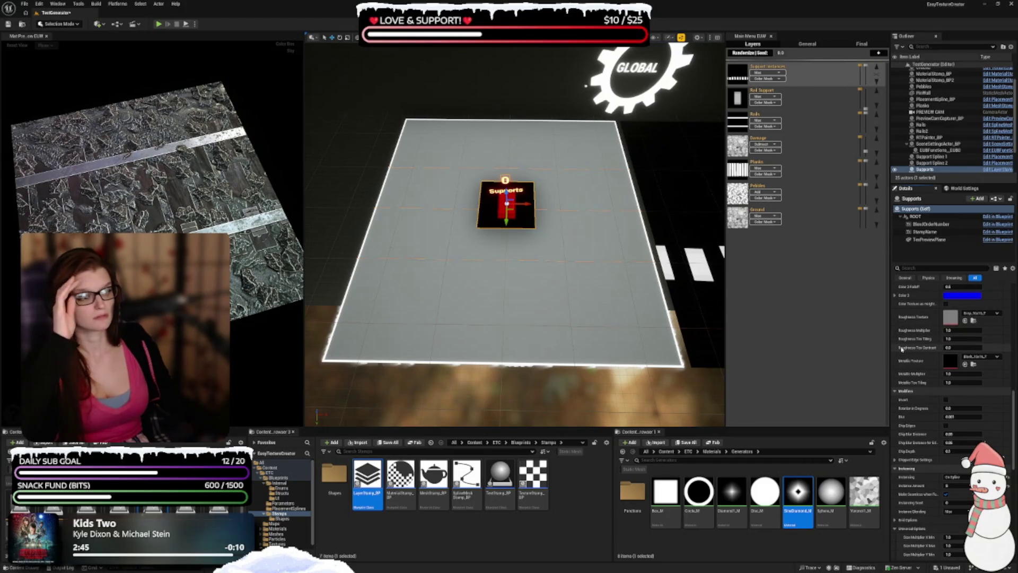
{"action": "left_click", "coordinate": [979, 314]}
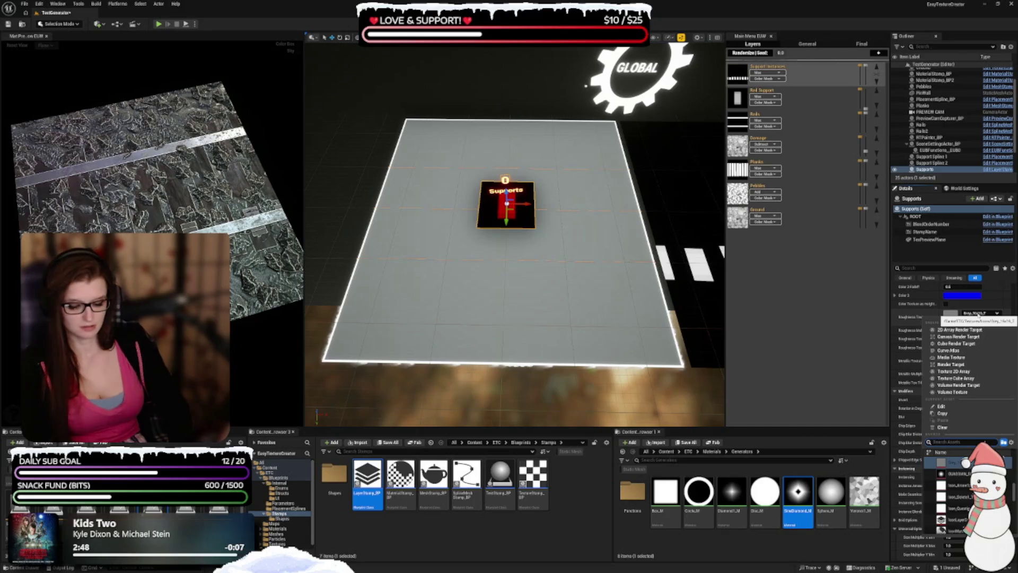
{"action": "left_click", "coordinate": [950, 459]}
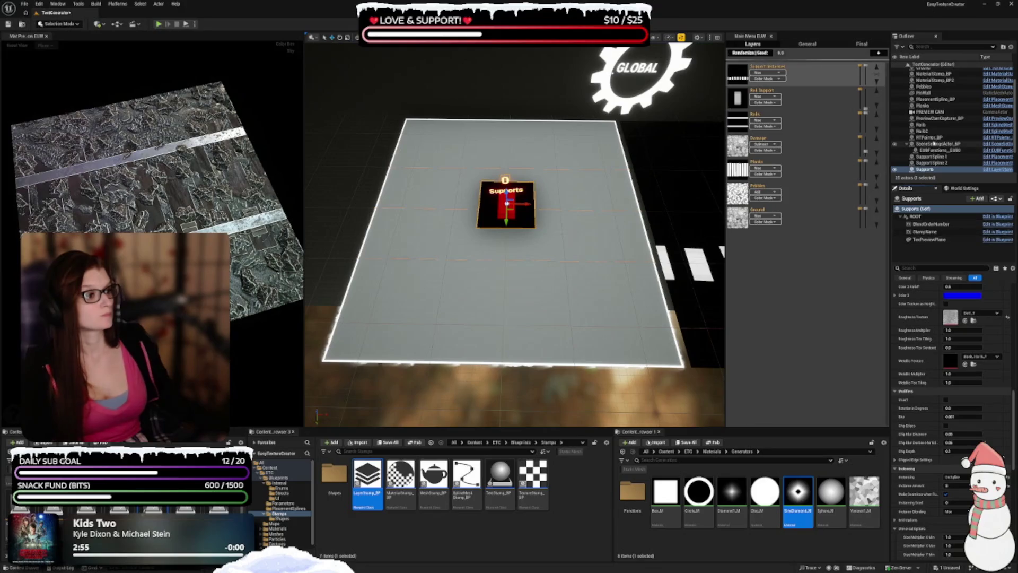
{"action": "mouse_move", "coordinate": [793, 65]}
{"action": "left_click", "coordinate": [764, 98]}
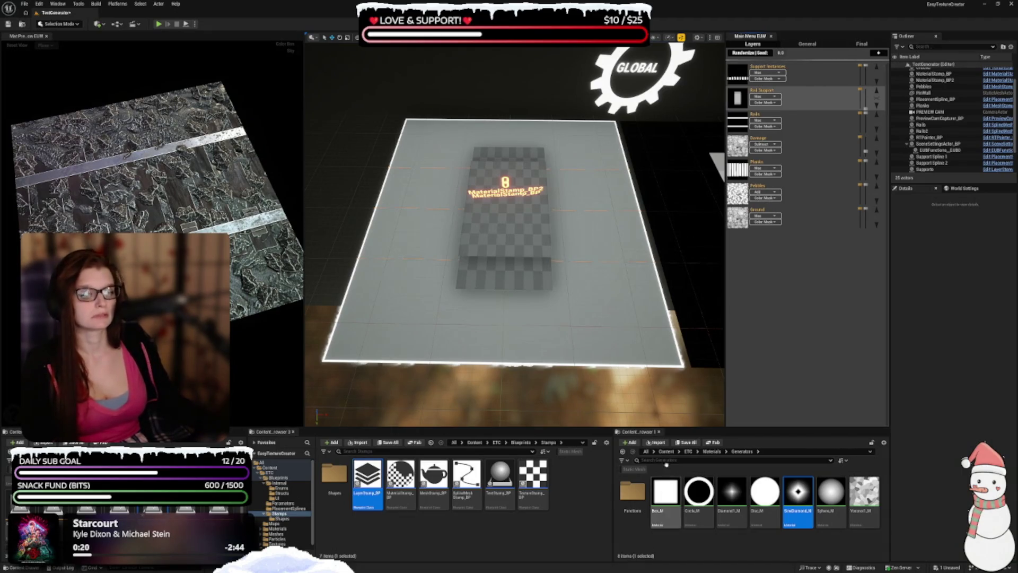
- Place MaterialStamp_BP3 at Location X 0, adjust its Y, and enable Use Static Material
{"action": "mouse_move", "coordinate": [400, 478]}
{"action": "left_mouse_down"}
{"action": "mouse_move", "coordinate": [594, 281]}
{"action": "mouse_move", "coordinate": [610, 297]}
{"action": "left_mouse_up"}
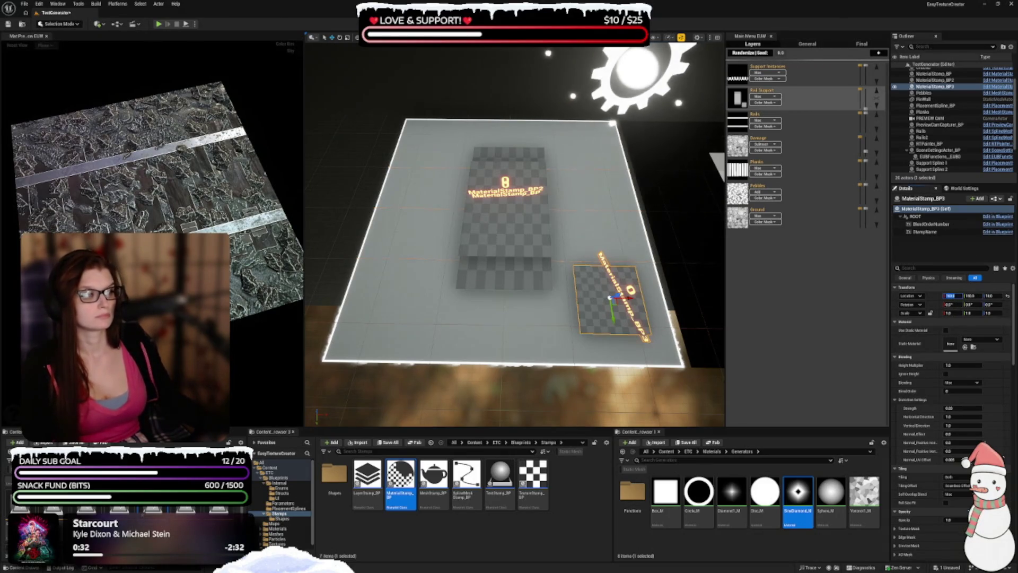
{"action": "left_click", "coordinate": [953, 295]}
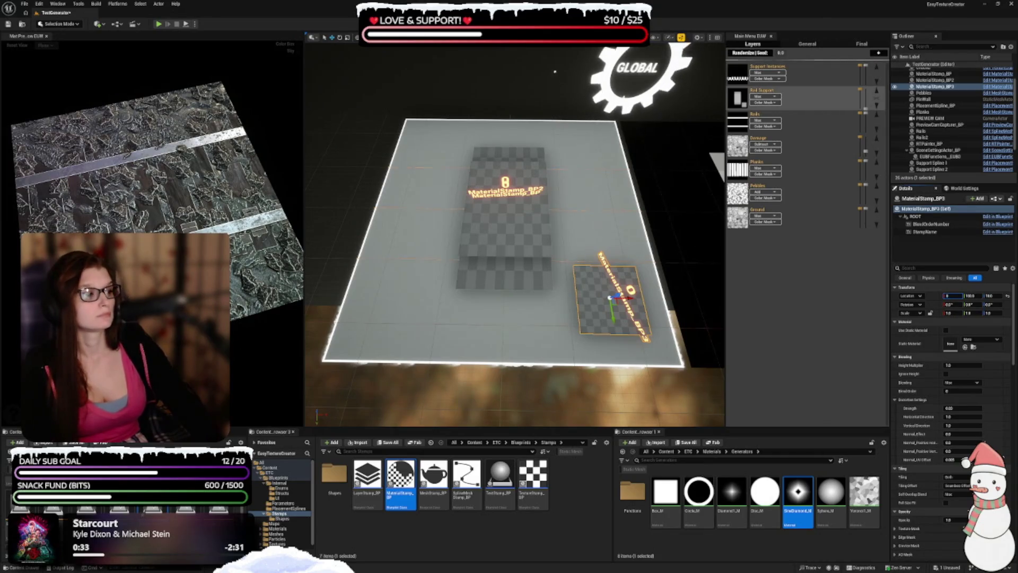
{"action": "type", "text": "0"}
{"action": "key", "text": "Tab"}
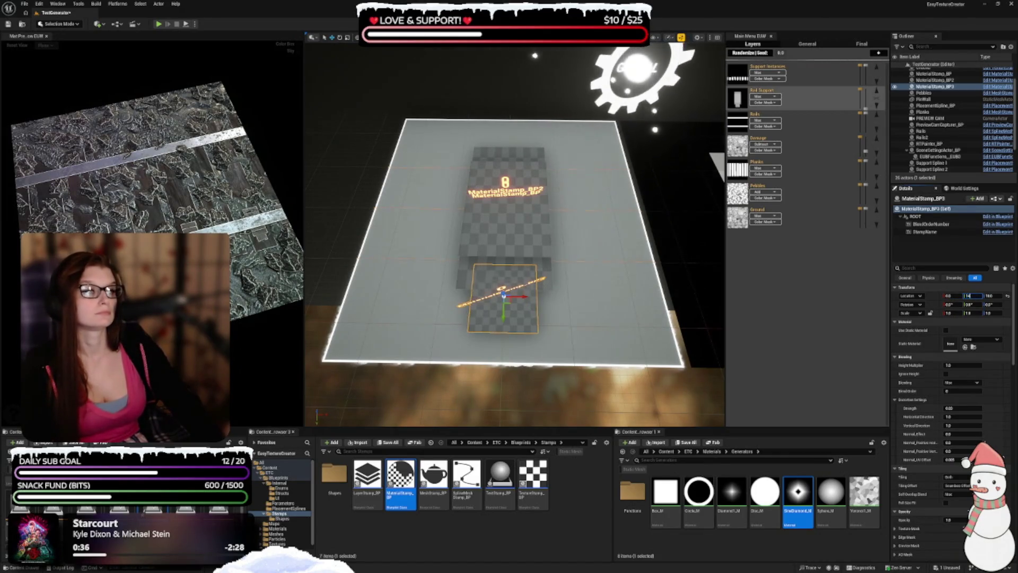
{"action": "type", "text": "0.0"}
{"action": "key", "text": "Return"}
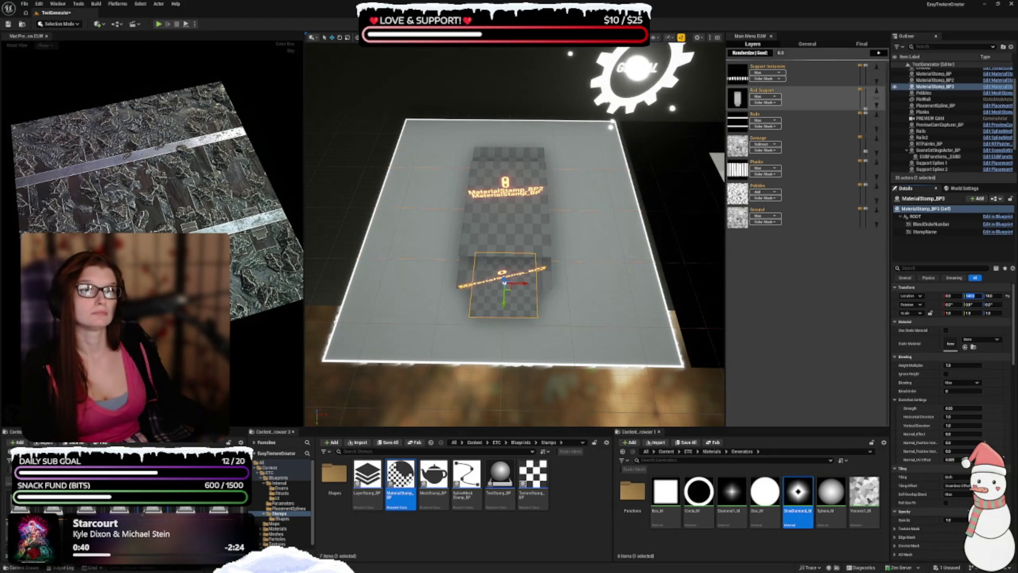
{"action": "left_click", "coordinate": [946, 330]}
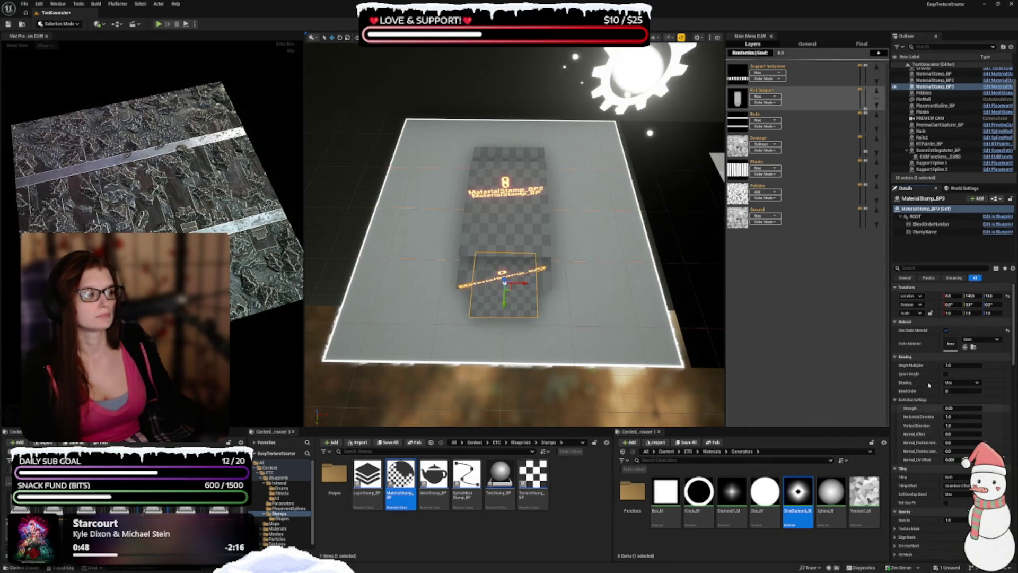
{"action": "left_click", "coordinate": [977, 339]}
{"action": "type", "text": "d"}
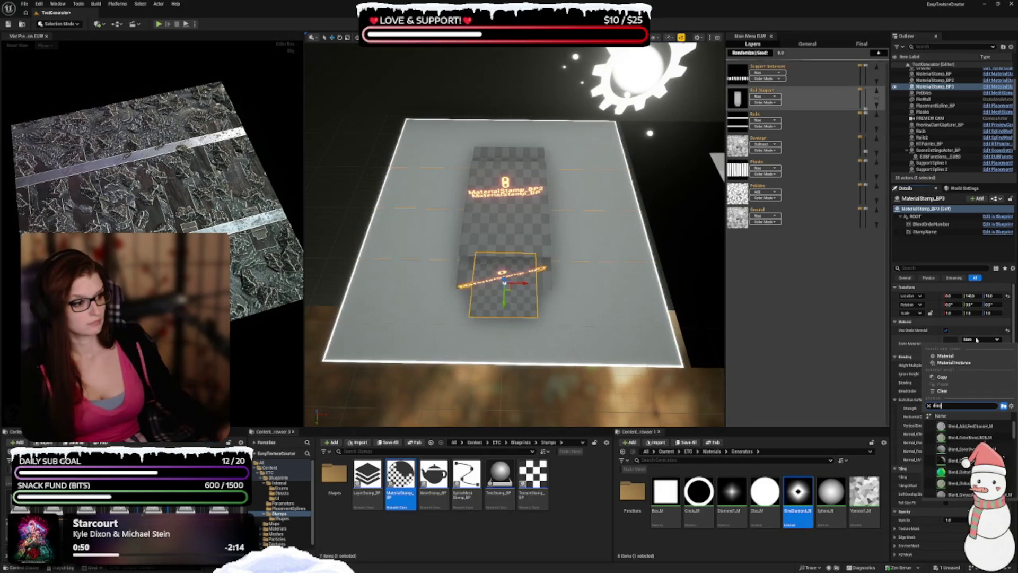
- Assign Disc_M as the stamp's static material and lower it toward the ground
{"action": "type", "text": "isc"}
{"action": "left_click", "coordinate": [960, 425]}
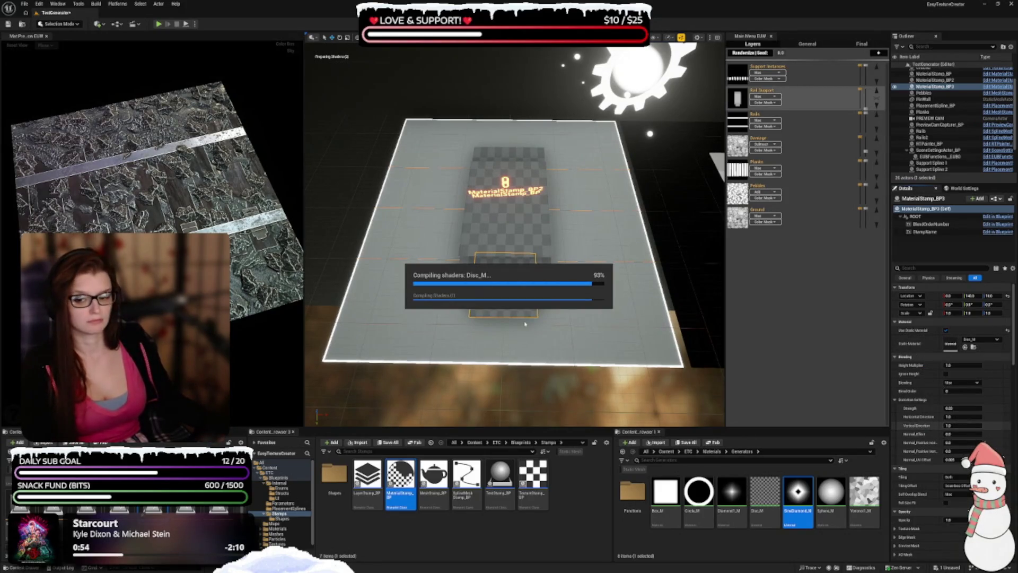
{"action": "left_click_drag", "start_coordinate": [547, 365], "coordinate": [536, 340]}
{"action": "key", "text": "f"}
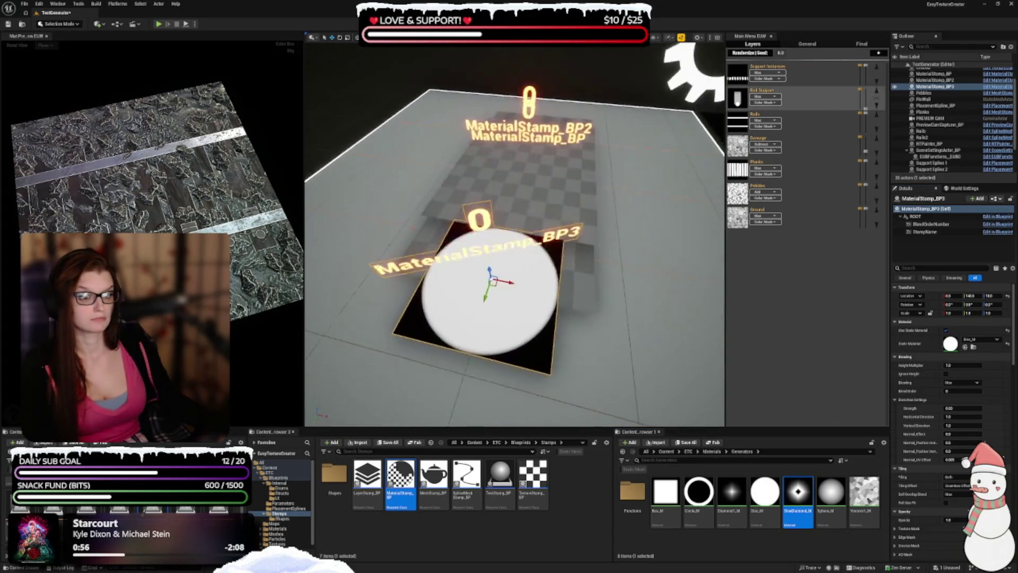
{"action": "scroll", "coordinate": [471, 158], "scroll_direction": "up", "scroll_amount": 3}
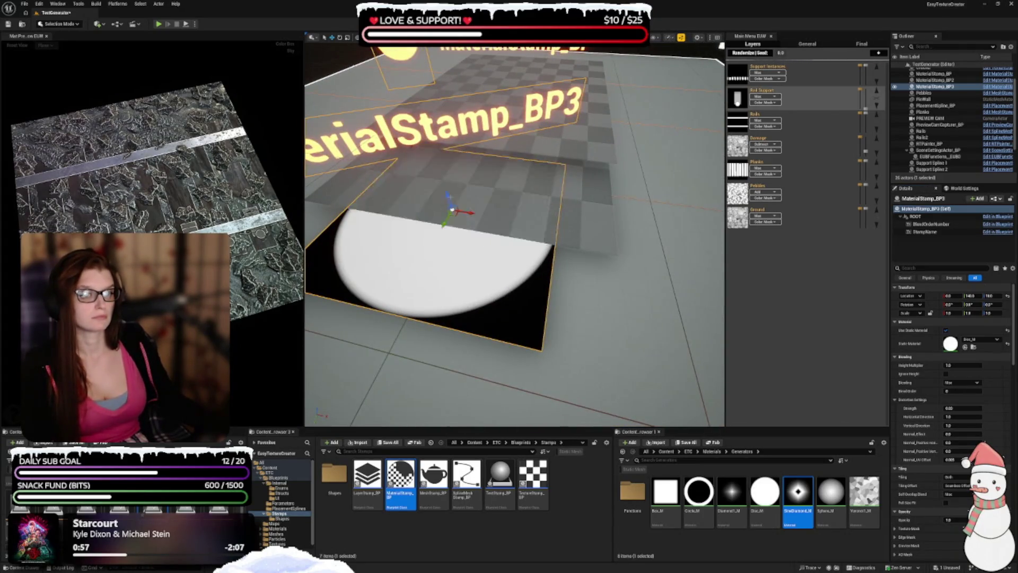
{"action": "mouse_move", "coordinate": [449, 197]}
{"action": "left_mouse_down"}
{"action": "mouse_move", "coordinate": [452, 215]}
{"action": "mouse_move", "coordinate": [432, 171]}
{"action": "left_mouse_up"}
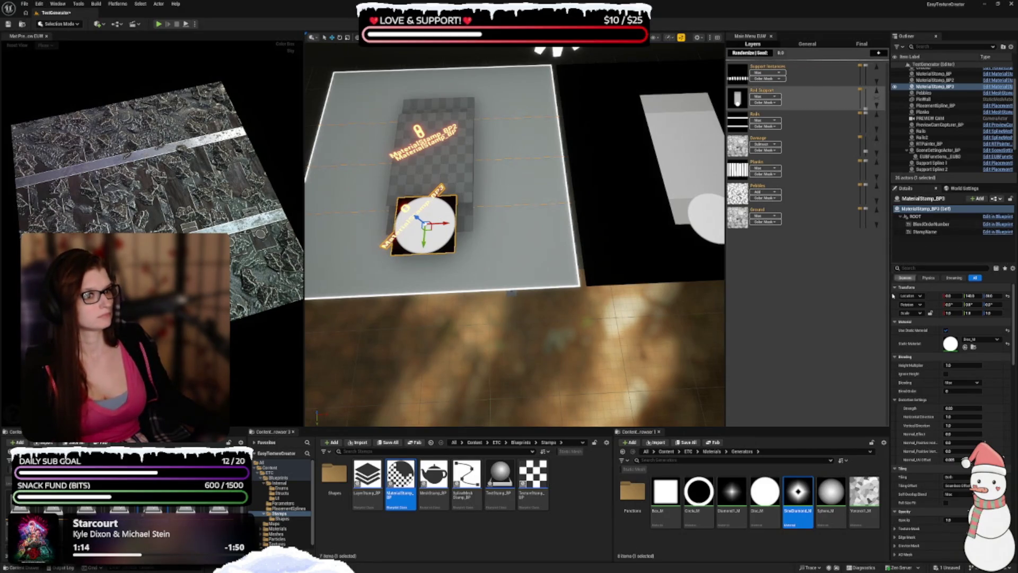
- Scale the disc to 0.7 in X and Y and set Location Z to 0
{"action": "left_click", "coordinate": [950, 313]}
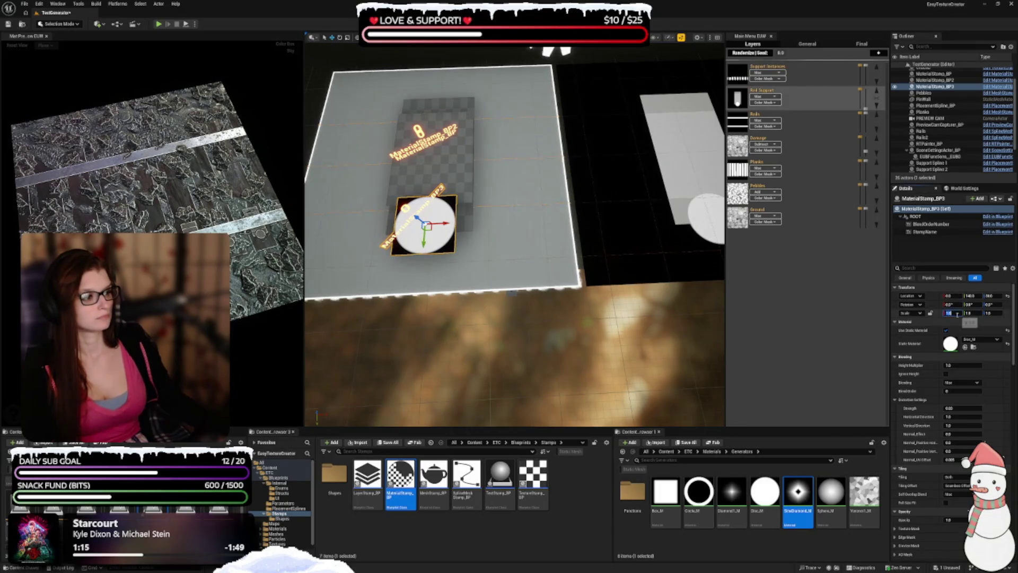
{"action": "type", "text": "0.7"}
{"action": "key", "text": "Tab"}
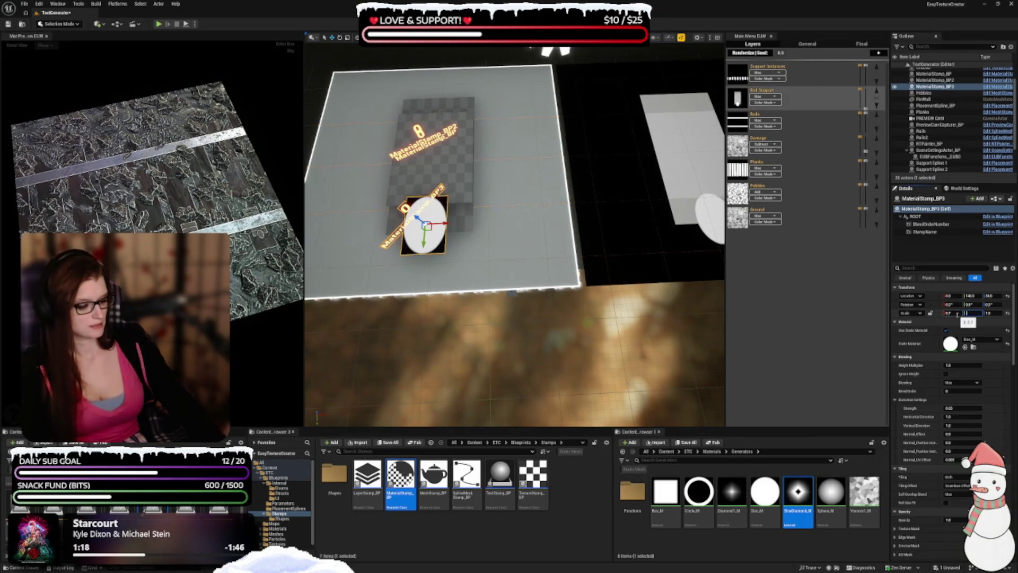
{"action": "type", "text": "0.7"}
{"action": "key", "text": "Return"}
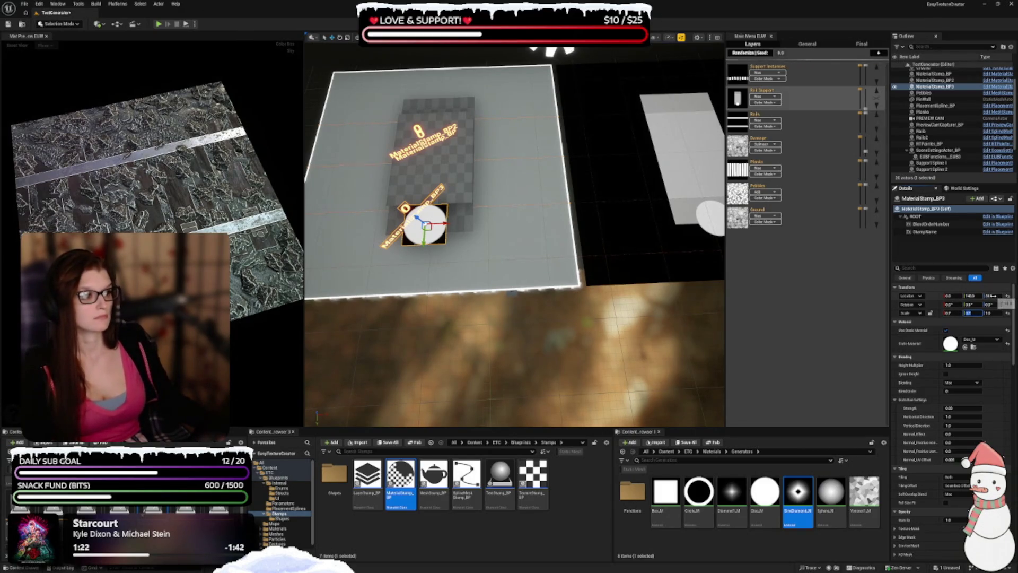
{"action": "left_click", "coordinate": [990, 296]}
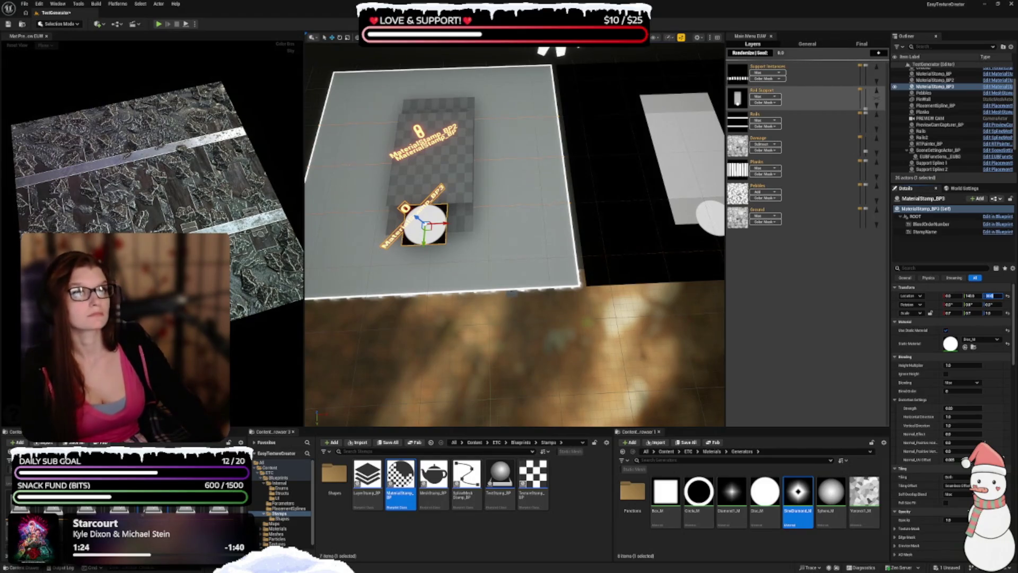
{"action": "type", "text": "0"}
{"action": "key", "text": "Return"}
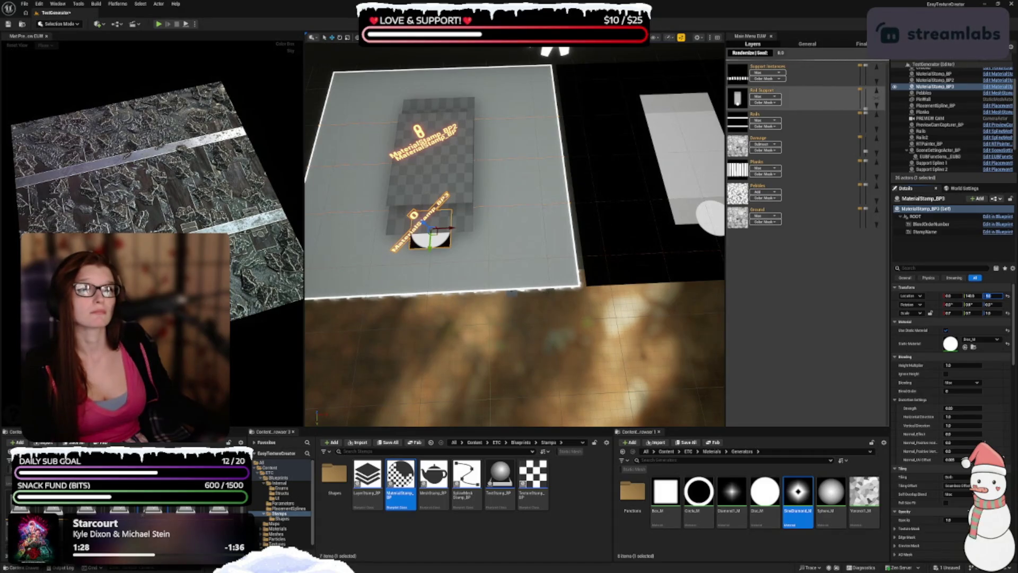
{"action": "scroll", "coordinate": [928, 380], "scroll_direction": "down", "scroll_amount": 1}
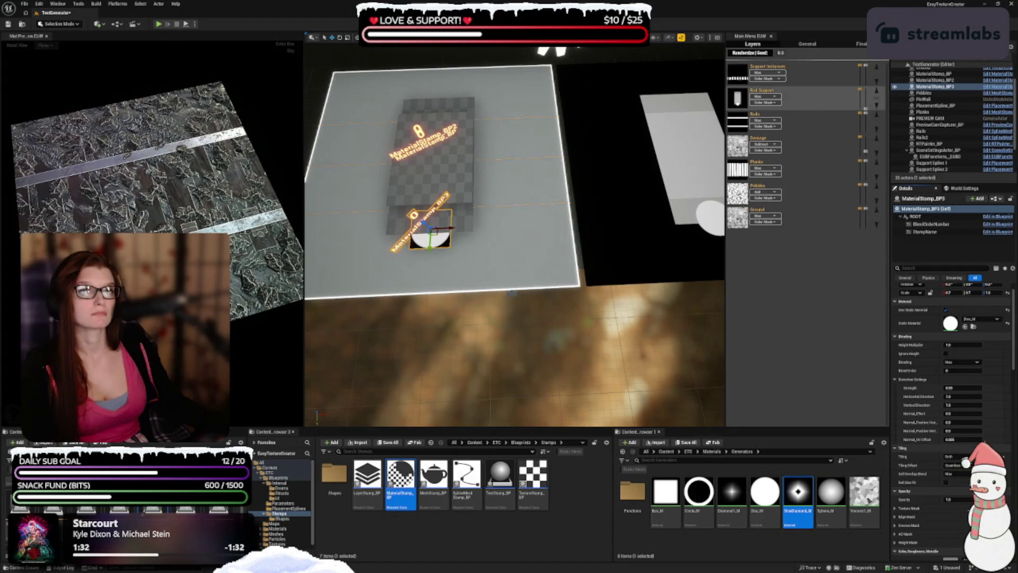
{"action": "left_click", "coordinate": [954, 345]}
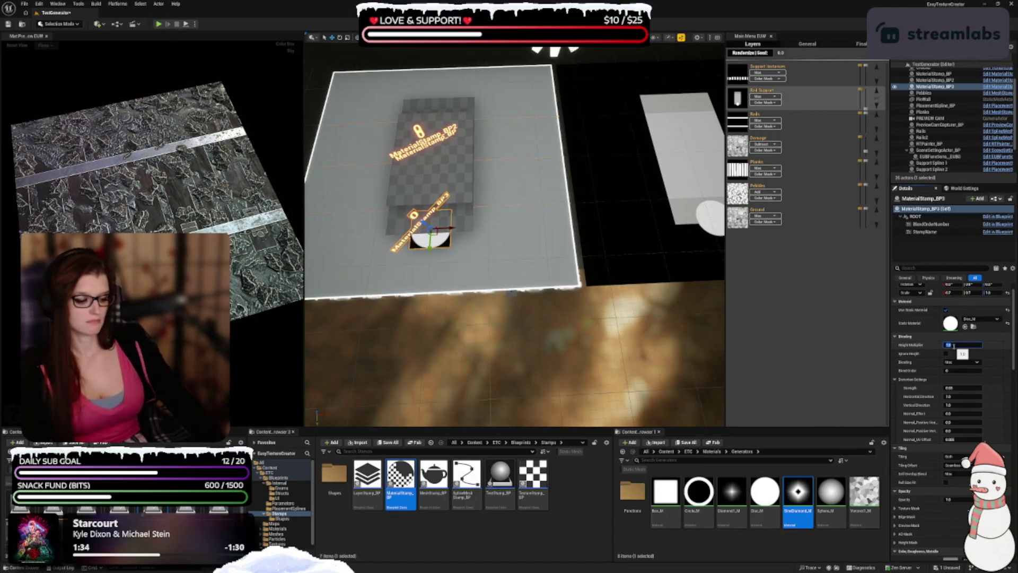
- In top-down view, place a copy of the disc, MaterialStamp_BP4, at the plane's left edge
{"action": "double_click", "coordinate": [953, 345]}
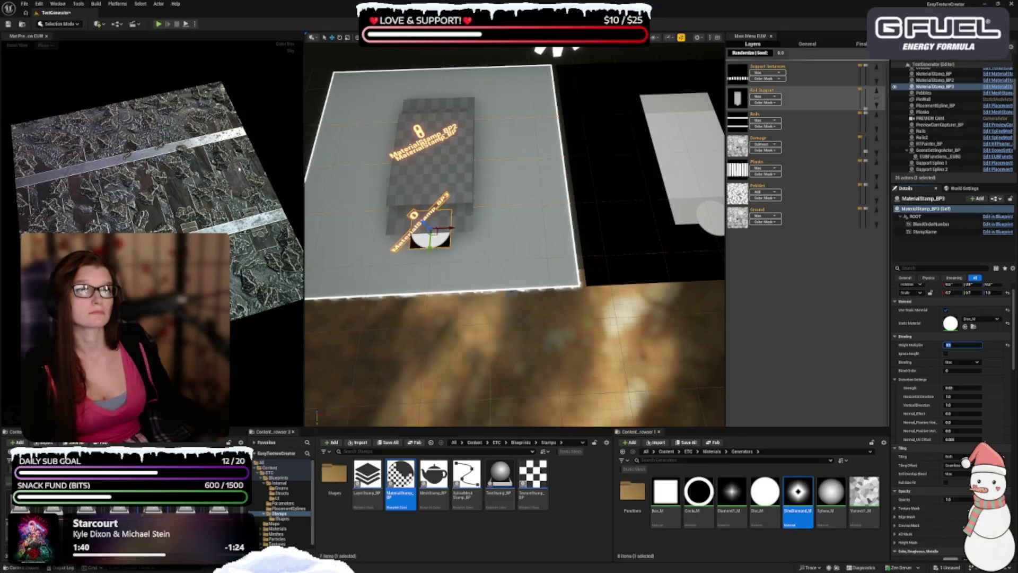
{"action": "left_click_drag", "start_coordinate": [515, 345], "coordinate": [563, 302]}
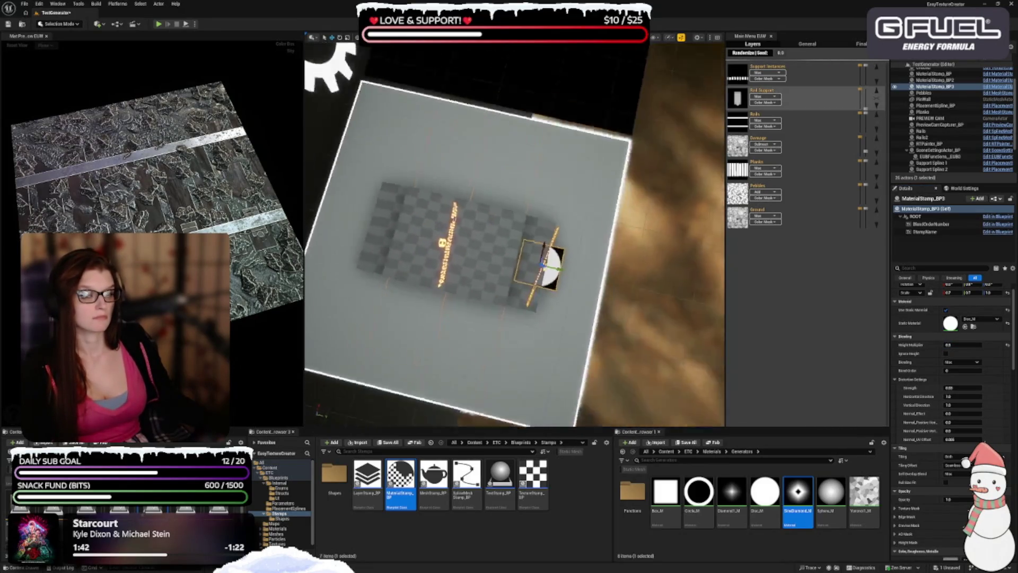
{"action": "key", "text": "alt+j"}
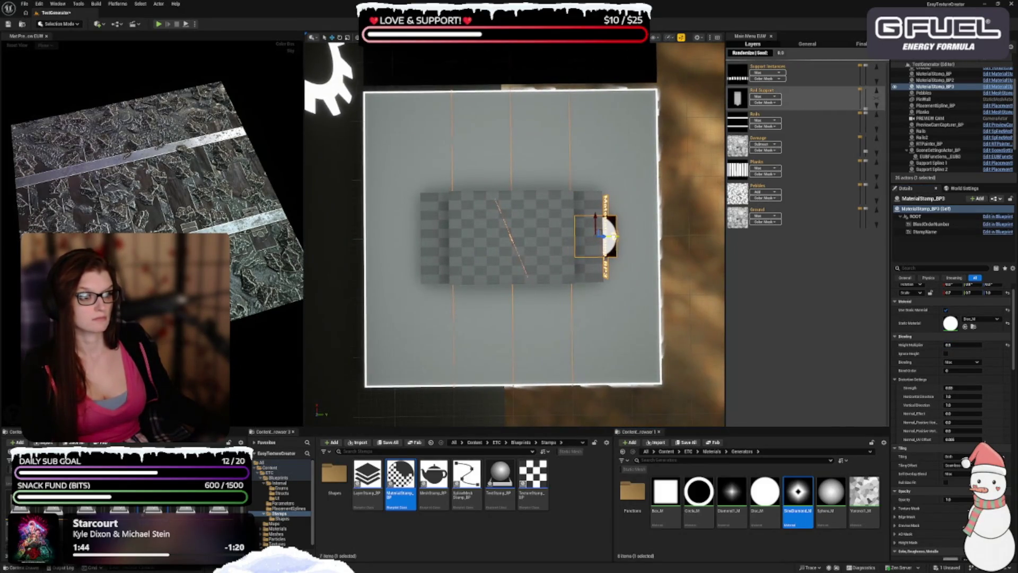
{"action": "mouse_move", "coordinate": [401, 483]}
{"action": "left_mouse_down"}
{"action": "mouse_move", "coordinate": [409, 236]}
{"action": "mouse_move", "coordinate": [422, 237]}
{"action": "left_mouse_up"}
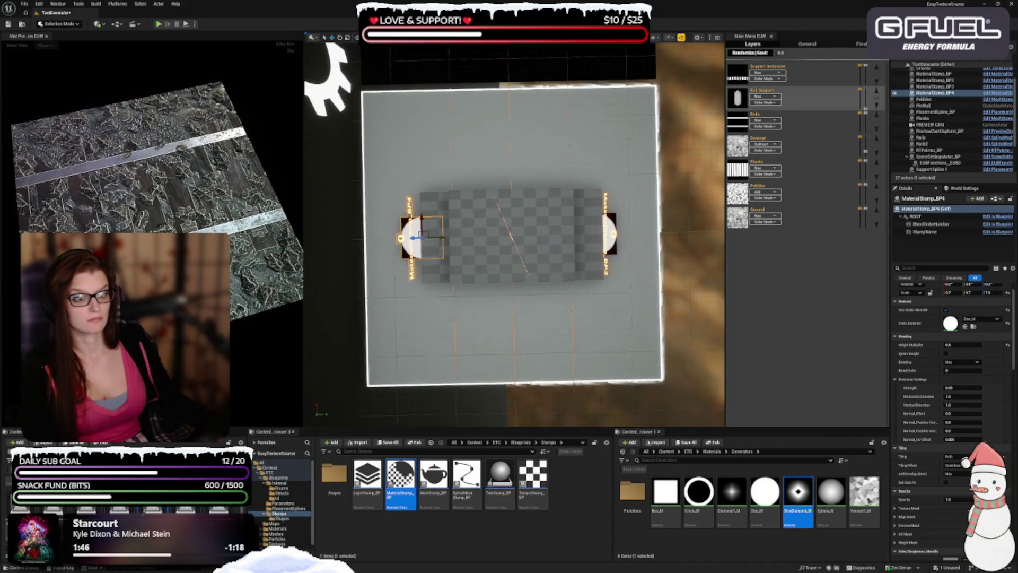
{"action": "scroll", "coordinate": [509, 233], "scroll_direction": "up", "scroll_amount": 2}
{"action": "scroll", "coordinate": [509, 234], "scroll_direction": "down", "scroll_amount": 2}
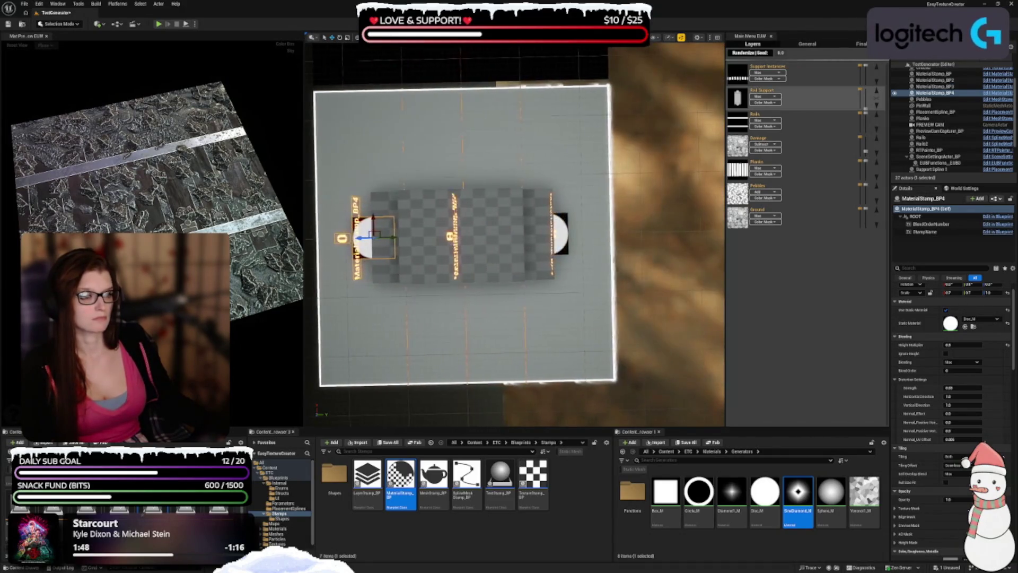
- Try nudging MaterialStamp_BP3 right, undo it, and select MaterialStamp_BP4
{"action": "left_click", "coordinate": [560, 239]}
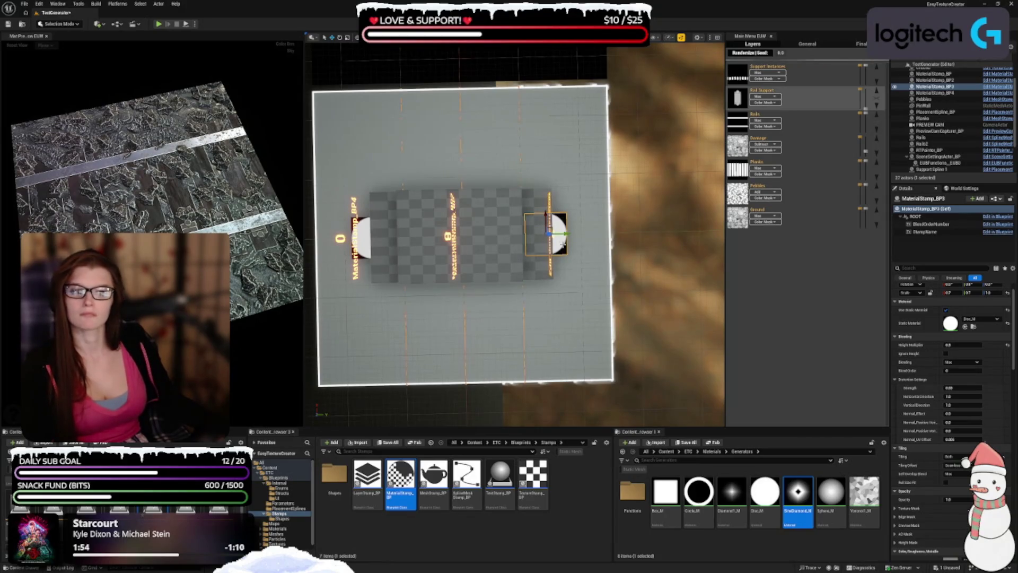
{"action": "left_click_drag", "start_coordinate": [565, 234], "coordinate": [571, 233]}
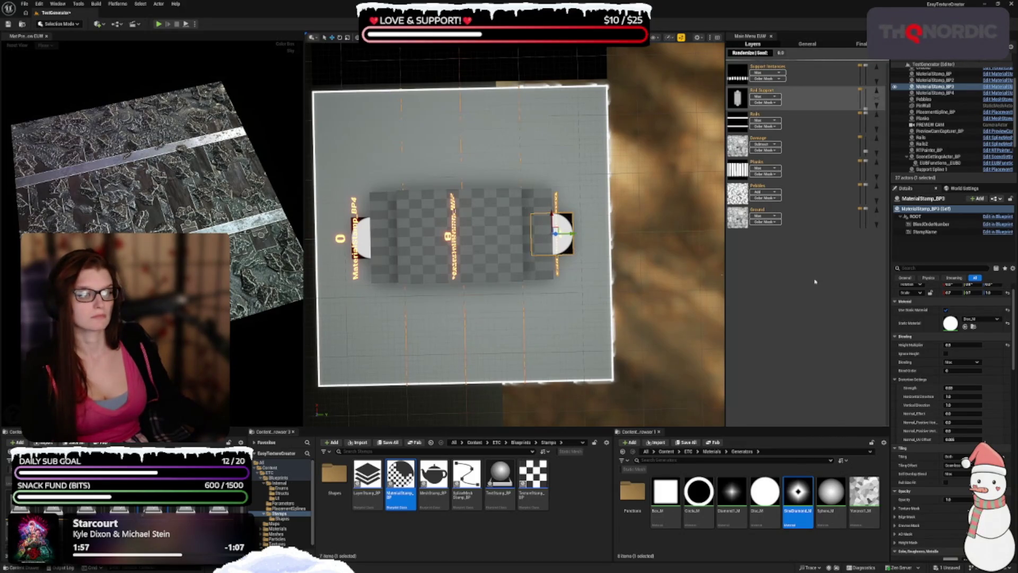
{"action": "scroll", "coordinate": [942, 352], "scroll_direction": "up", "scroll_amount": 2}
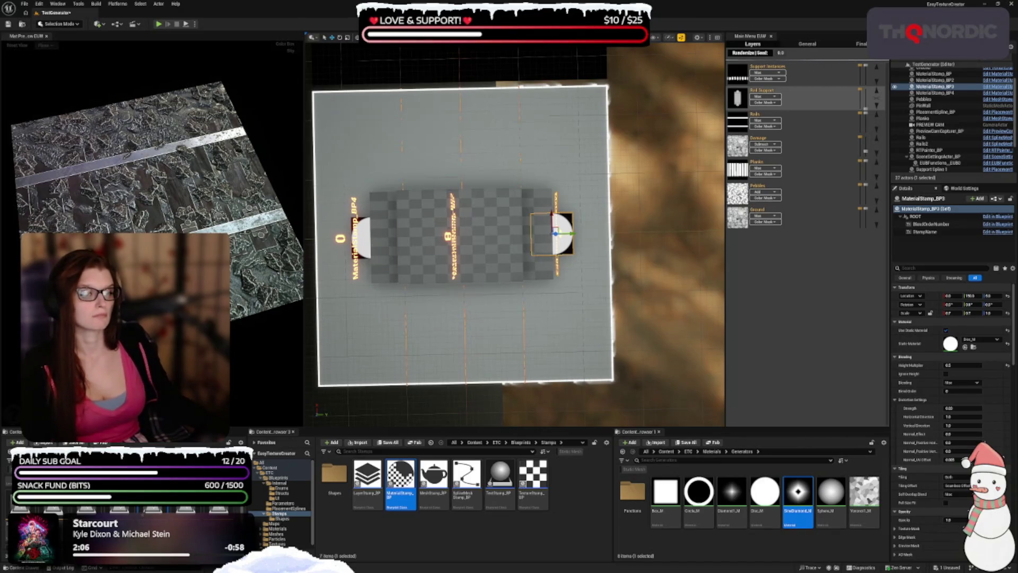
{"action": "key", "text": "ctrl+z"}
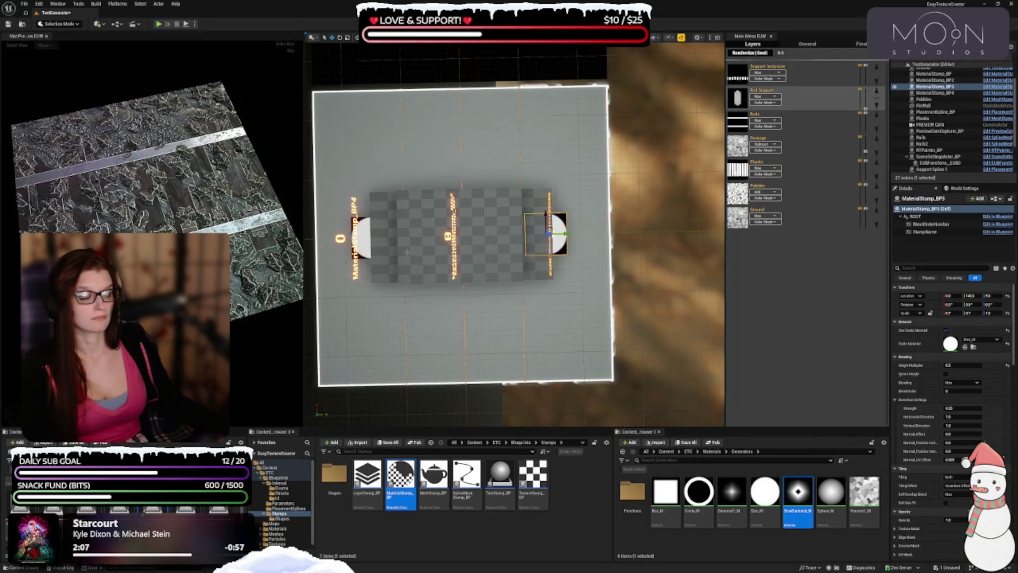
{"action": "left_click", "coordinate": [364, 236]}
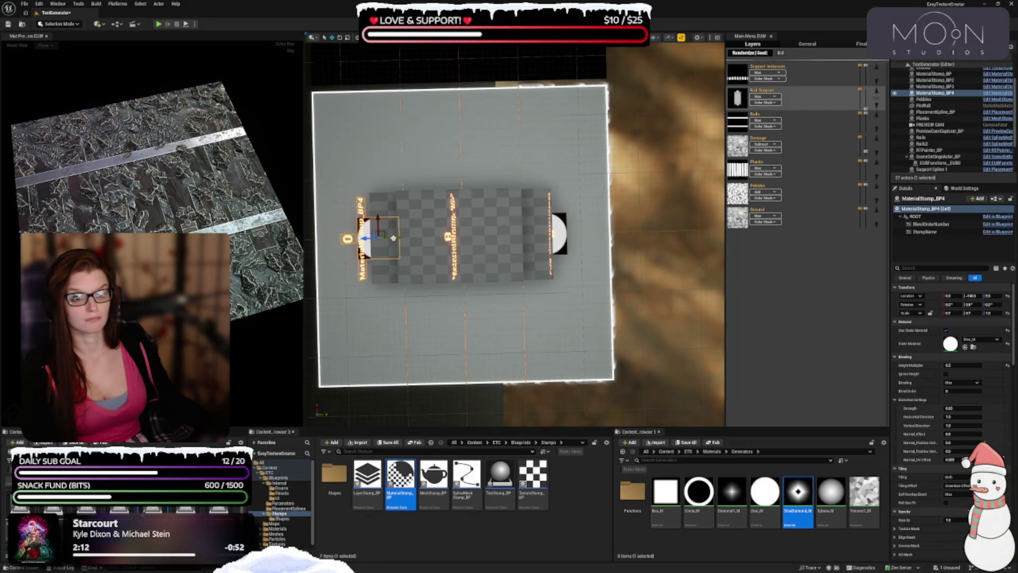
{"action": "left_click_drag", "start_coordinate": [390, 239], "coordinate": [395, 199]}
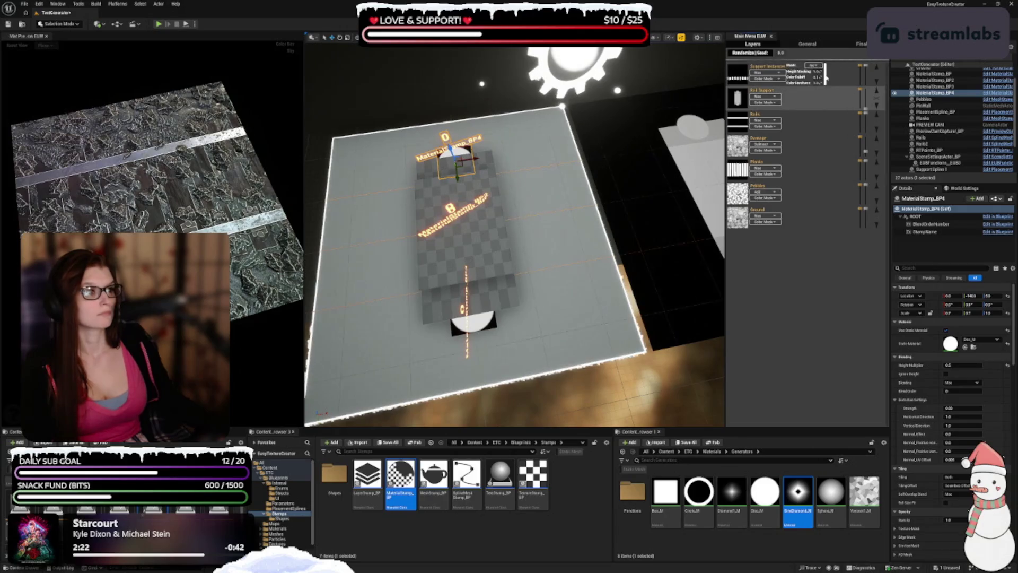
- Show the Support Instances layer and move the Supports stamp to the right
{"action": "left_click", "coordinate": [827, 74]}
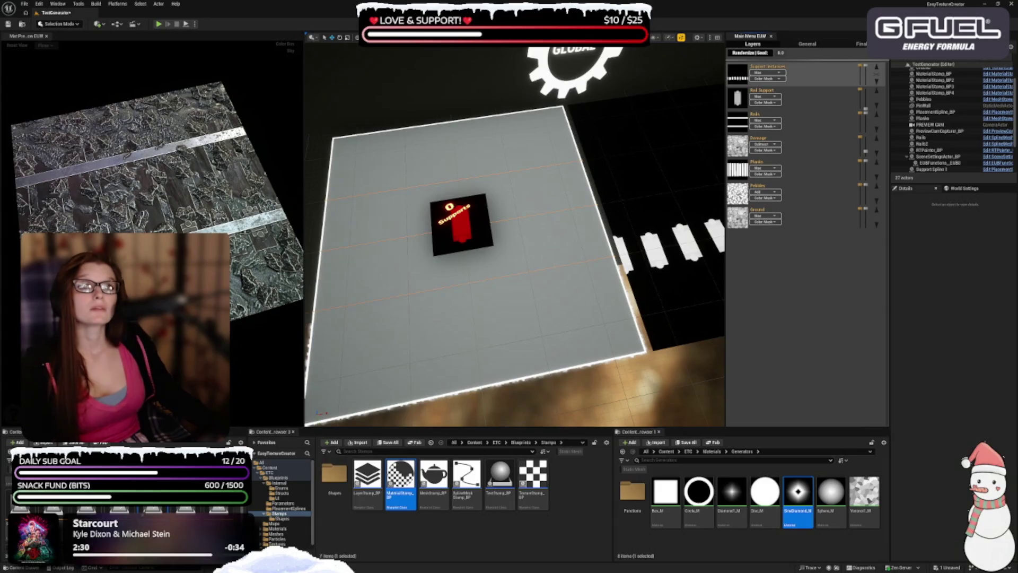
{"action": "left_click", "coordinate": [470, 227]}
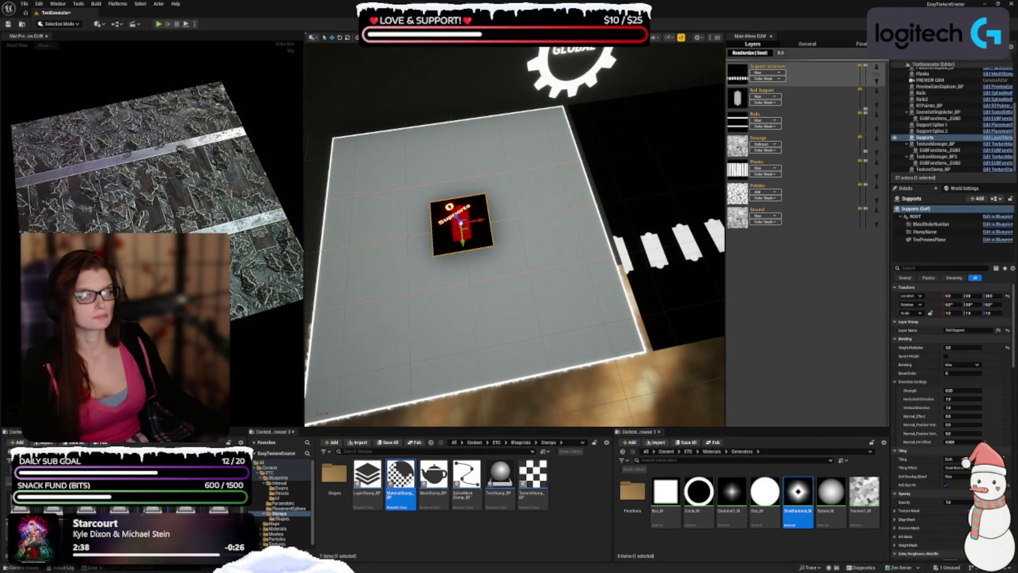
{"action": "scroll", "coordinate": [497, 217], "scroll_direction": "up", "scroll_amount": 5}
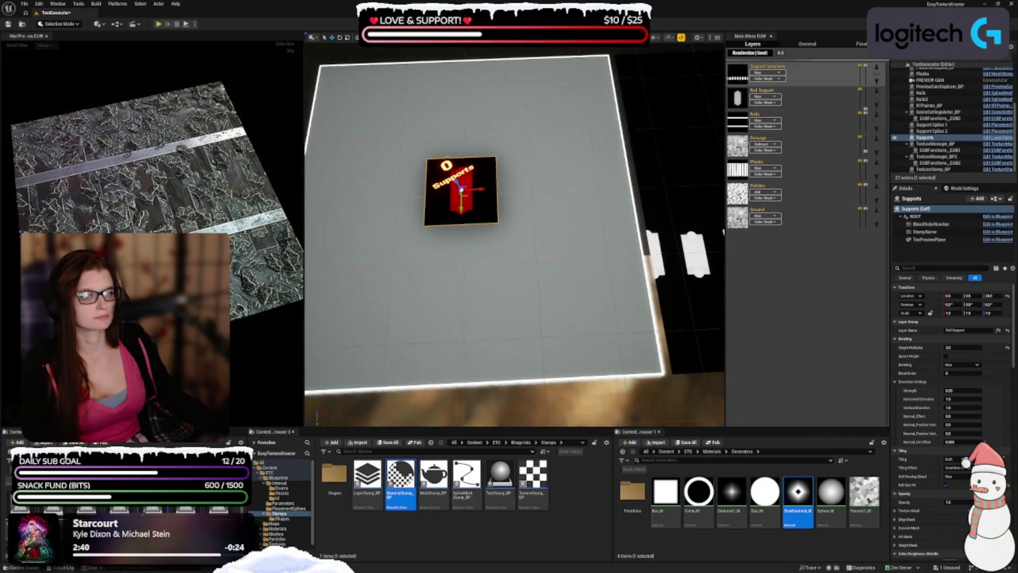
{"action": "left_click_drag", "start_coordinate": [484, 190], "coordinate": [558, 187]}
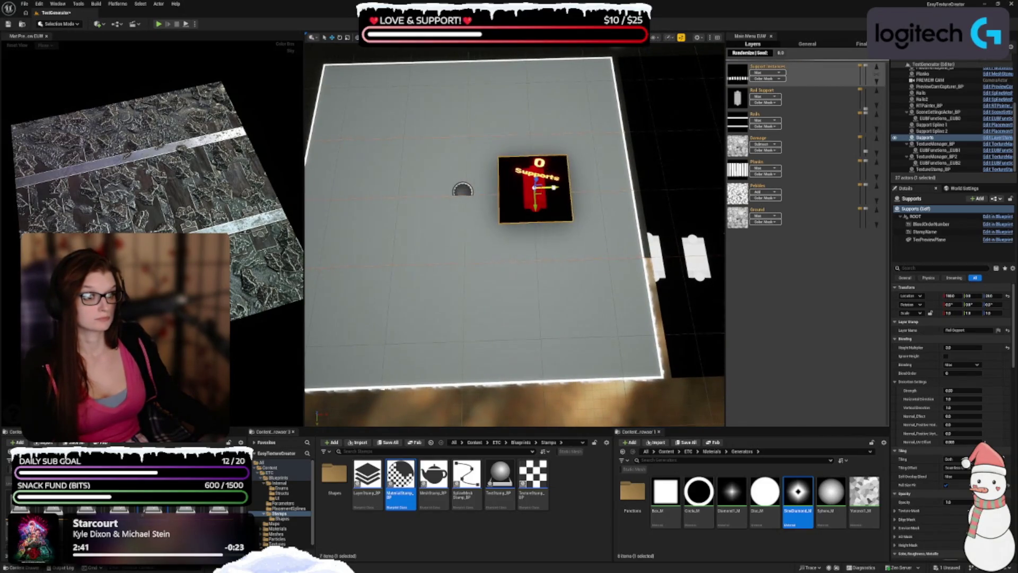
- Duplicate the Supports stamp as Supports2 and move the copy to the board's left
{"action": "key", "text": "Left"}
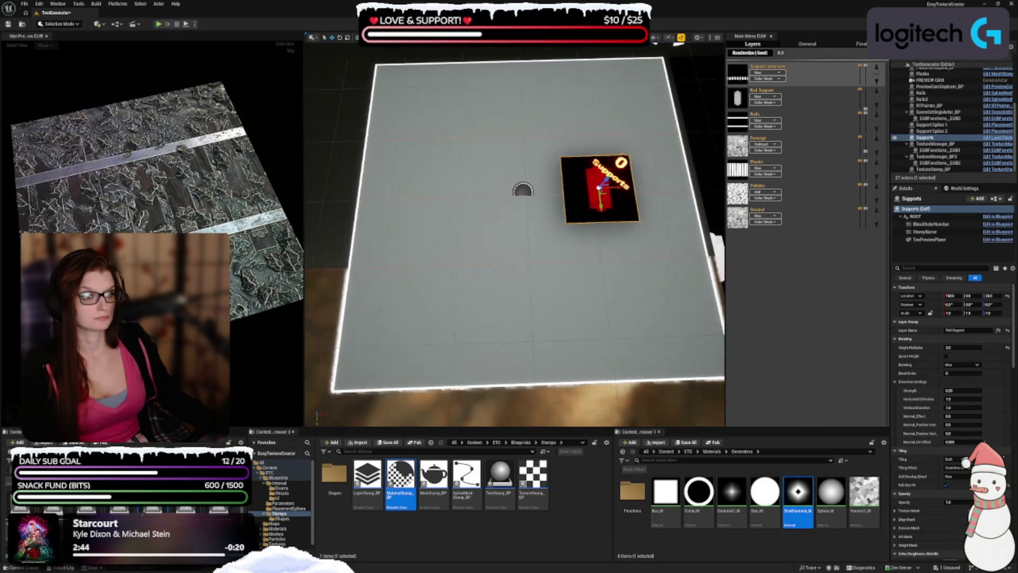
{"action": "key", "text": "ctrl+d"}
{"action": "left_click_drag", "start_coordinate": [637, 192], "coordinate": [503, 196]}
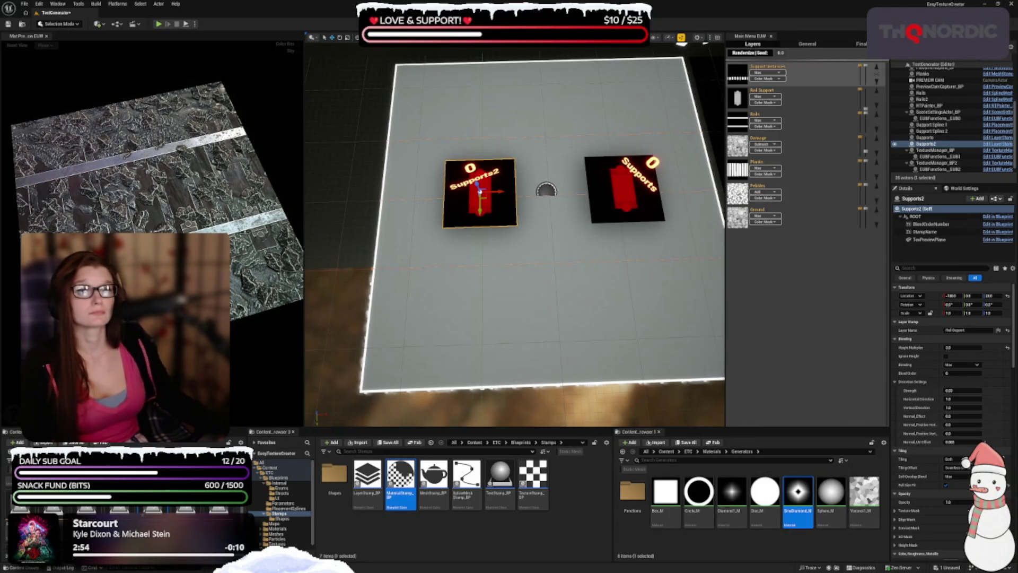
{"action": "scroll", "coordinate": [906, 373], "scroll_direction": "down", "scroll_amount": 15}
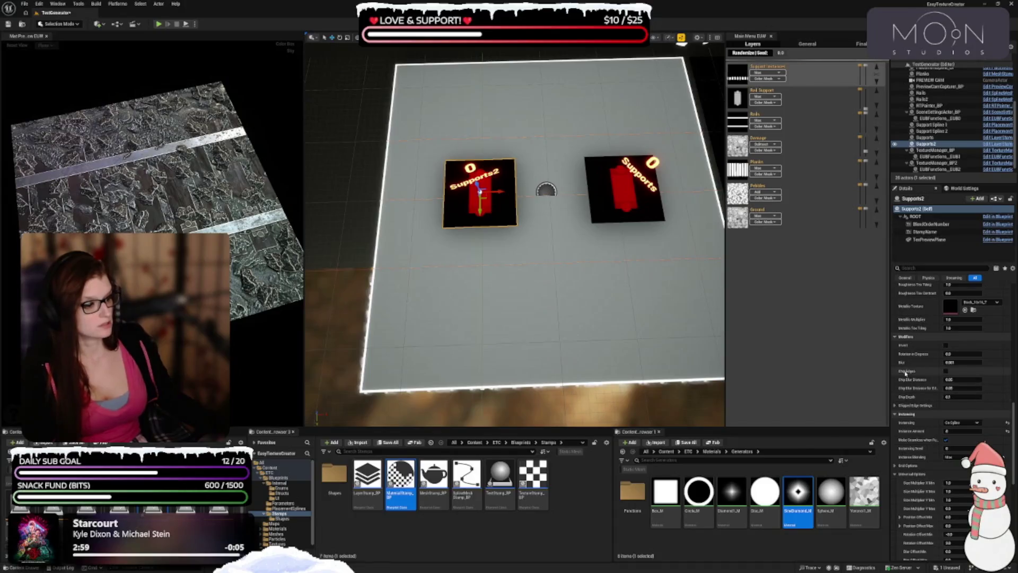
- Set Supports2's Spline Actor to Support Spline 2, reset the view, and show Pebbles stamps
{"action": "scroll", "coordinate": [907, 374], "scroll_direction": "down", "scroll_amount": 10}
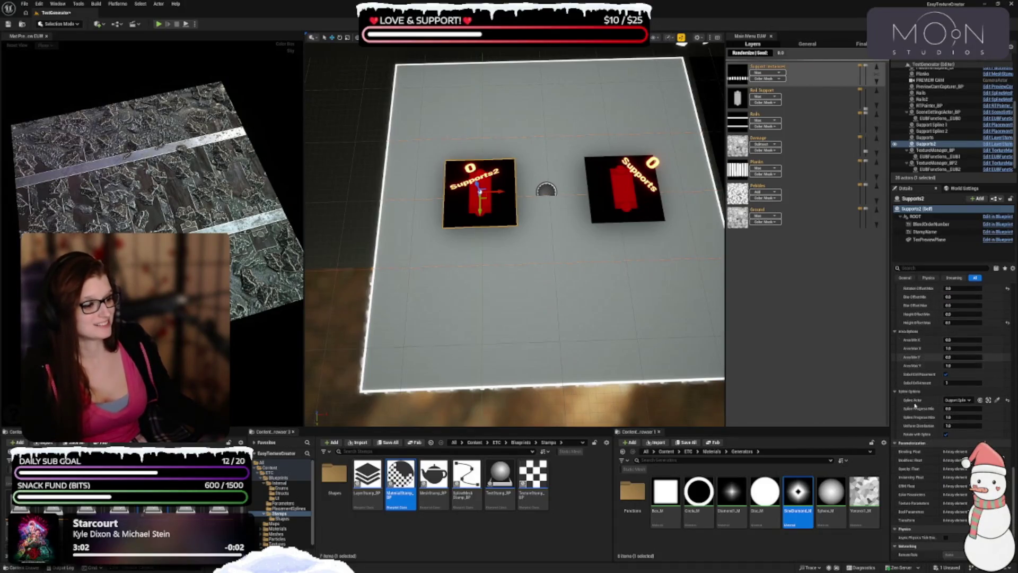
{"action": "left_click", "coordinate": [958, 400]}
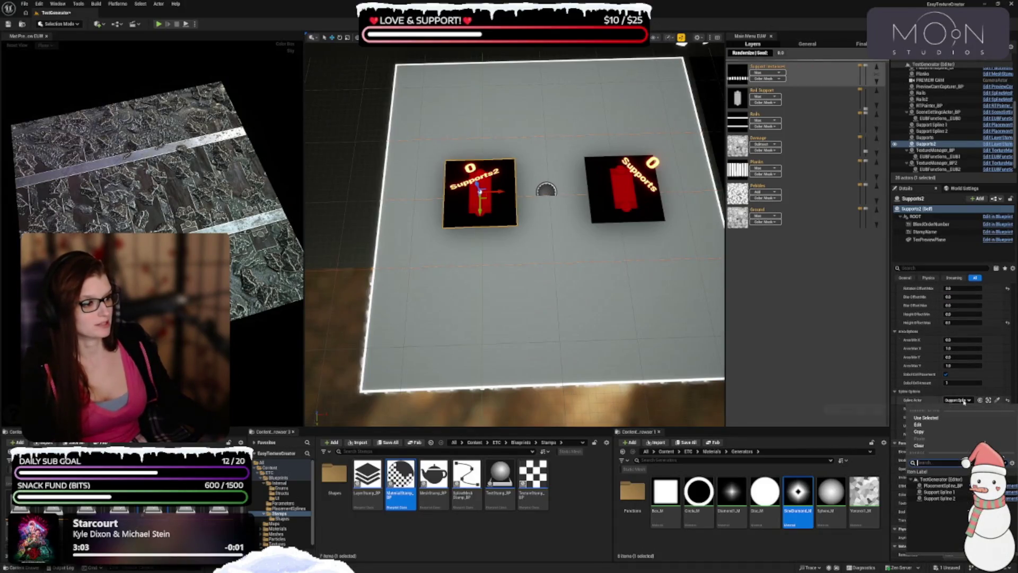
{"action": "left_click", "coordinate": [955, 498]}
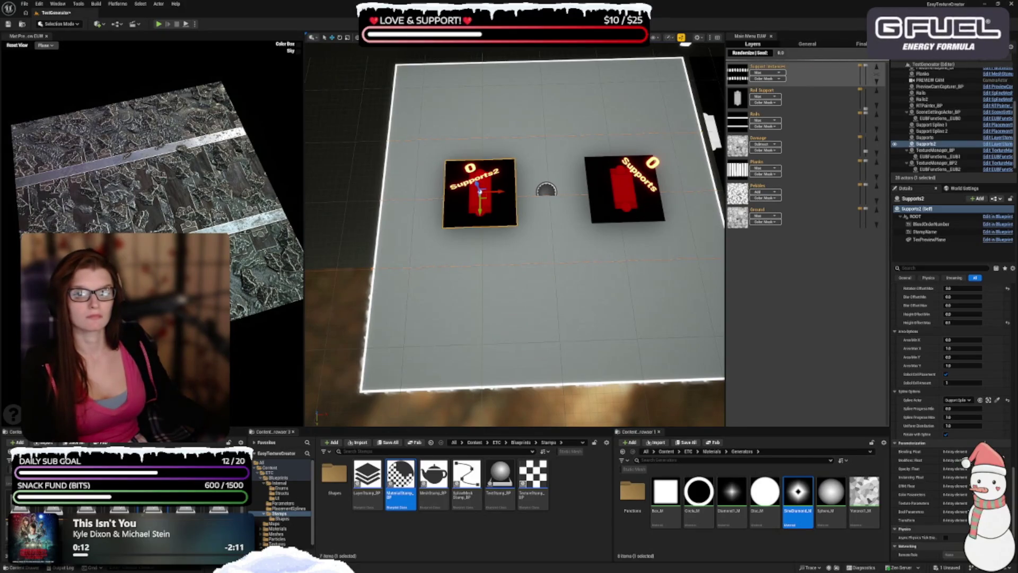
{"action": "left_click", "coordinate": [17, 45]}
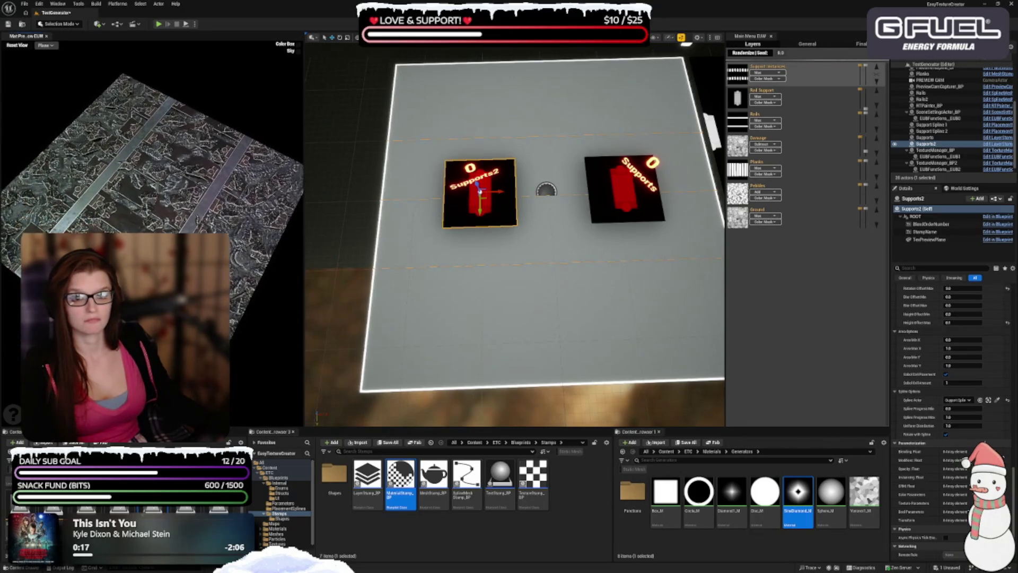
{"action": "left_click", "coordinate": [812, 193]}
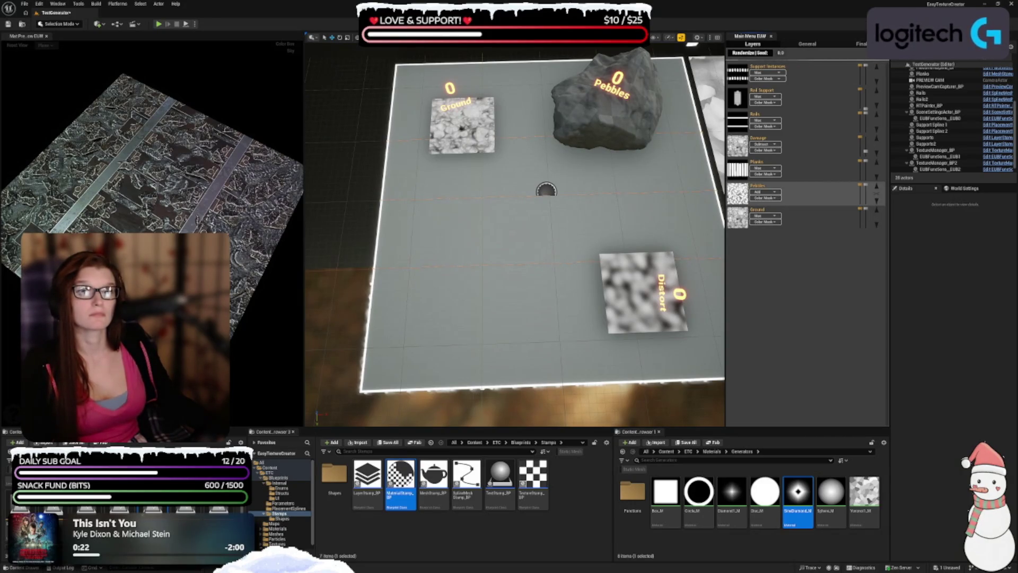
- Copy the Pebbles rock to the board's lower-left and rename the copy Gold Nuggets
{"action": "left_click", "coordinate": [590, 125]}
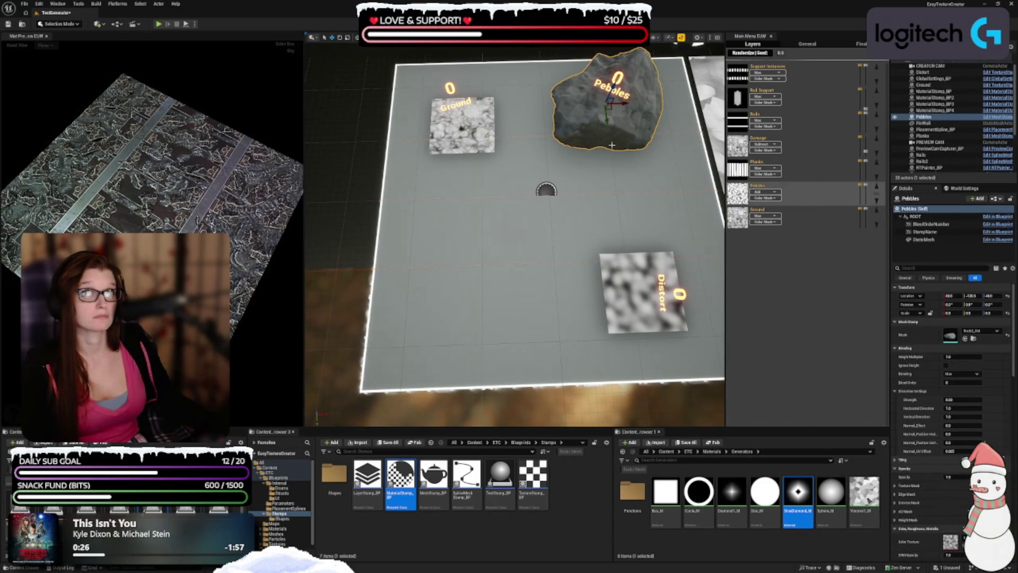
{"action": "mouse_move", "coordinate": [612, 108]}
{"action": "left_mouse_down", "text": "alt"}
{"action": "mouse_move", "coordinate": [613, 173]}
{"action": "mouse_move", "coordinate": [494, 267]}
{"action": "left_mouse_up", "text": "alt"}
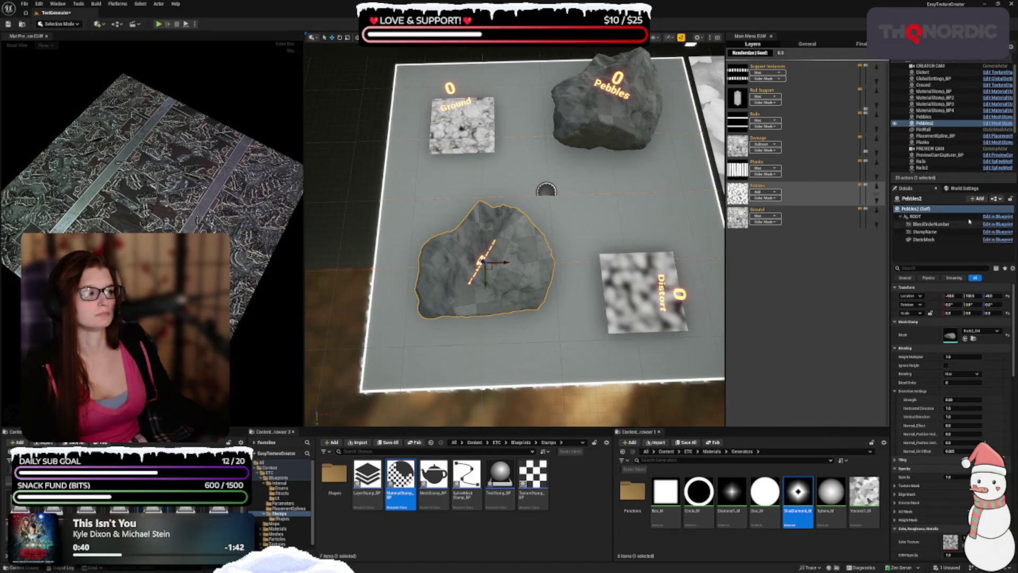
{"action": "left_click", "coordinate": [919, 199]}
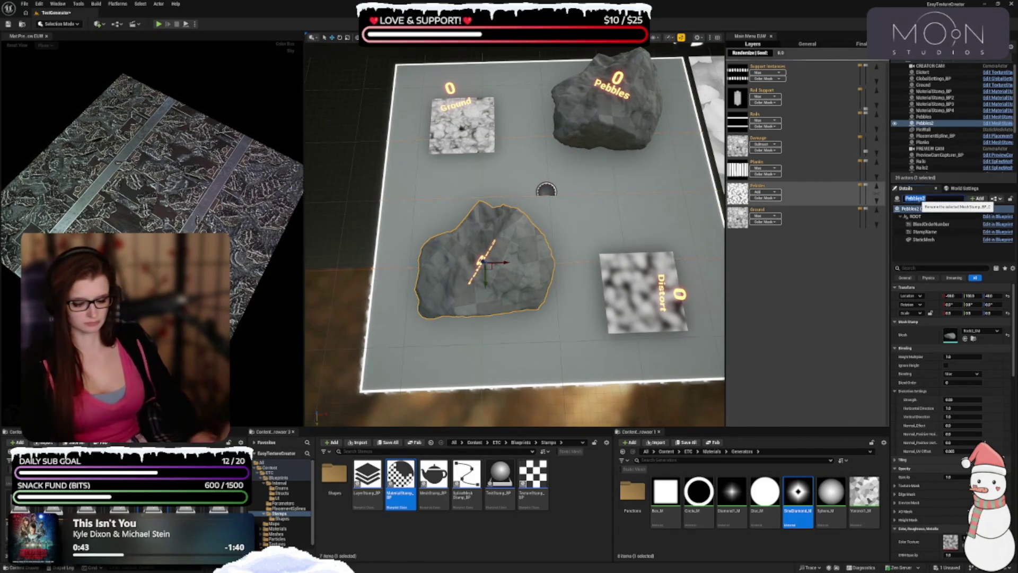
{"action": "type", "text": "Gr"}
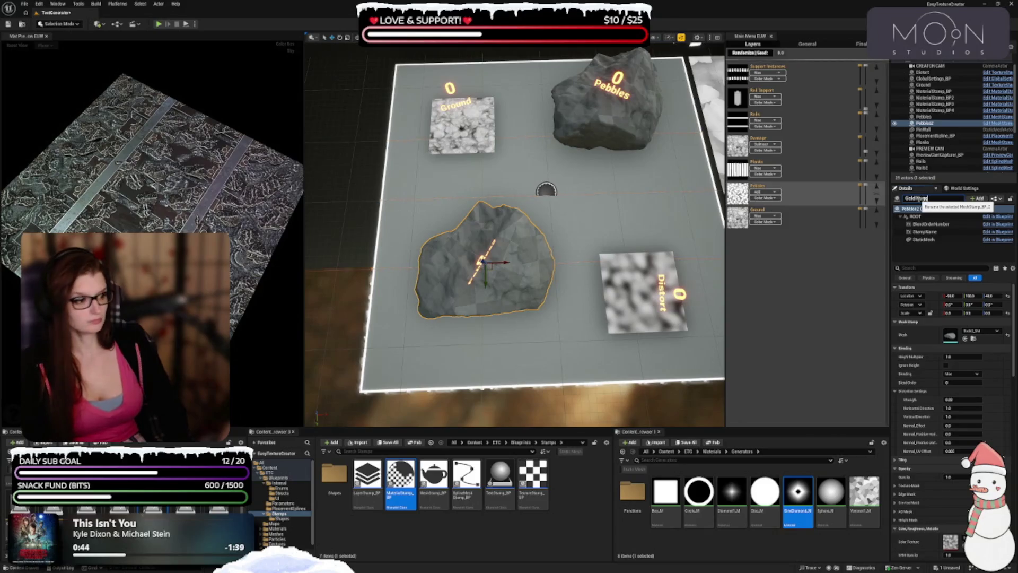
{"action": "type", "text": "ets"}
{"action": "key", "text": "Return"}
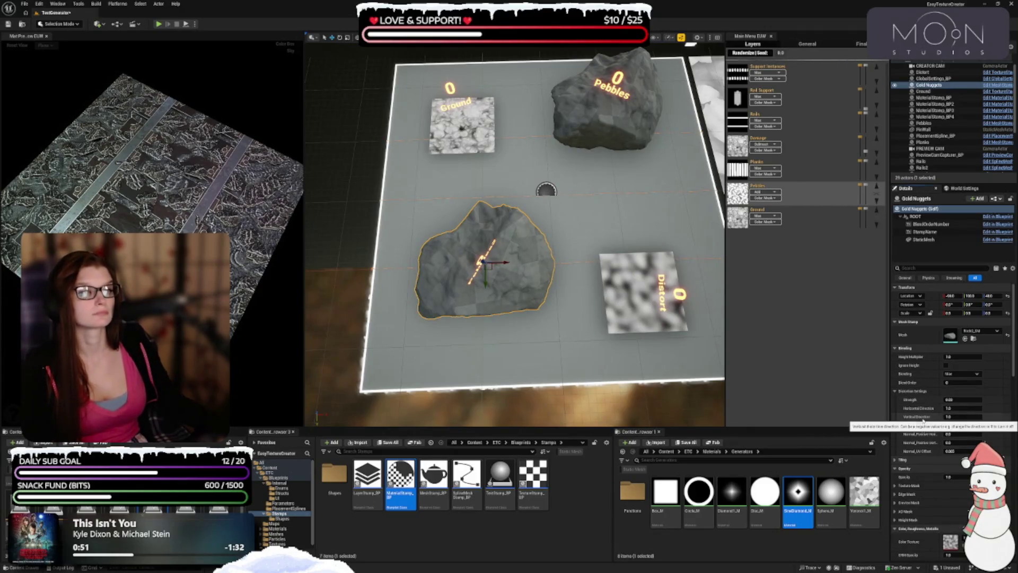
- Give Gold Nuggets the Rock1_SM mesh and Add blending
{"action": "left_click", "coordinate": [979, 331]}
{"action": "scroll", "coordinate": [964, 404], "scroll_direction": "up", "scroll_amount": 1}
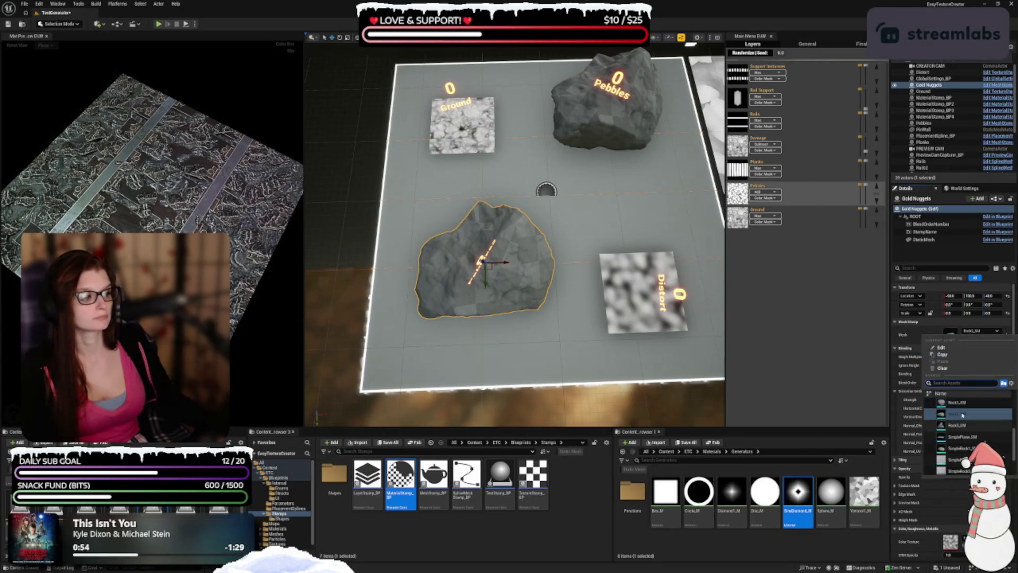
{"action": "left_click", "coordinate": [964, 404]}
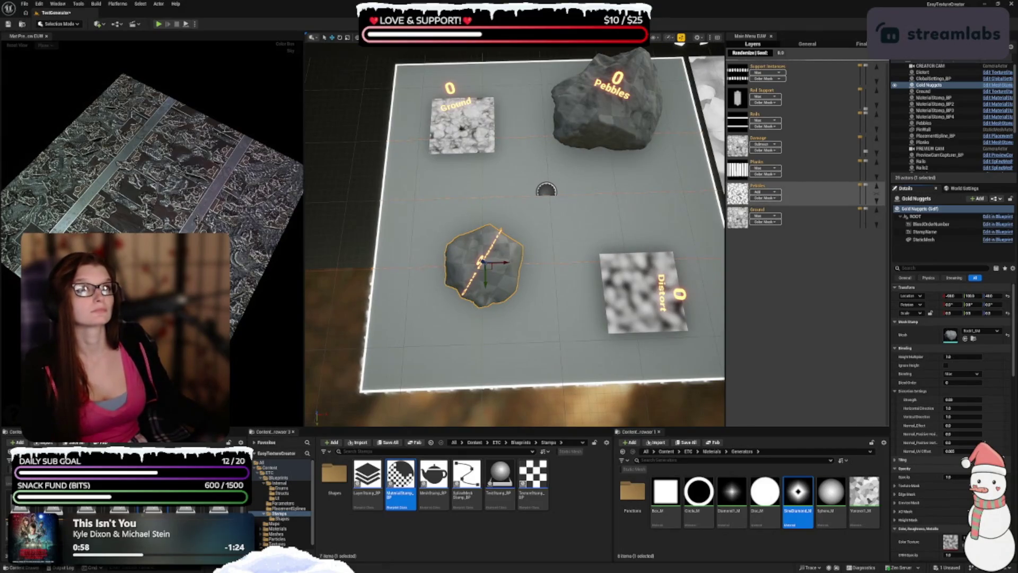
{"action": "scroll", "coordinate": [979, 339], "scroll_direction": "down", "scroll_amount": 2}
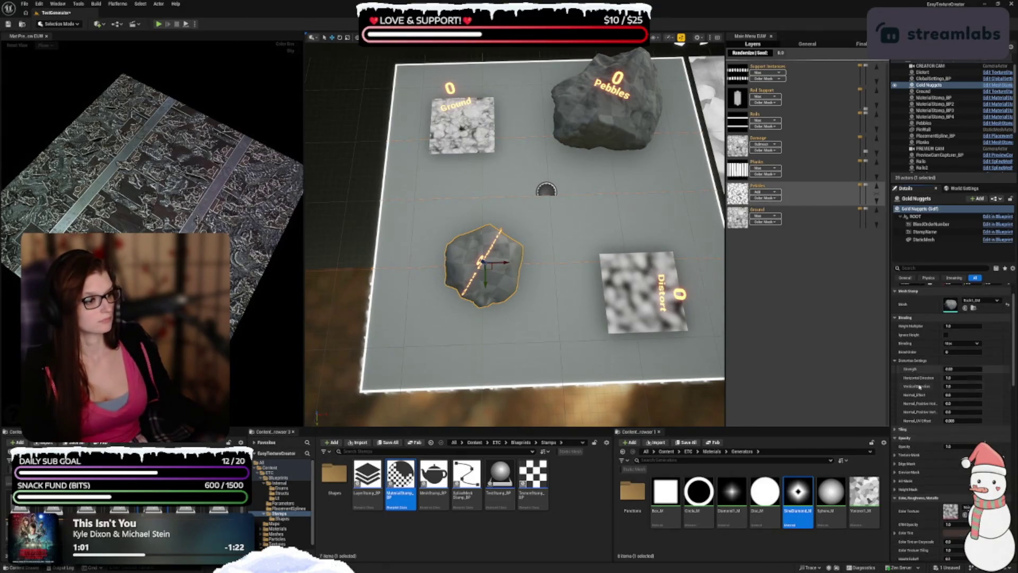
{"action": "left_click", "coordinate": [963, 343]}
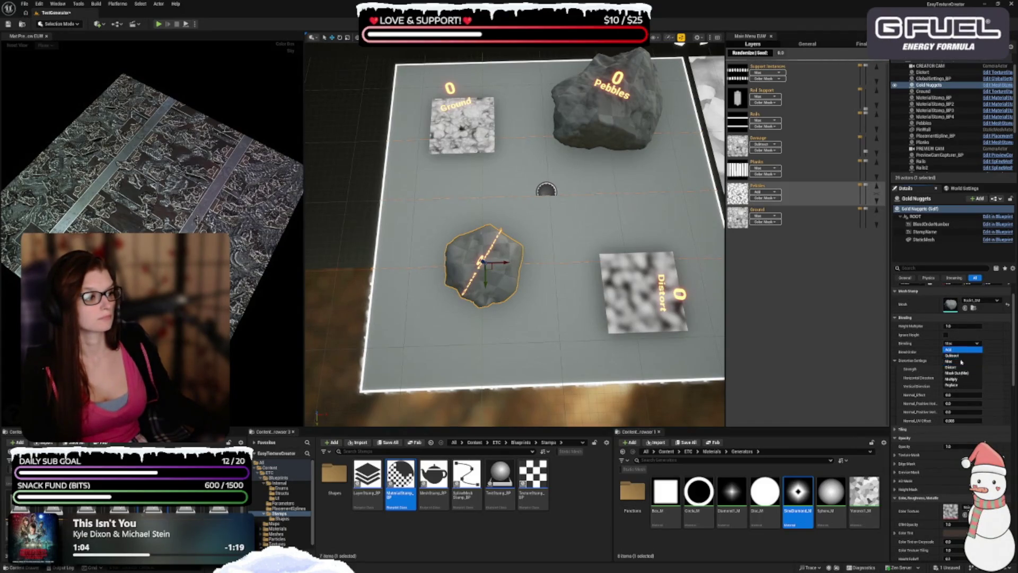
{"action": "left_click", "coordinate": [951, 349]}
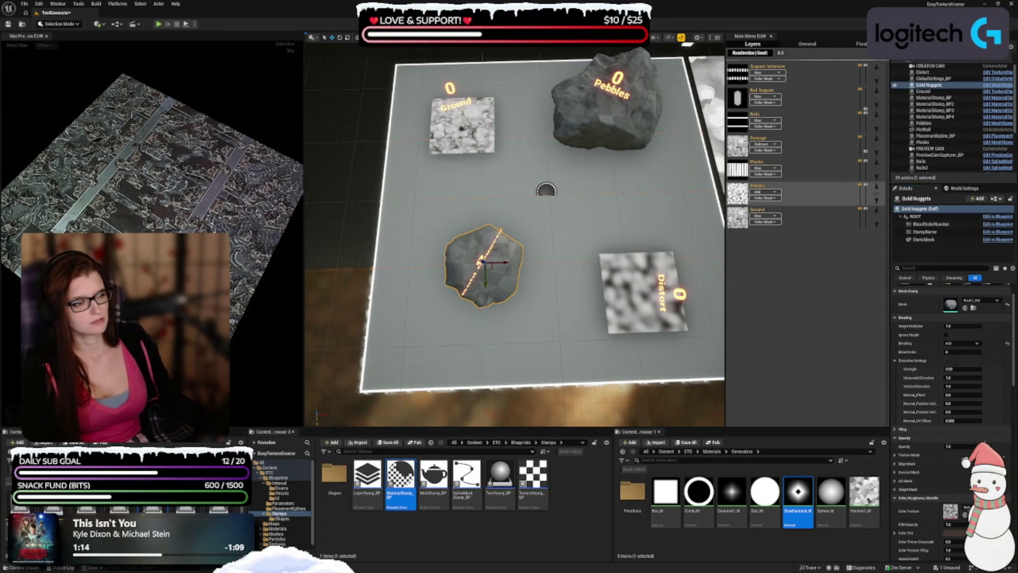
- Try Add blending on Pebbles, restore it to Max, and reselect Gold Nuggets
{"action": "left_click", "coordinate": [610, 106]}
{"action": "left_click", "coordinate": [962, 343]}
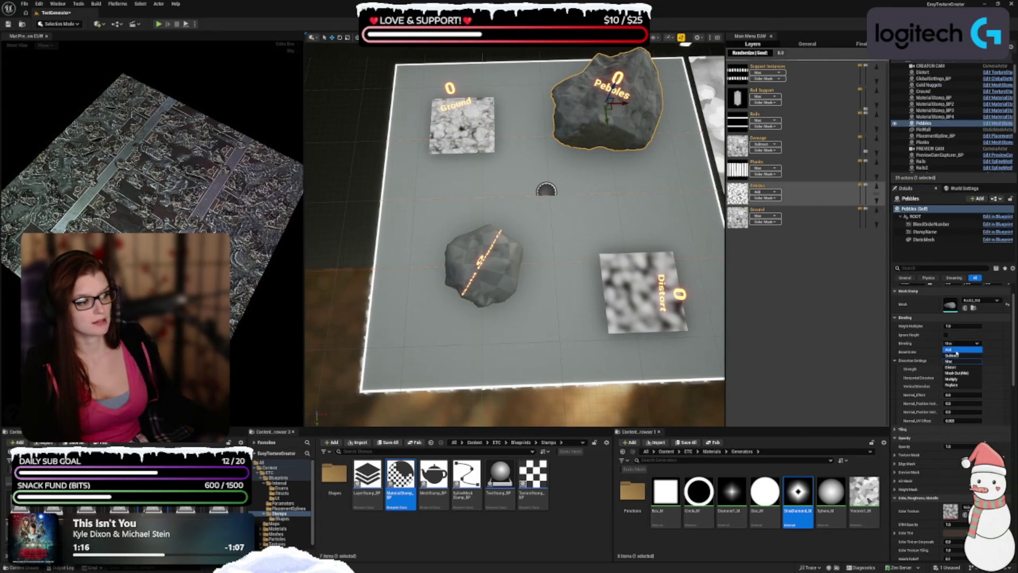
{"action": "left_click", "coordinate": [956, 350]}
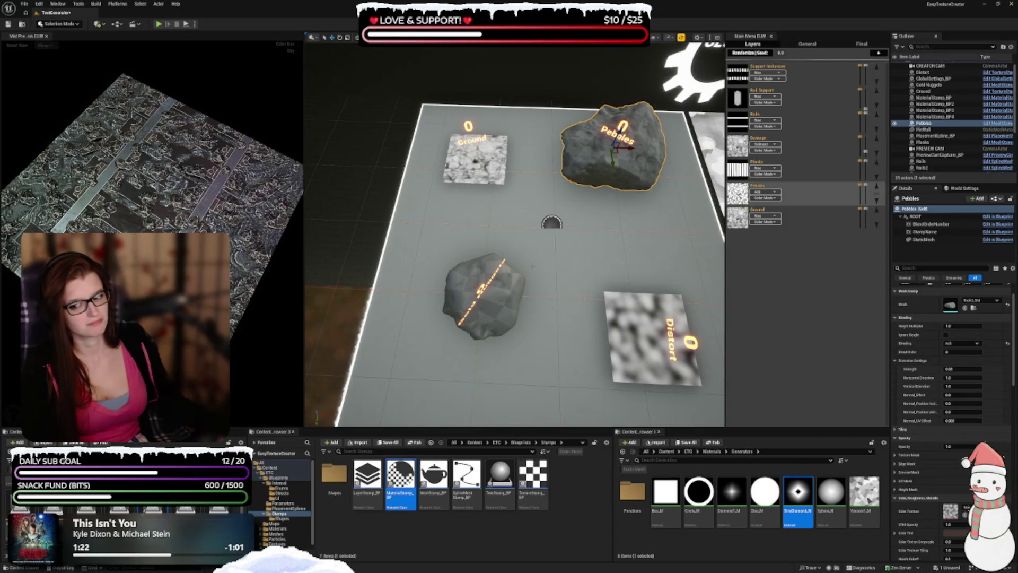
{"action": "left_click", "coordinate": [1008, 344]}
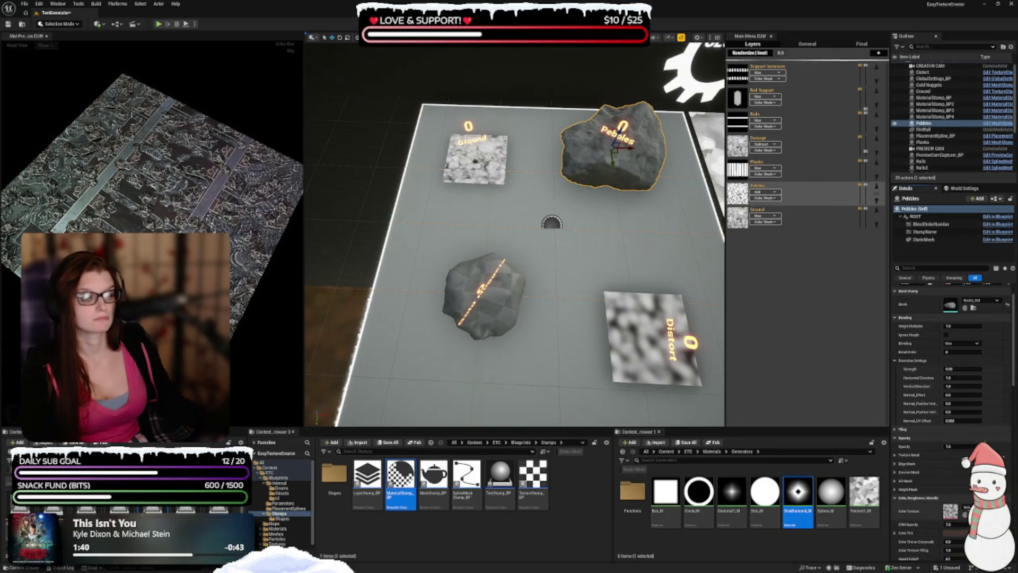
{"action": "left_click", "coordinate": [485, 312]}
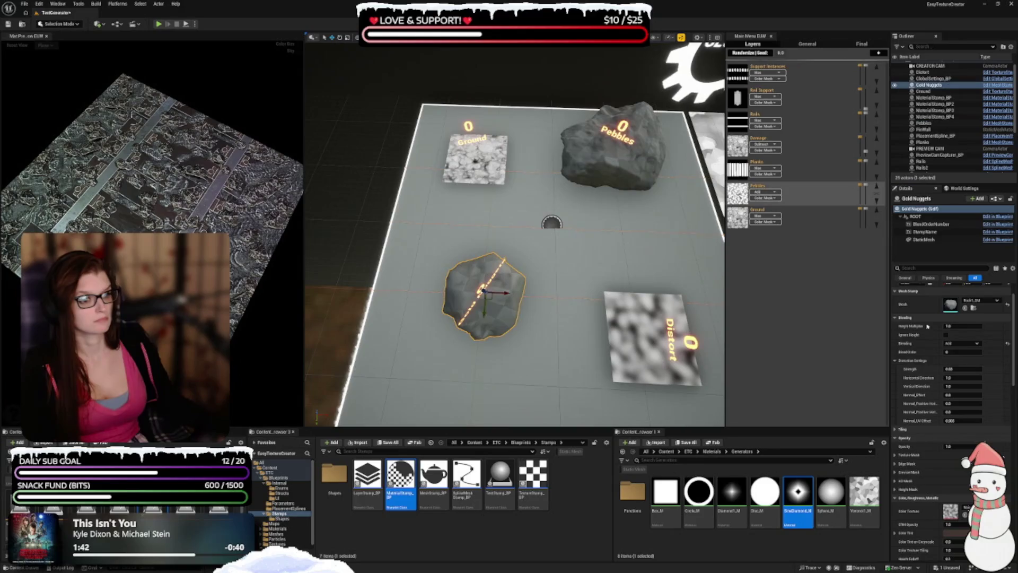
- Give the Gold Nuggets Color Tint an orange hex colour in the Color Picker
{"action": "scroll", "coordinate": [925, 401], "scroll_direction": "down", "scroll_amount": 2}
{"action": "scroll", "coordinate": [926, 402], "scroll_direction": "down", "scroll_amount": 3}
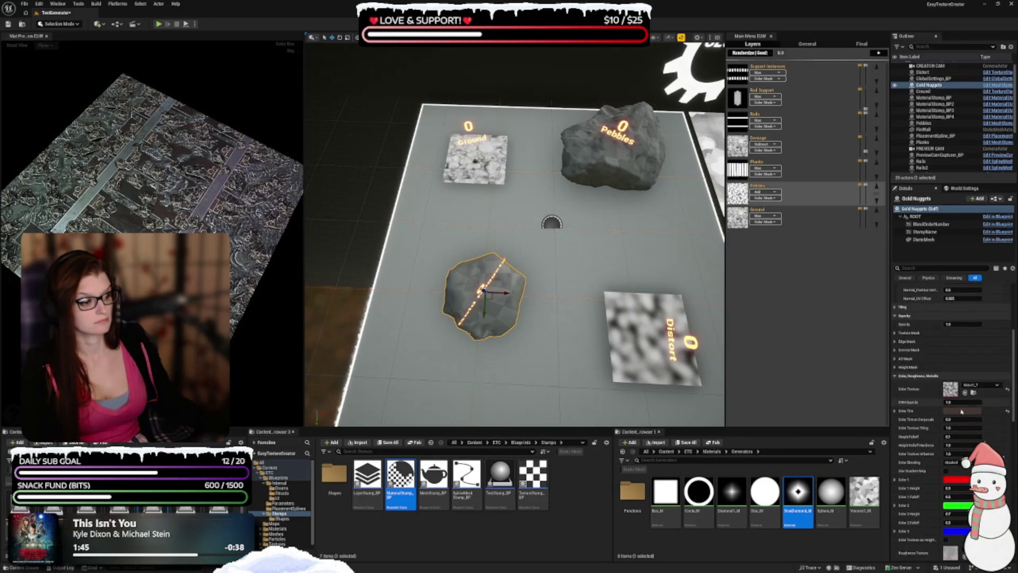
{"action": "left_click", "coordinate": [967, 410]}
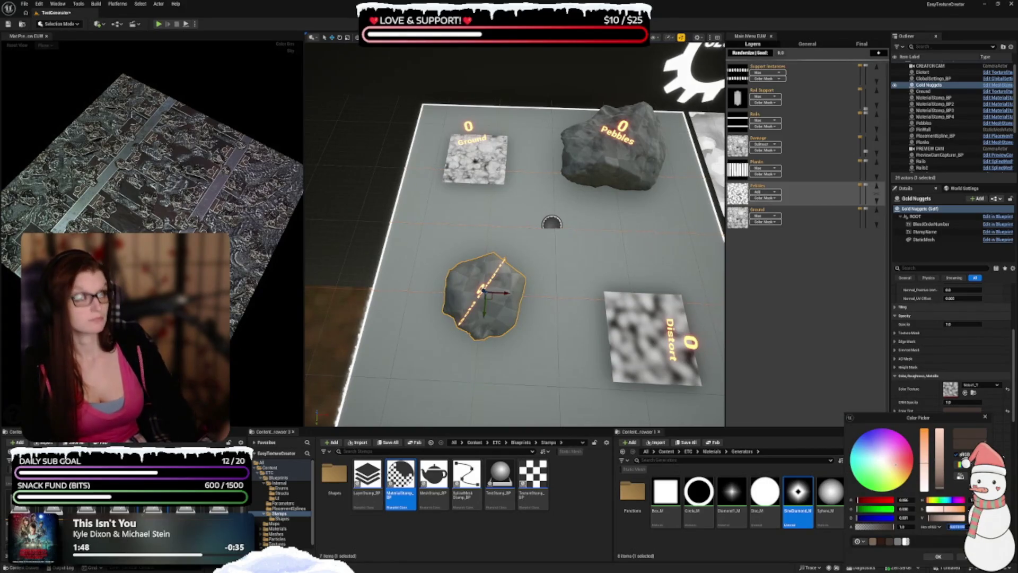
{"action": "left_click", "coordinate": [957, 526]}
{"action": "key", "text": "BackSpace"}
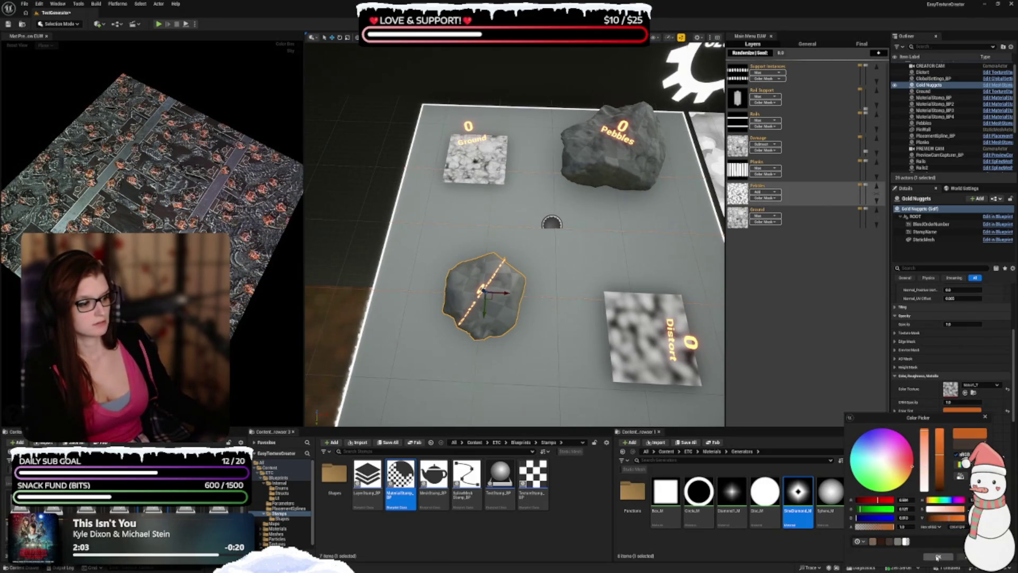
{"action": "left_click", "coordinate": [939, 556]}
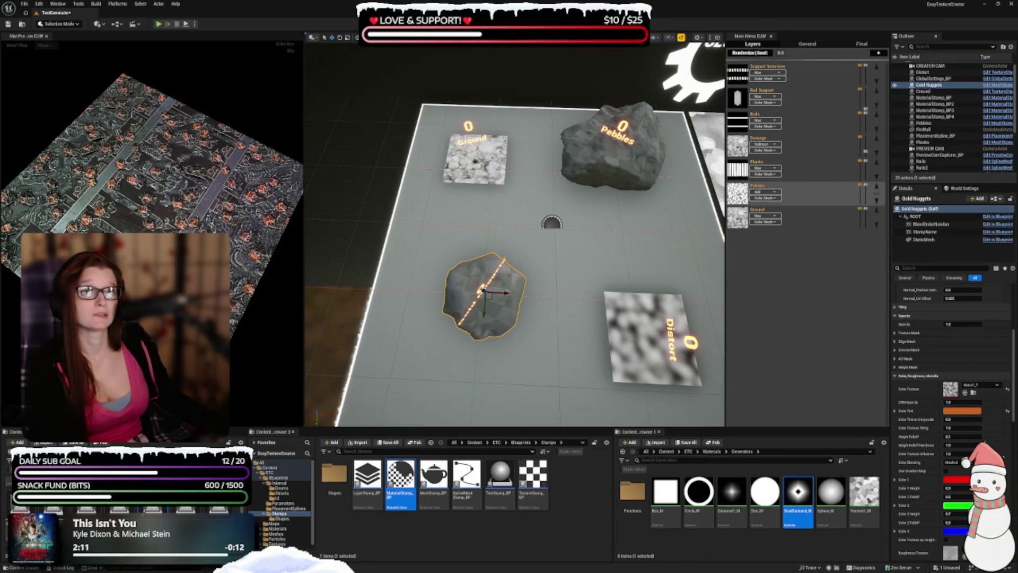
- Set Gold Nuggets' roughness texture to WhiteNoise_T and edit its Roughness Multiplier
{"action": "scroll", "coordinate": [932, 352], "scroll_direction": "down", "scroll_amount": 4}
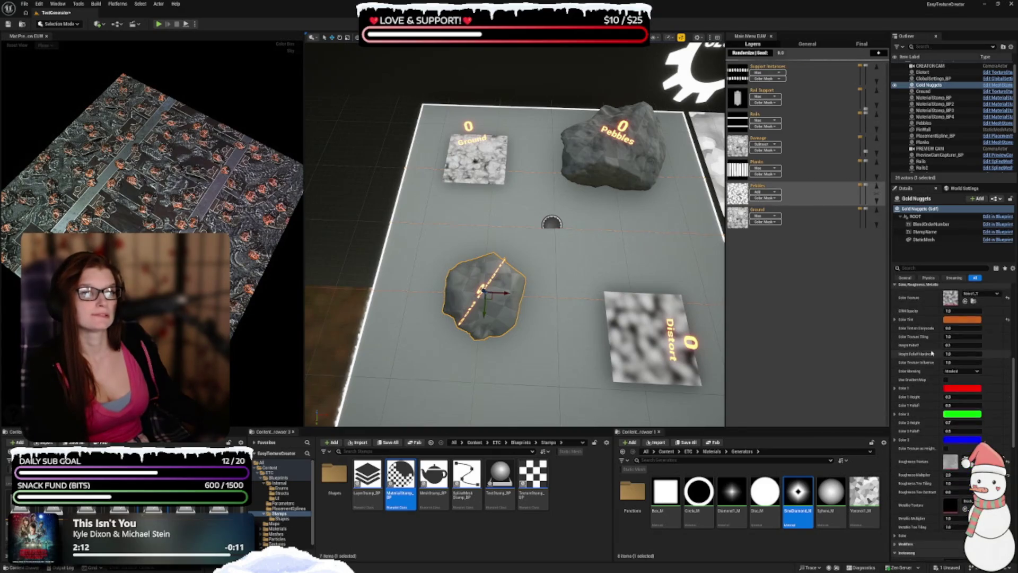
{"action": "scroll", "coordinate": [932, 352], "scroll_direction": "down", "scroll_amount": 6}
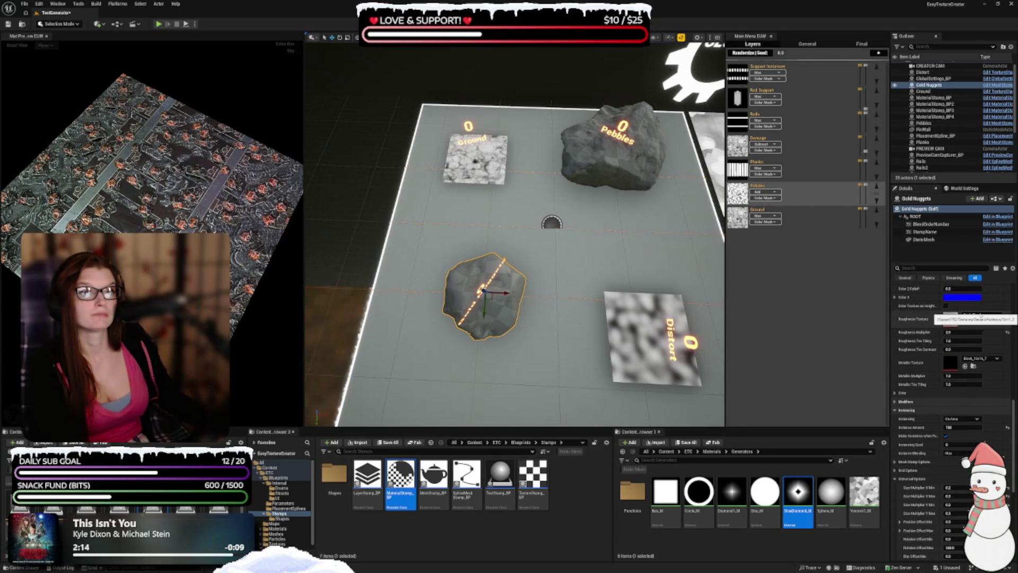
{"action": "left_click", "coordinate": [981, 315]}
{"action": "type", "text": "white"}
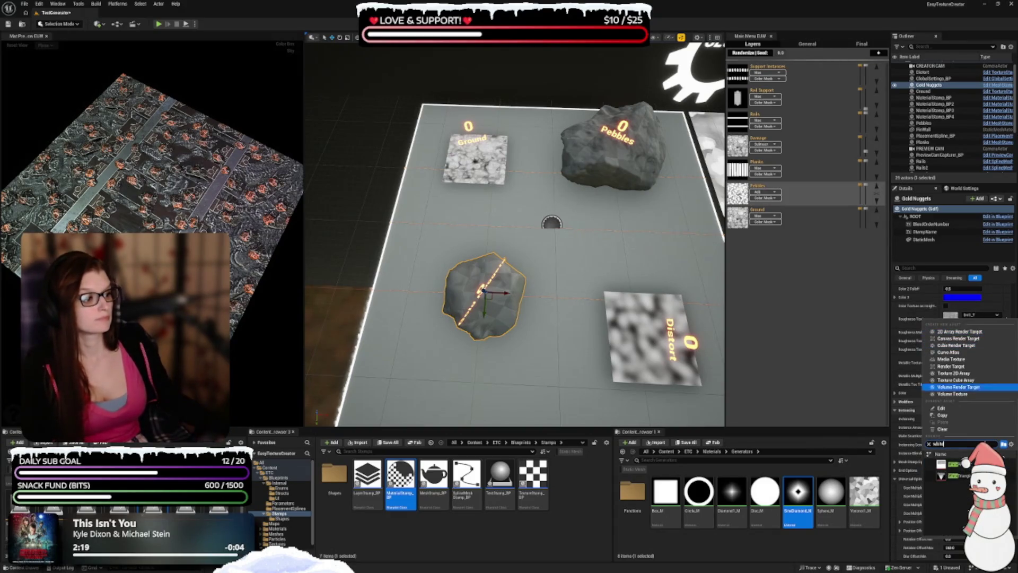
{"action": "left_click", "coordinate": [946, 465]}
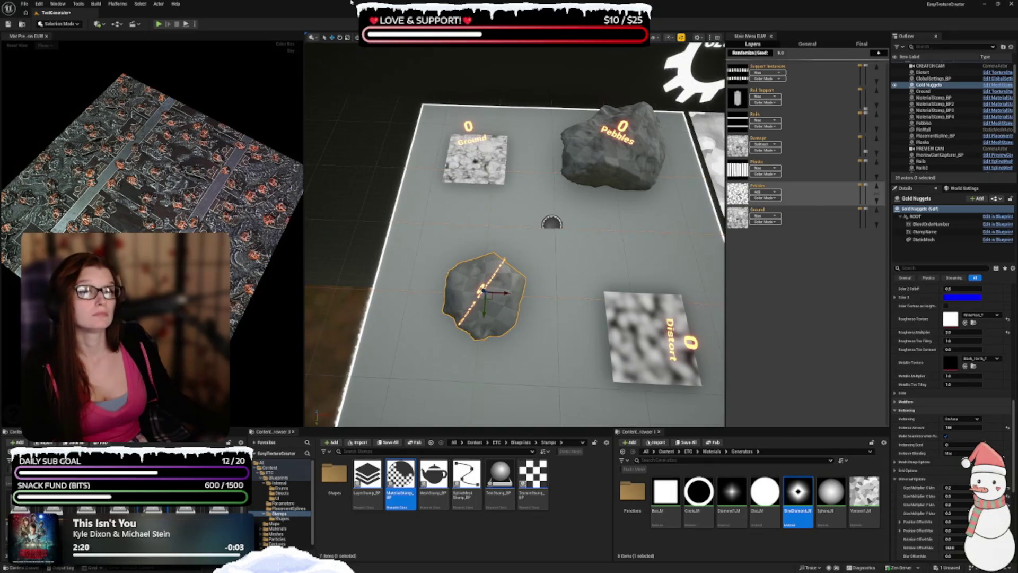
{"action": "left_click", "coordinate": [957, 332]}
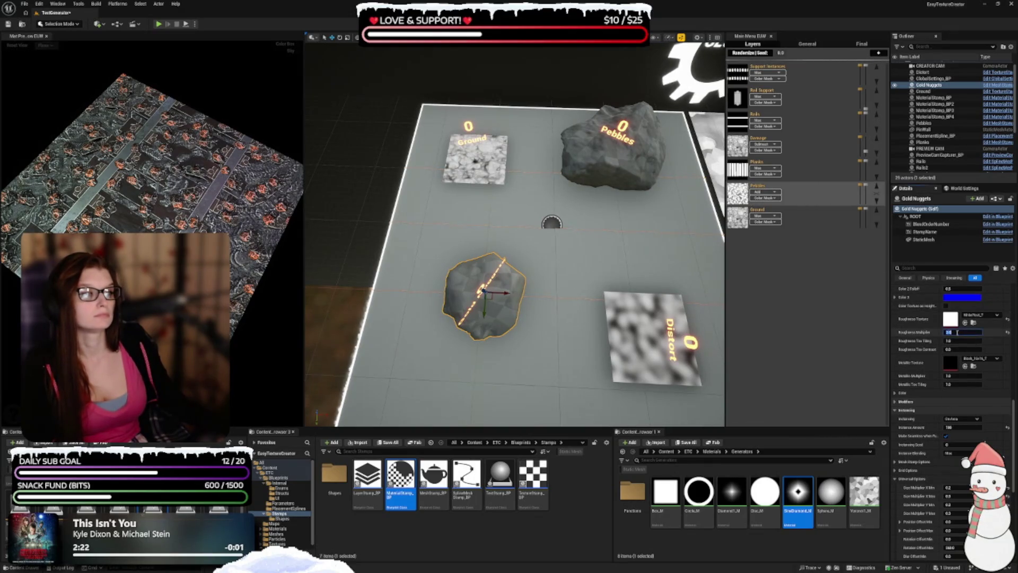
{"action": "double_click", "coordinate": [957, 333]}
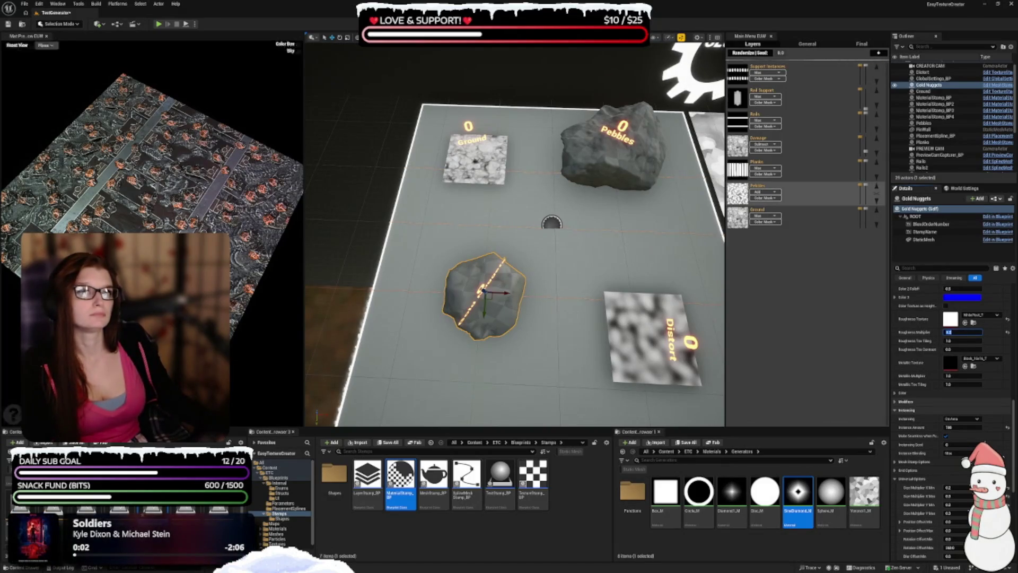
- Set the Gold Nuggets metallic texture to WhitePixel_T
{"action": "left_click", "coordinate": [981, 359]}
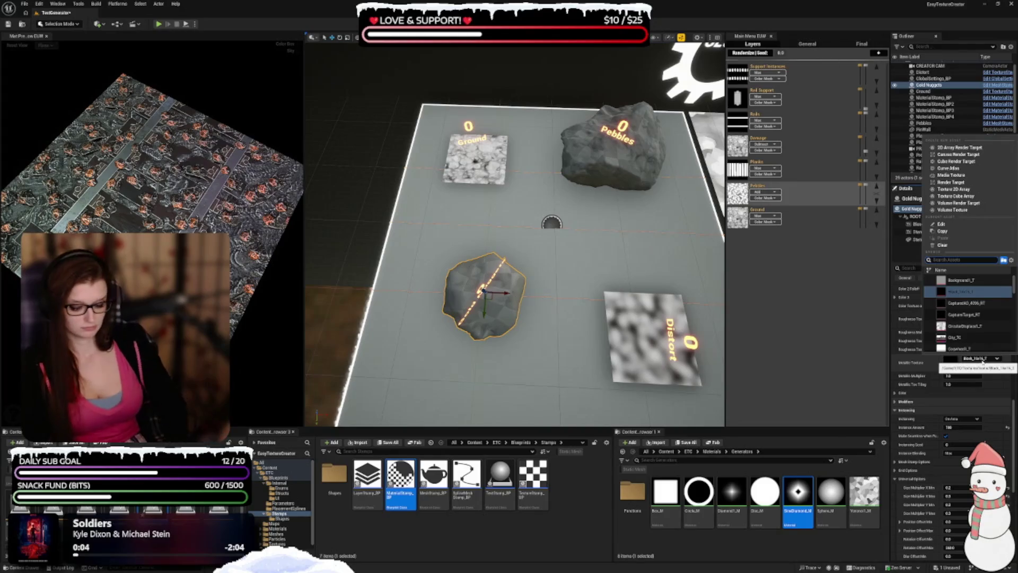
{"action": "type", "text": "white"}
{"action": "left_click", "coordinate": [960, 279]}
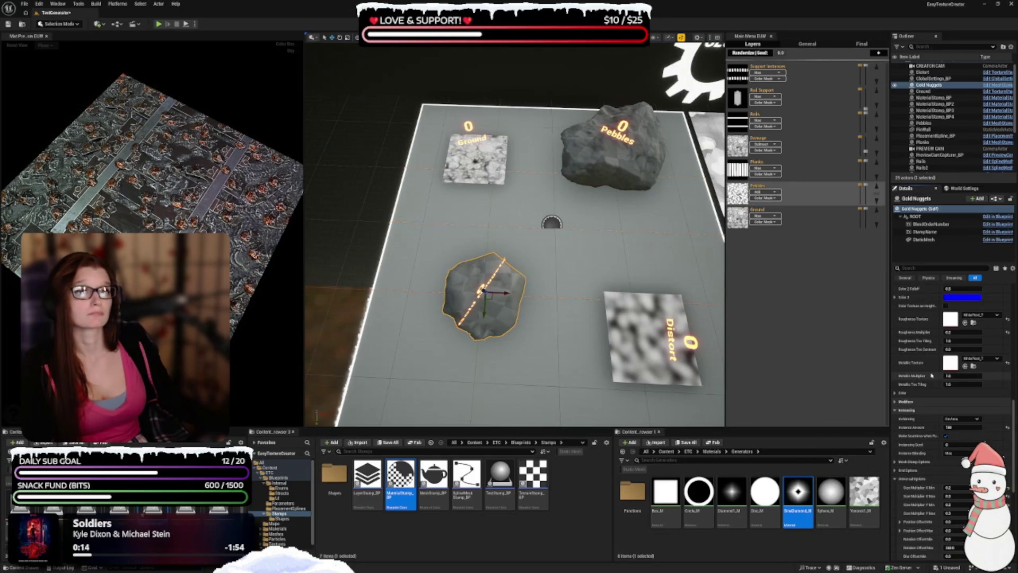
- Set the Gold Nuggets instance amount to 25
{"action": "scroll", "coordinate": [932, 375], "scroll_direction": "up", "scroll_amount": 10}
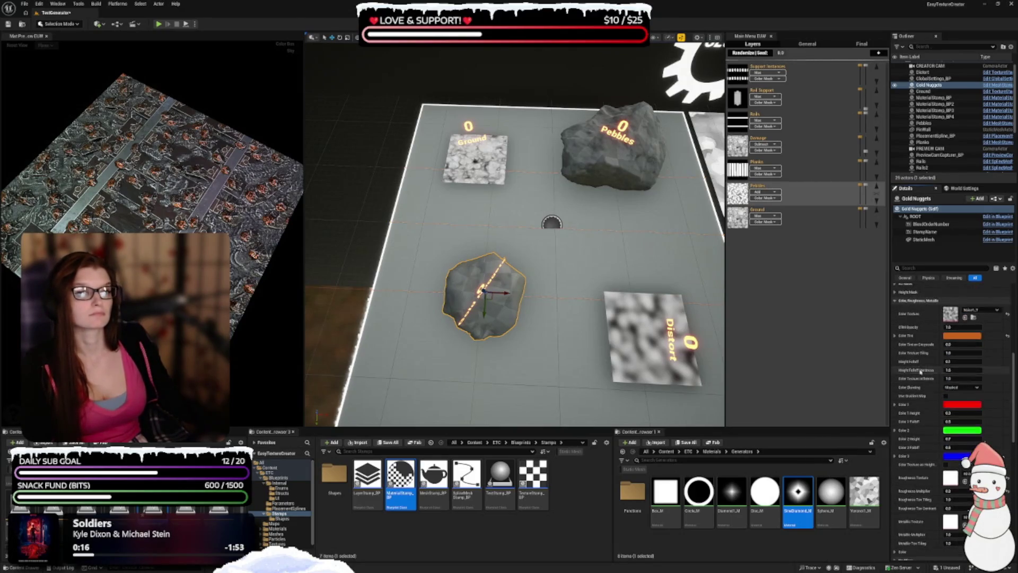
{"action": "scroll", "coordinate": [920, 371], "scroll_direction": "down", "scroll_amount": 14}
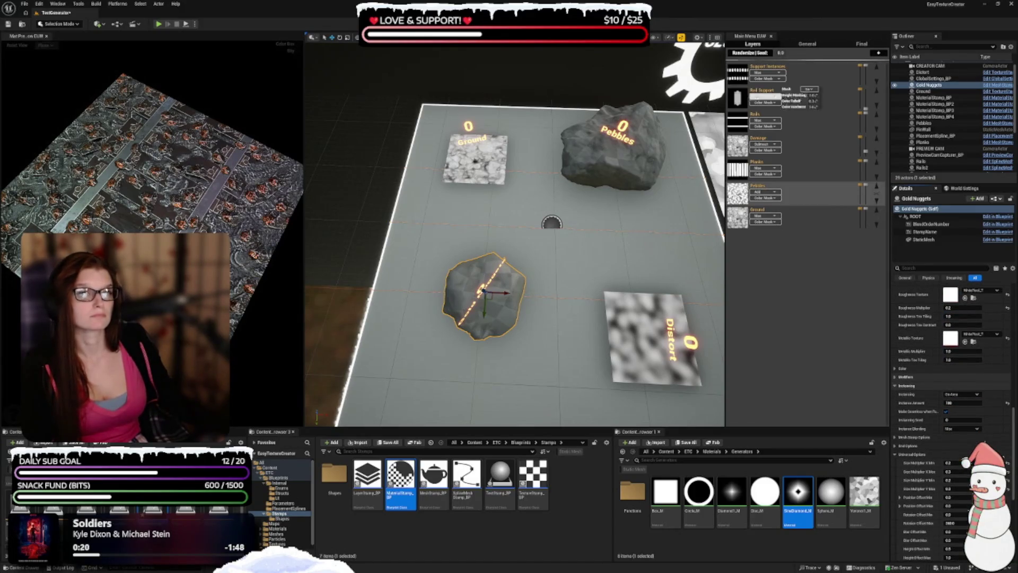
{"action": "scroll", "coordinate": [946, 374], "scroll_direction": "down", "scroll_amount": 1}
{"action": "scroll", "coordinate": [946, 374], "scroll_direction": "down", "scroll_amount": 1}
{"action": "left_click", "coordinate": [958, 368]}
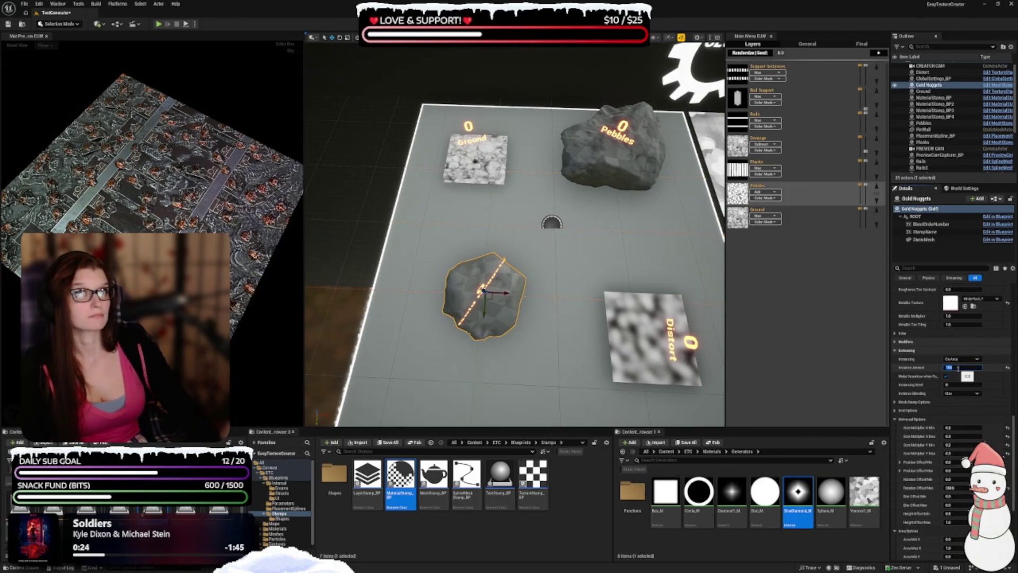
{"action": "type", "text": "250"}
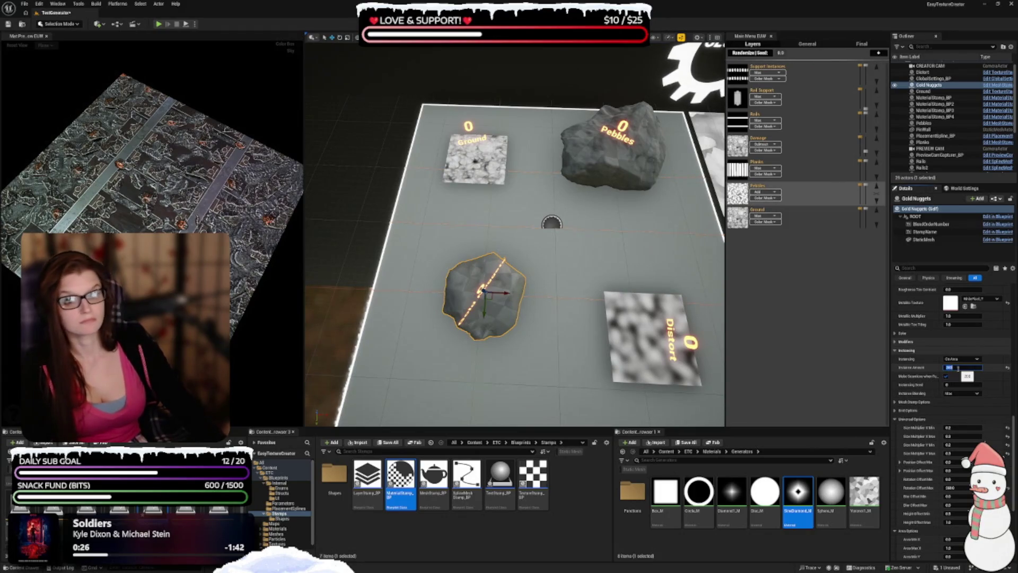
{"action": "key", "text": "Return"}
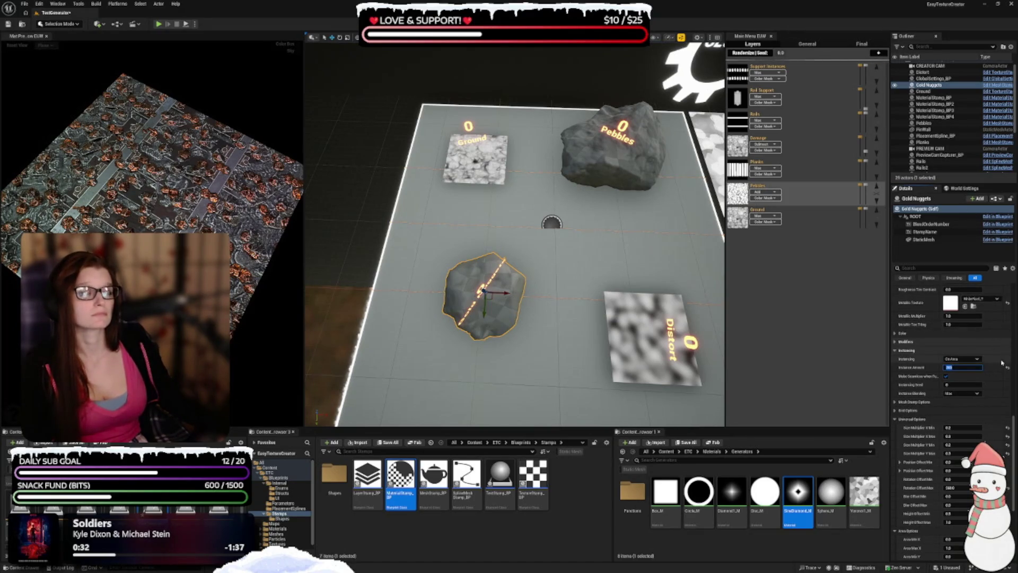
- Switch the nuggets' instancing mode to On Area
{"action": "scroll", "coordinate": [960, 327], "scroll_direction": "down", "scroll_amount": 2}
{"action": "left_click", "coordinate": [963, 339]}
{"action": "left_click", "coordinate": [962, 356]}
{"action": "scroll", "coordinate": [961, 339], "scroll_direction": "down", "scroll_amount": 2}
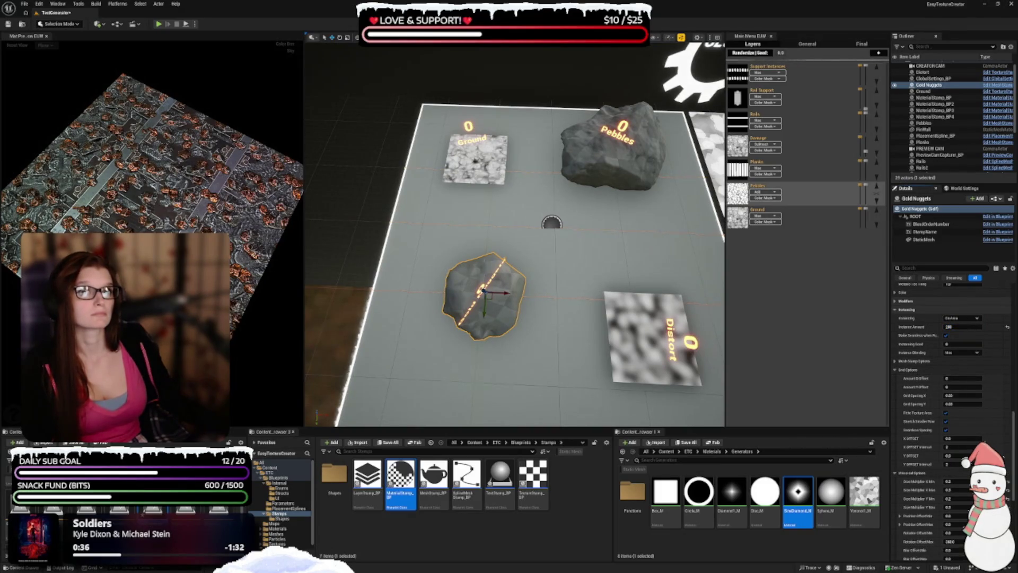
- Reset Height Offset Max to default, toggle solid cell placement, and save the level
{"action": "left_click", "coordinate": [909, 369]}
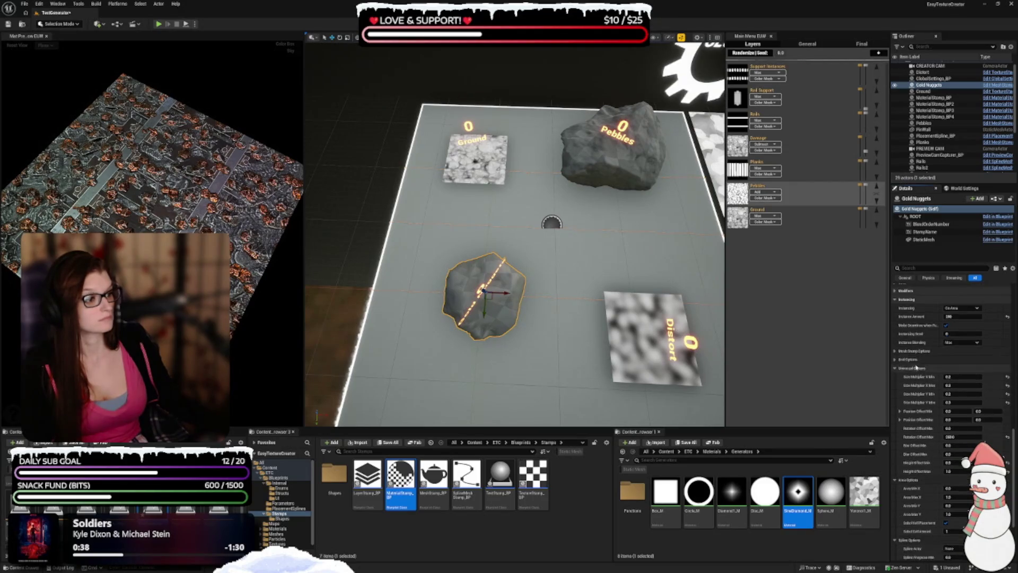
{"action": "scroll", "coordinate": [917, 354], "scroll_direction": "down", "scroll_amount": 5}
{"action": "scroll", "coordinate": [917, 354], "scroll_direction": "down", "scroll_amount": 3}
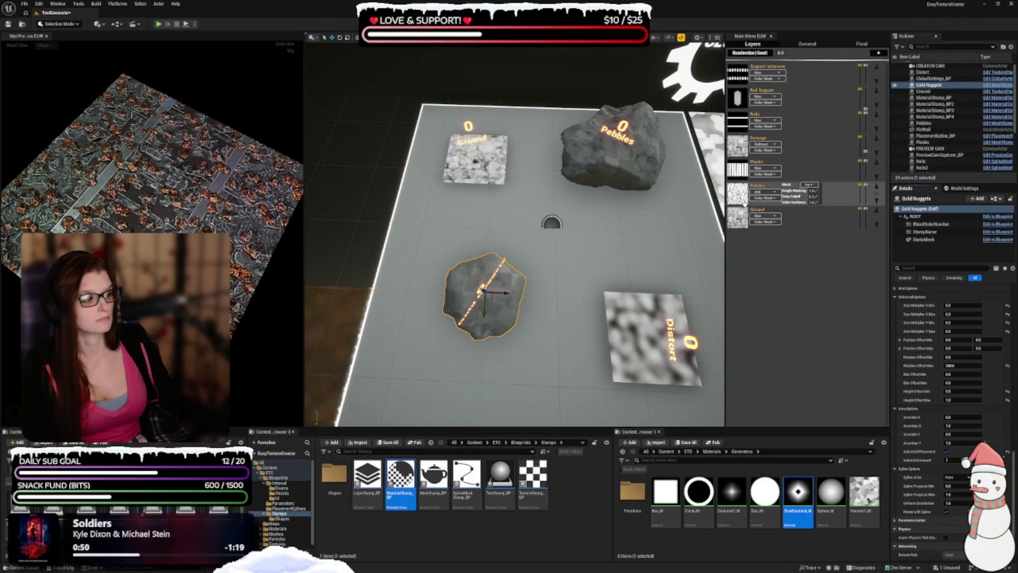
{"action": "left_click", "coordinate": [1008, 400]}
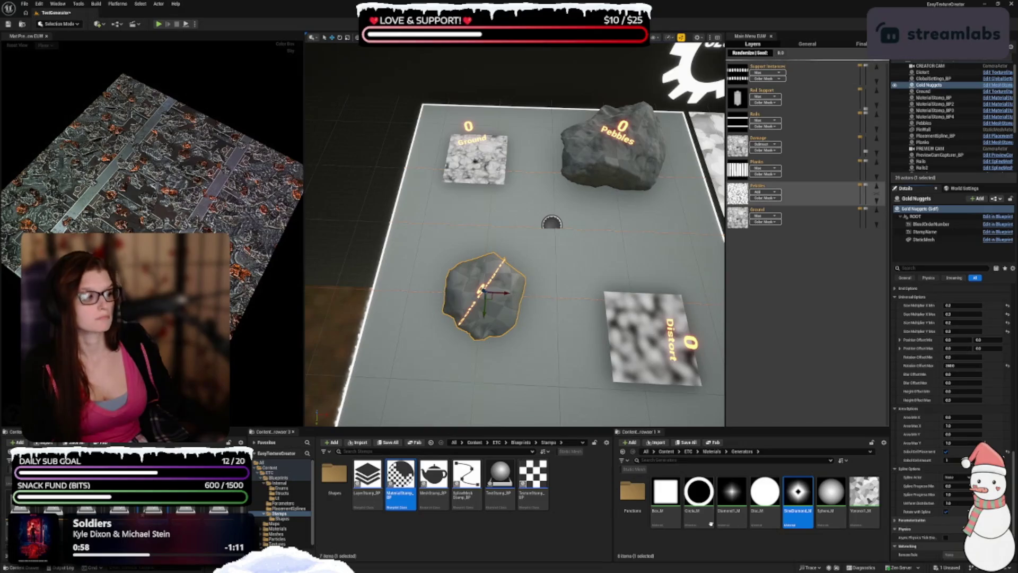
{"action": "left_click", "coordinate": [946, 452]}
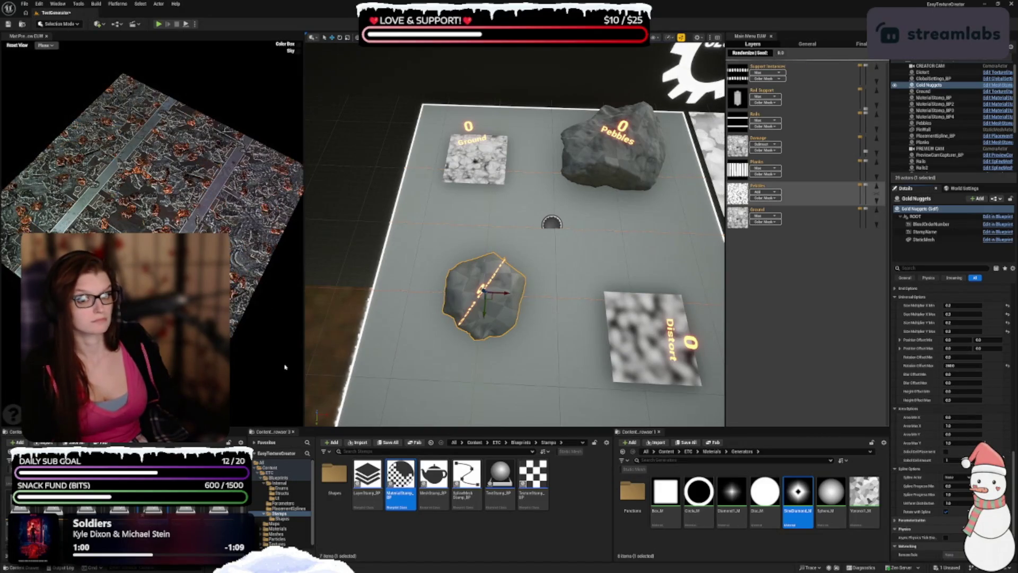
{"action": "key", "text": "ctrl+s"}
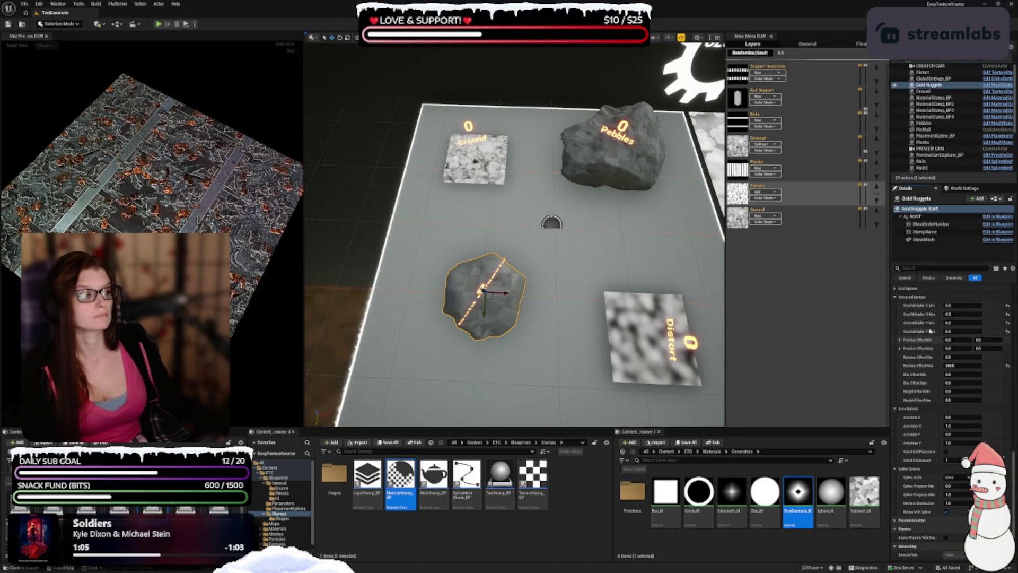
- Set Area Min X to 0.1 and enter a new Area Max X value
{"action": "left_click", "coordinate": [970, 417]}
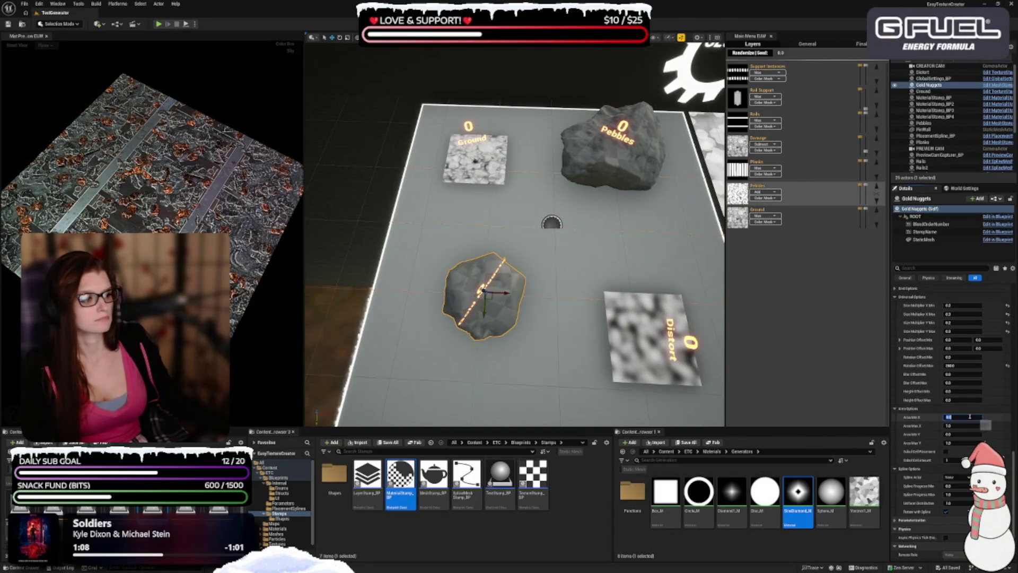
{"action": "type", "text": "0.1"}
{"action": "key", "text": "Return"}
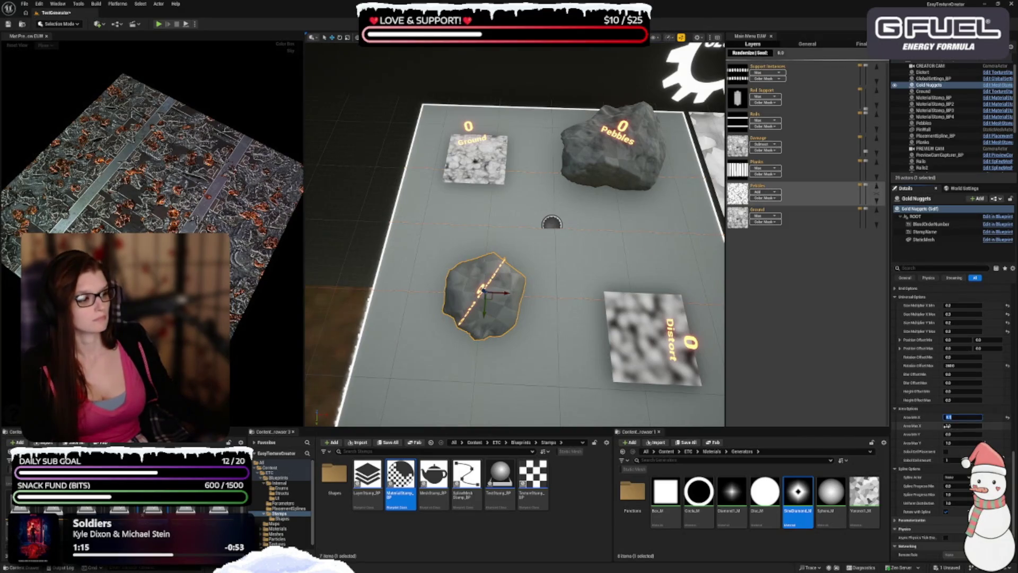
{"action": "left_click", "coordinate": [951, 426]}
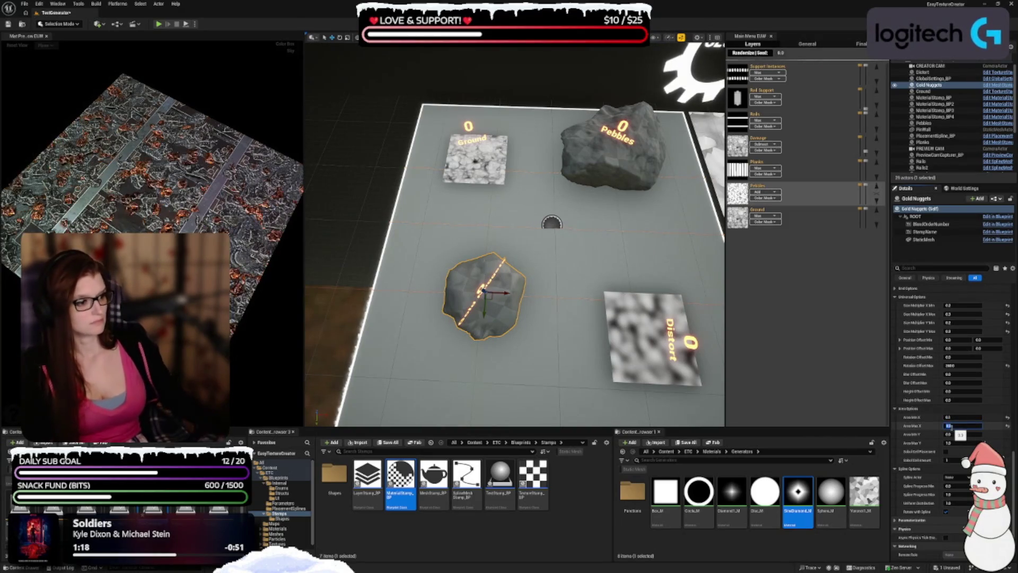
{"action": "double_click", "coordinate": [951, 426]}
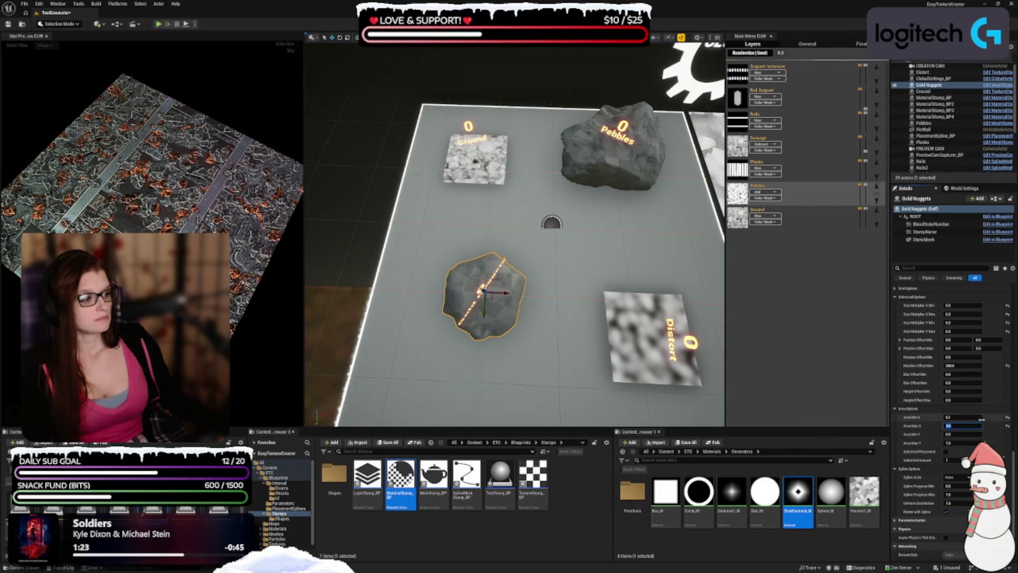
{"action": "key", "text": "Return"}
{"action": "key", "text": "Tab"}
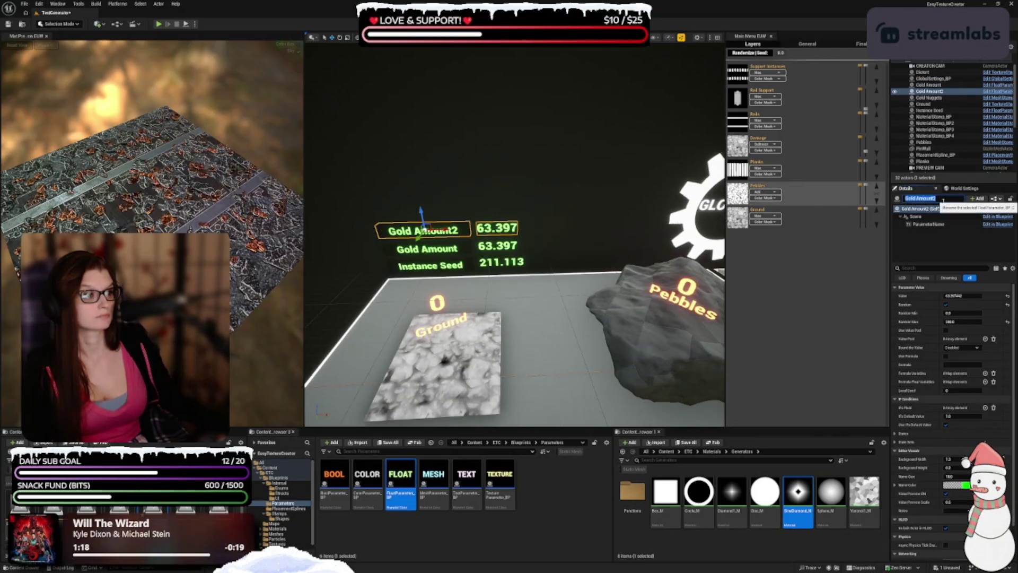
- Rename the float parameter to Rail Width with Random Max 1.0
{"action": "type", "text": "Rail Width"}
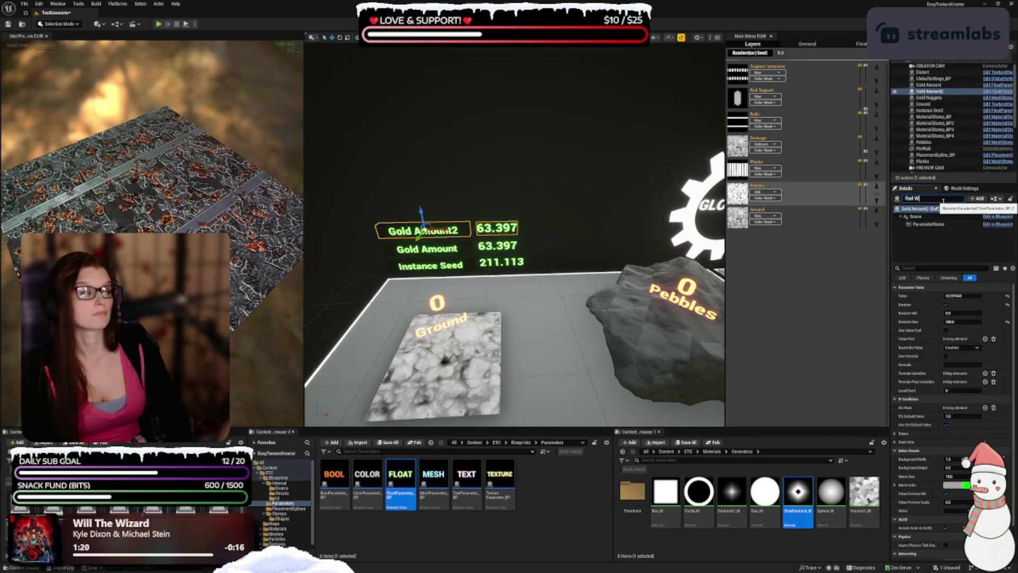
{"action": "key", "text": "Return"}
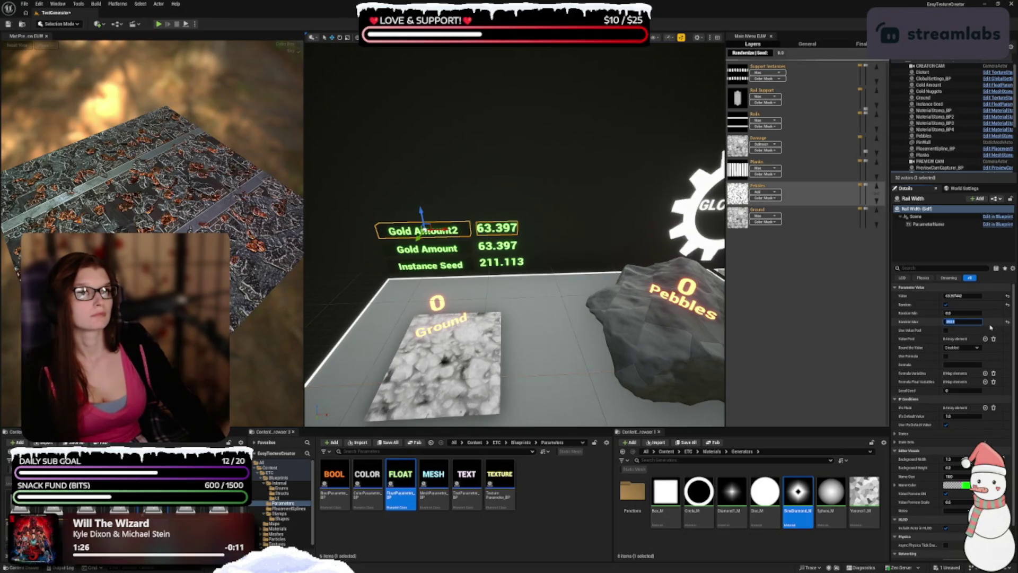
{"action": "key", "text": "Tab"}
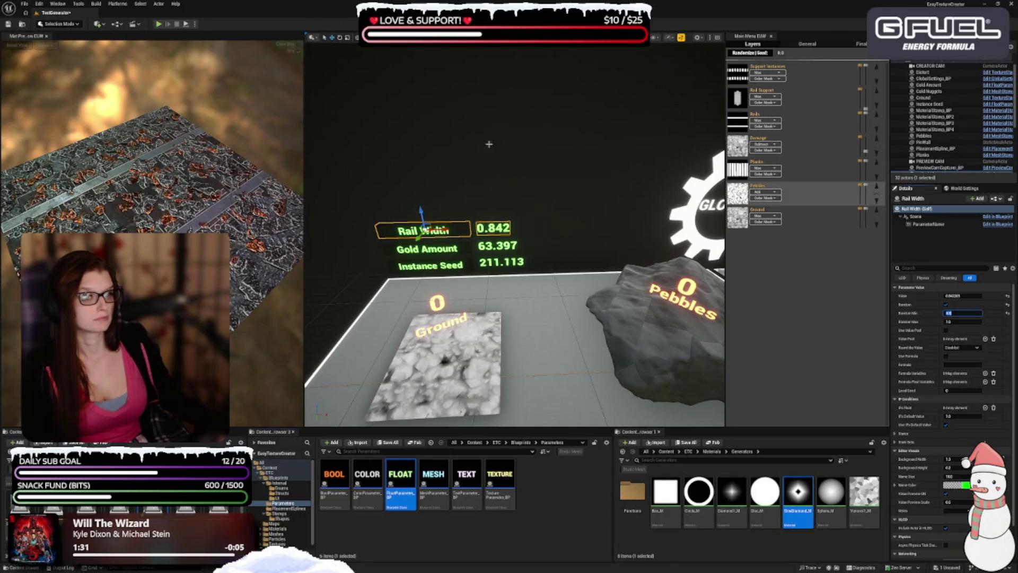
- Duplicate Rail Width, save the level, and rename the copy Plank Amount
{"action": "left_click_drag", "start_coordinate": [421, 211], "coordinate": [411, 189]}
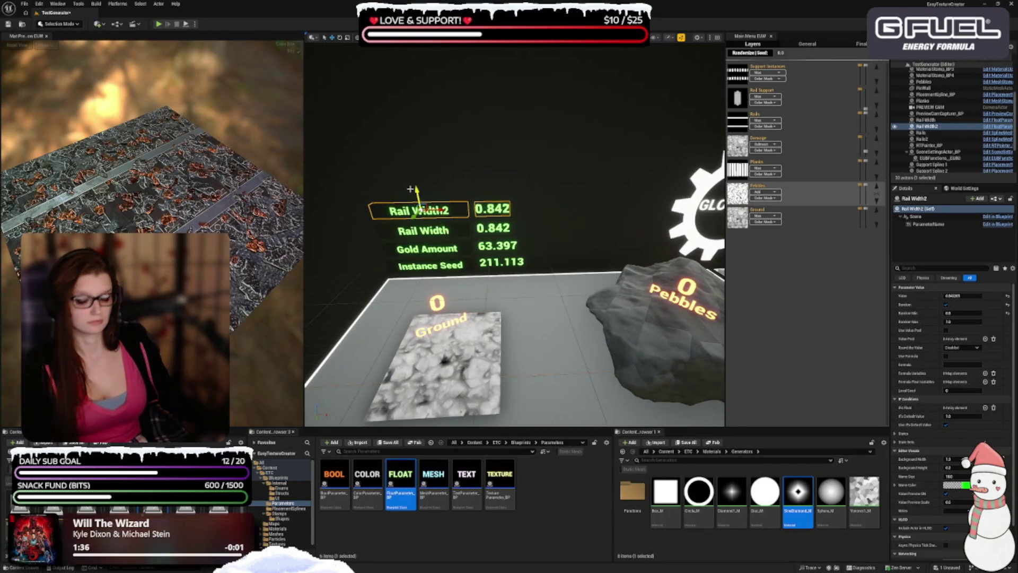
{"action": "key", "text": "ctrl+s"}
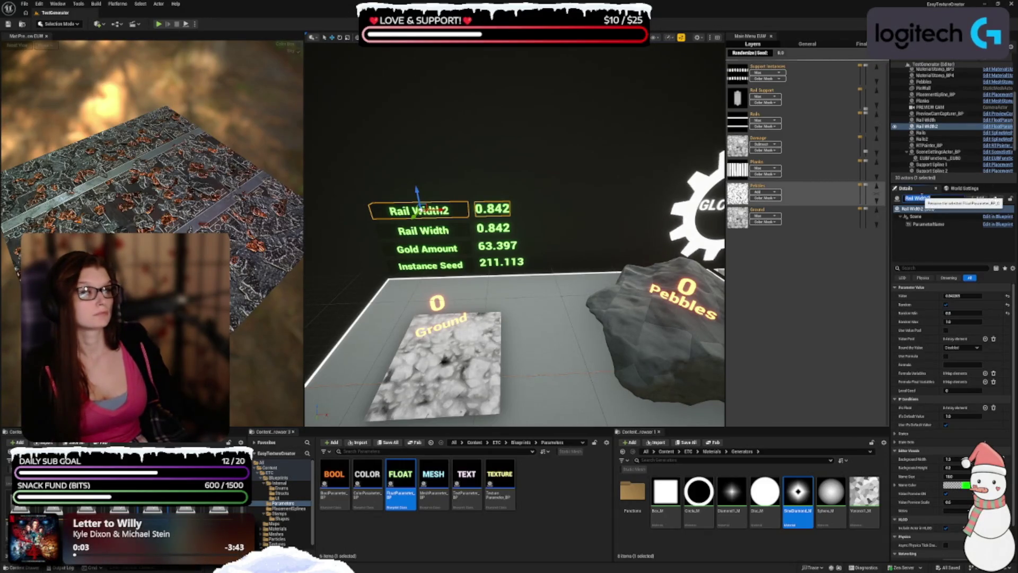
{"action": "type", "text": "Rlank Amount"}
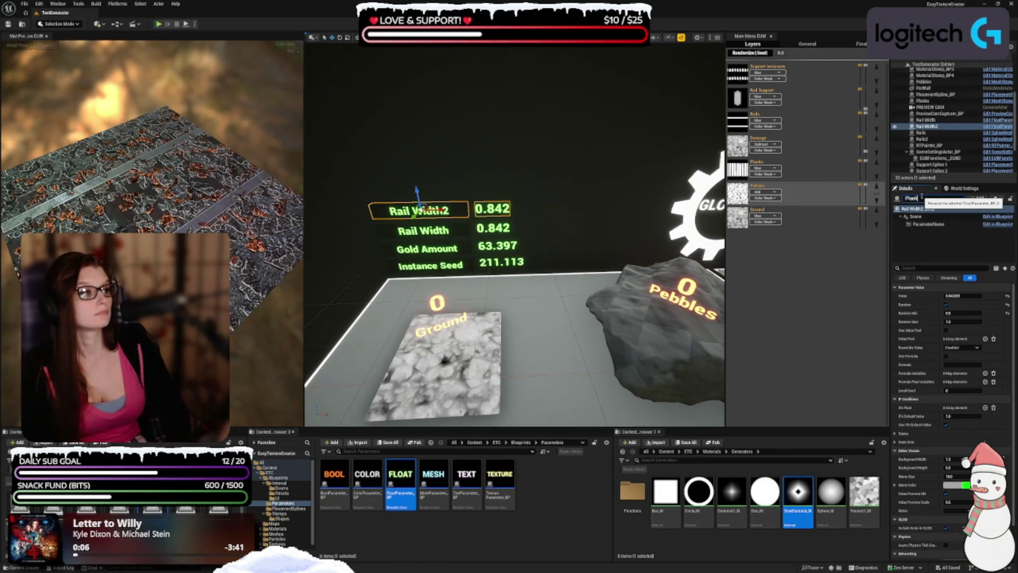
{"action": "key", "text": "Return"}
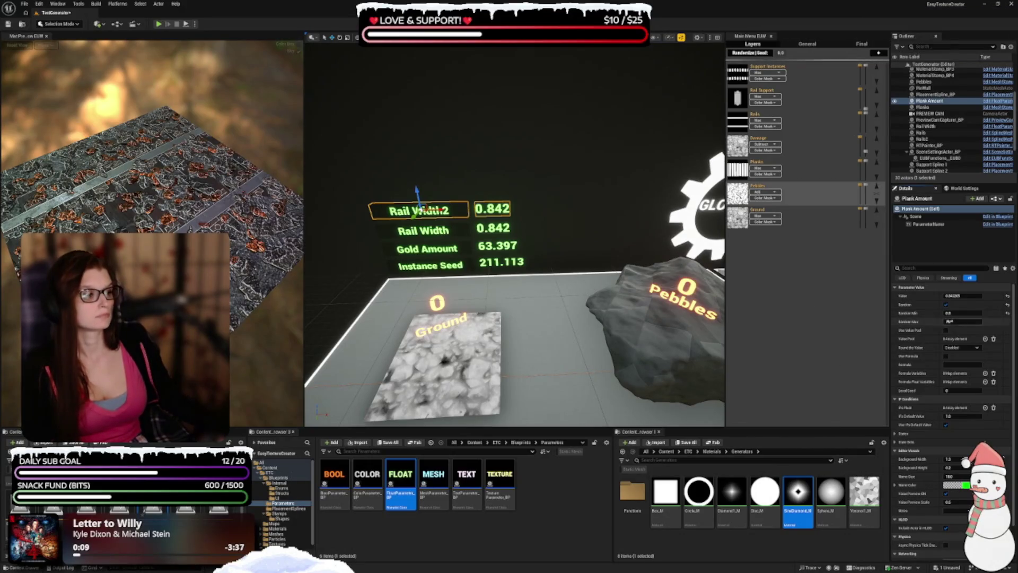
- Enter Plank Amount's random range, typing 1 for the minimum and 0 for the maximum
{"action": "left_click", "coordinate": [956, 313]}
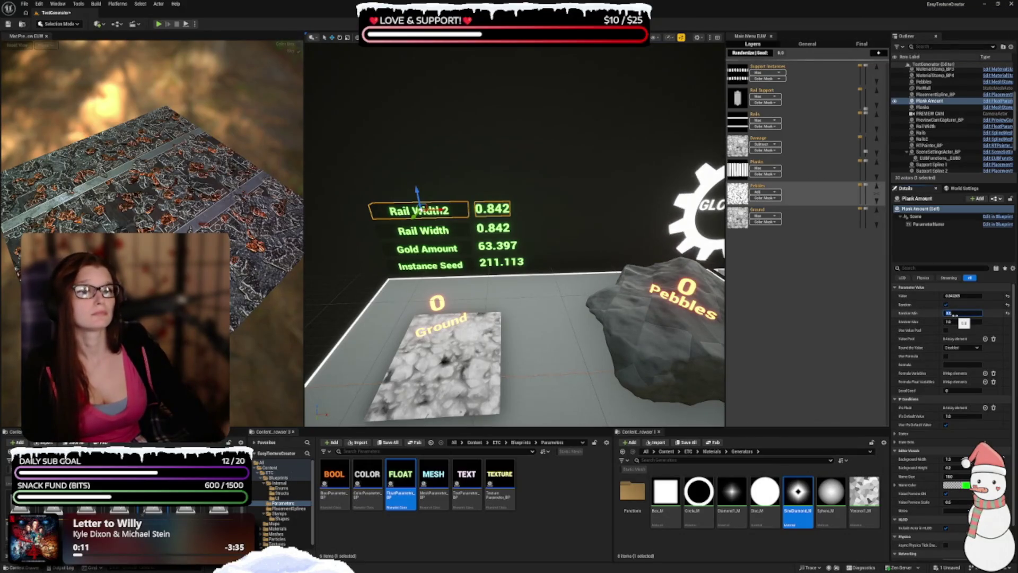
{"action": "type", "text": "1"}
{"action": "key", "text": "Tab"}
{"action": "type", "text": "0"}
{"action": "key", "text": "Return"}
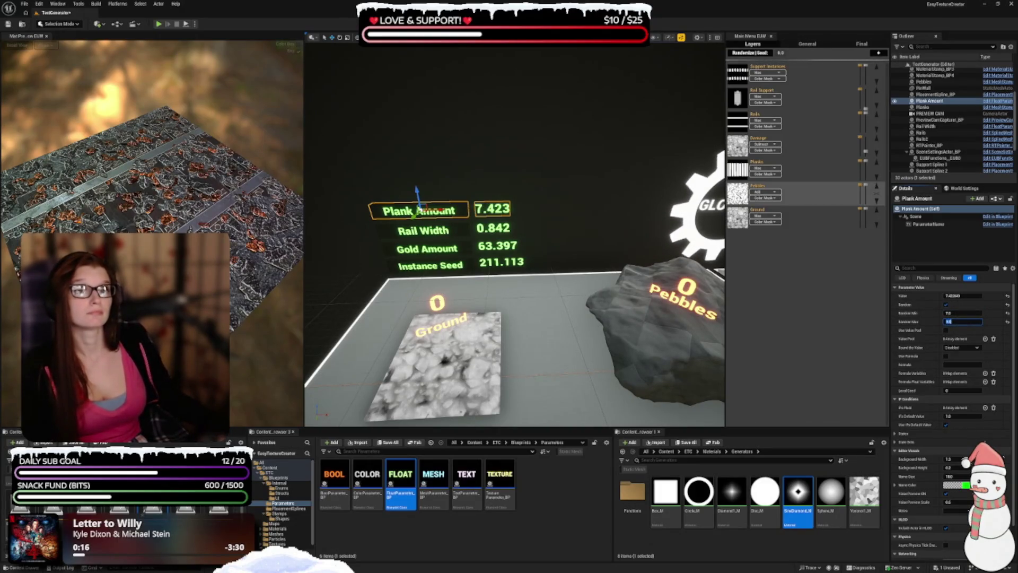
- Duplicate Plank Amount and rename the copy Plank Distortion
{"action": "left_click_drag", "start_coordinate": [417, 195], "coordinate": [412, 171], "text": "alt"}
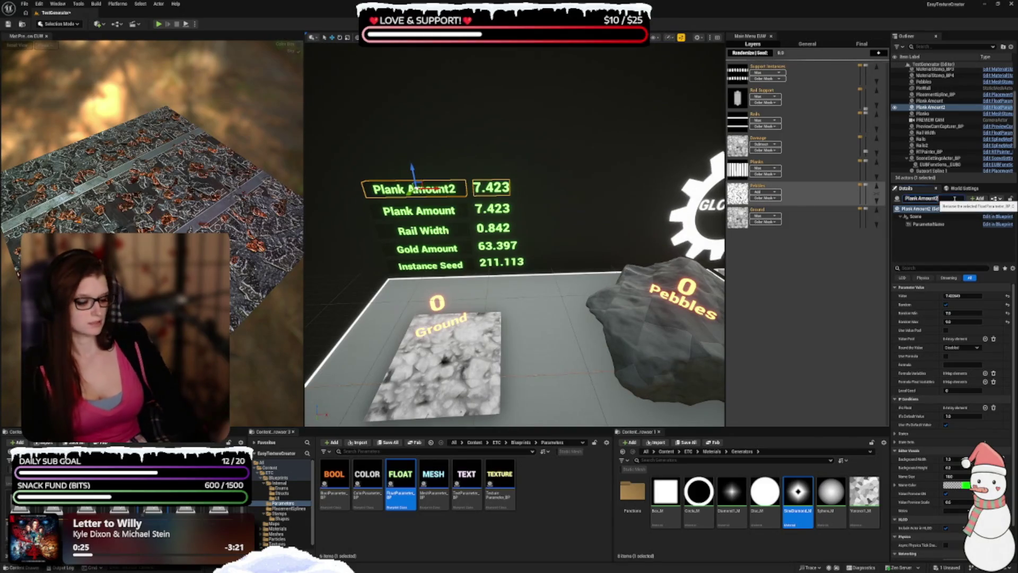
{"action": "key", "text": "BackSpace"}
{"action": "key", "text": "BackSpace"}
{"action": "key", "text": "BackSpace"}
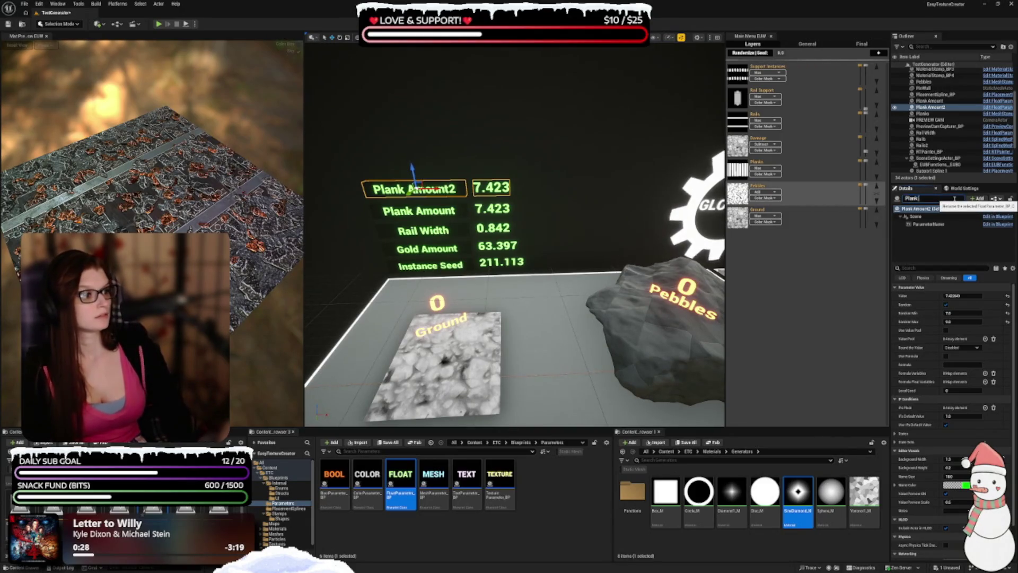
{"action": "type", "text": "Distortion"}
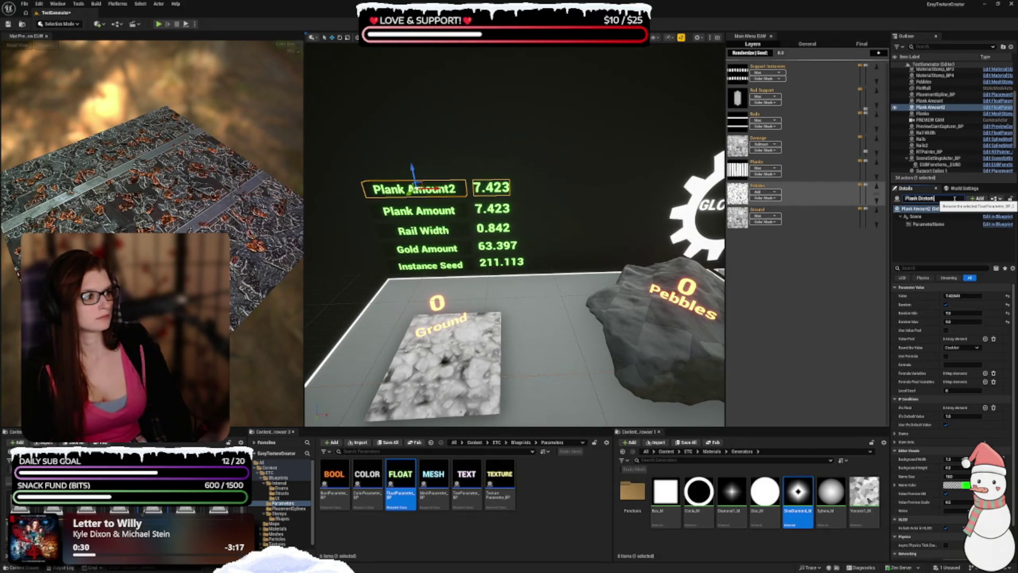
{"action": "key", "text": "Return"}
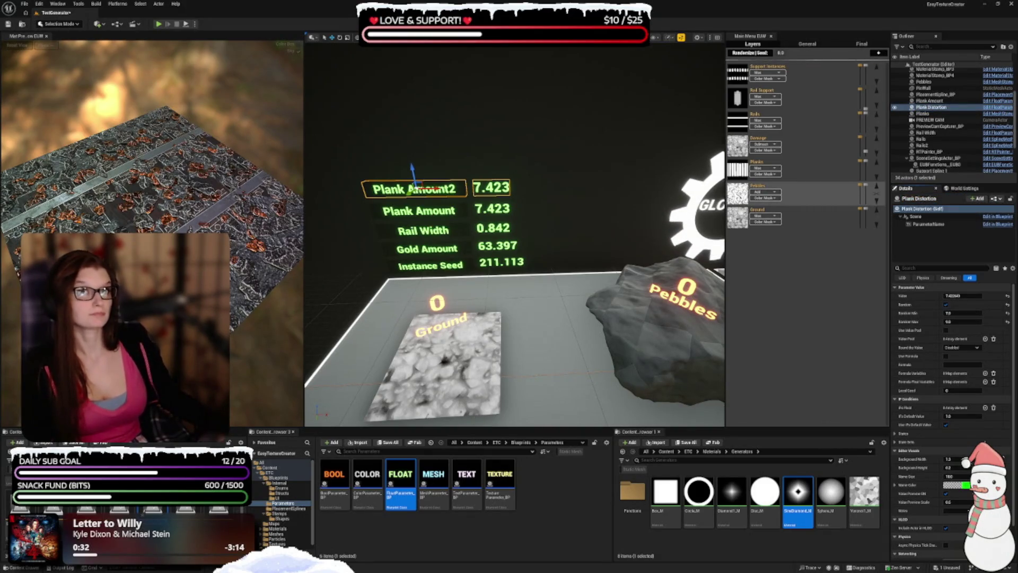
- Set Plank Distortion's random minimum and maximum, then duplicate it
{"action": "left_click", "coordinate": [966, 313]}
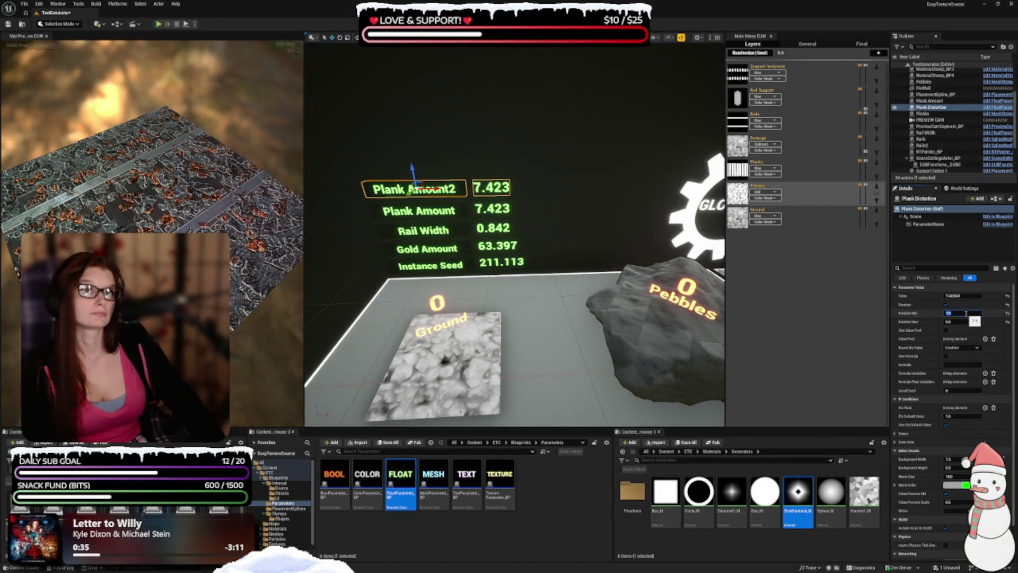
{"action": "key", "text": "Tab"}
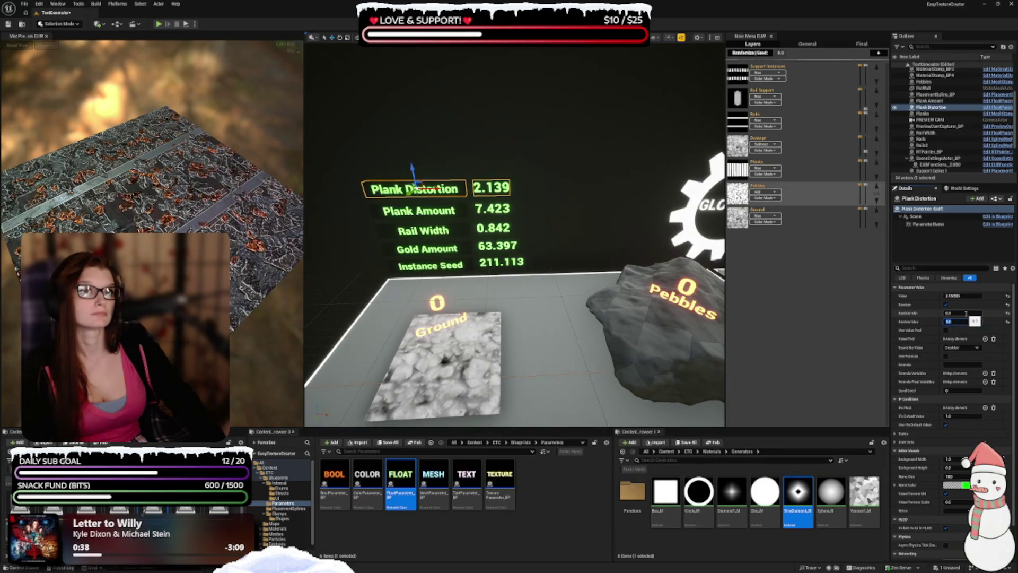
{"action": "key", "text": "Return"}
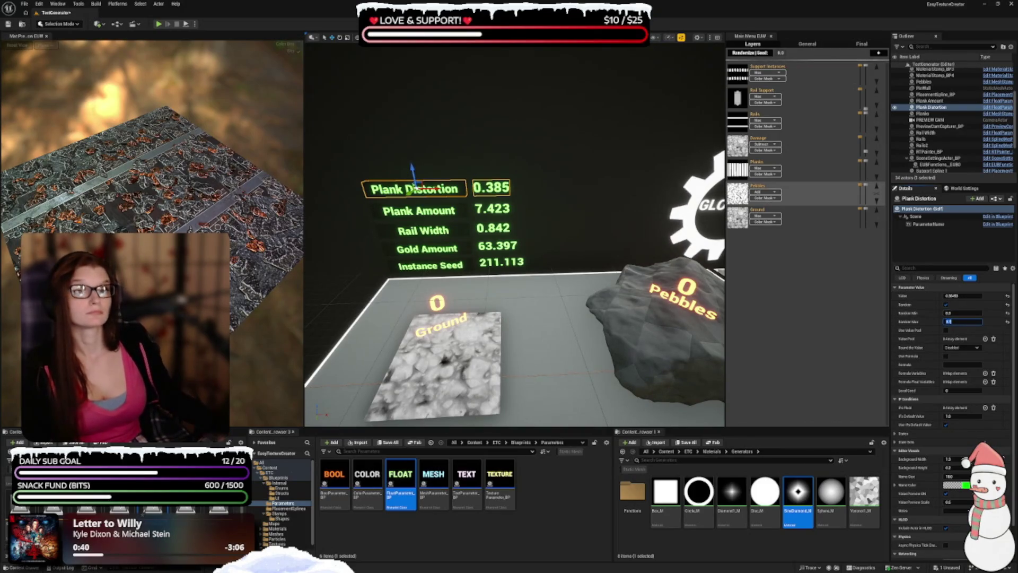
{"action": "left_click_drag", "start_coordinate": [412, 168], "coordinate": [400, 142], "text": "alt"}
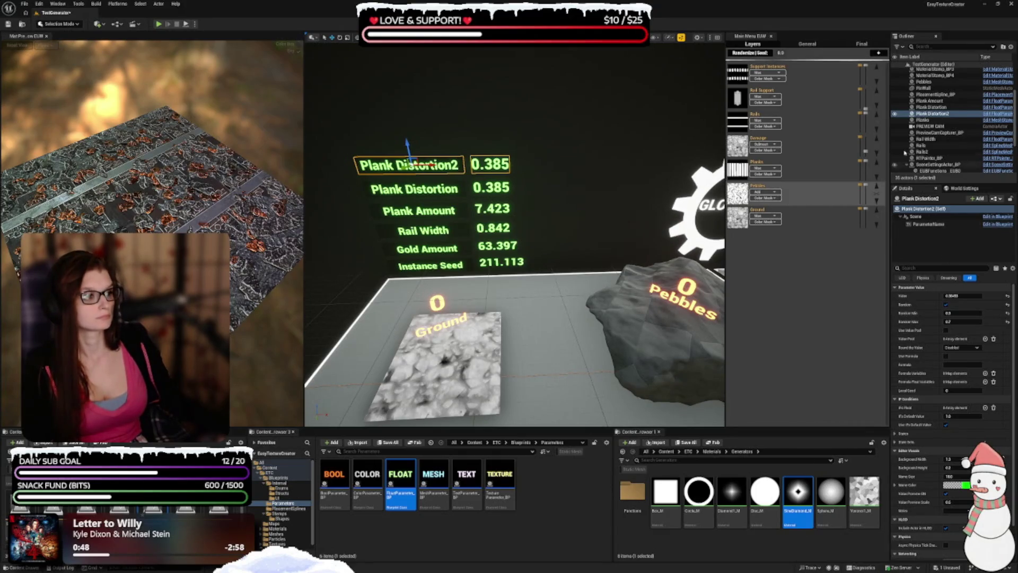
- Rename Plank Distortion2 to Ground Rotation and enable Use Value Pool
{"action": "left_click_drag", "start_coordinate": [600, 66], "coordinate": [594, 66]}
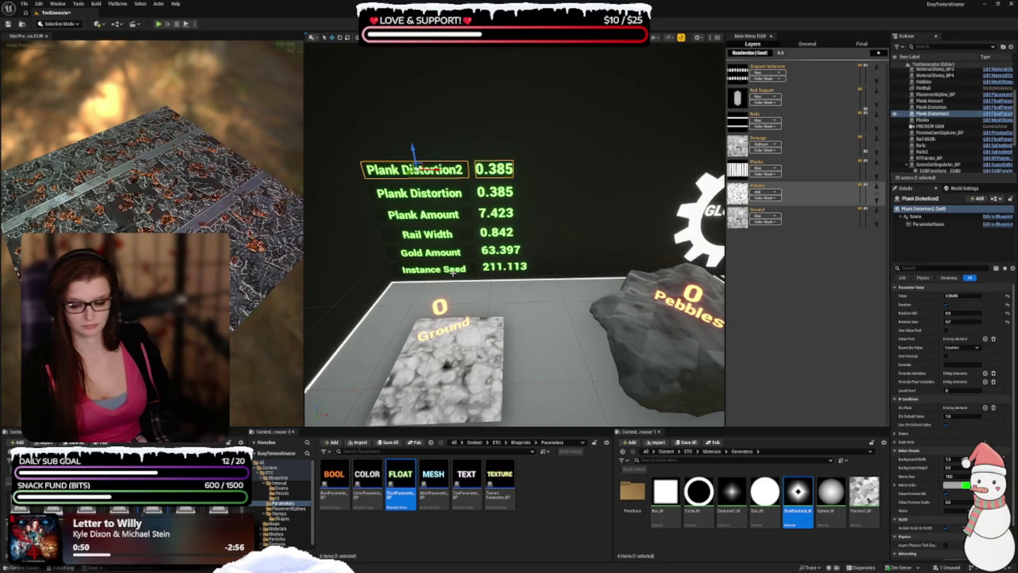
{"action": "left_click", "coordinate": [919, 199]}
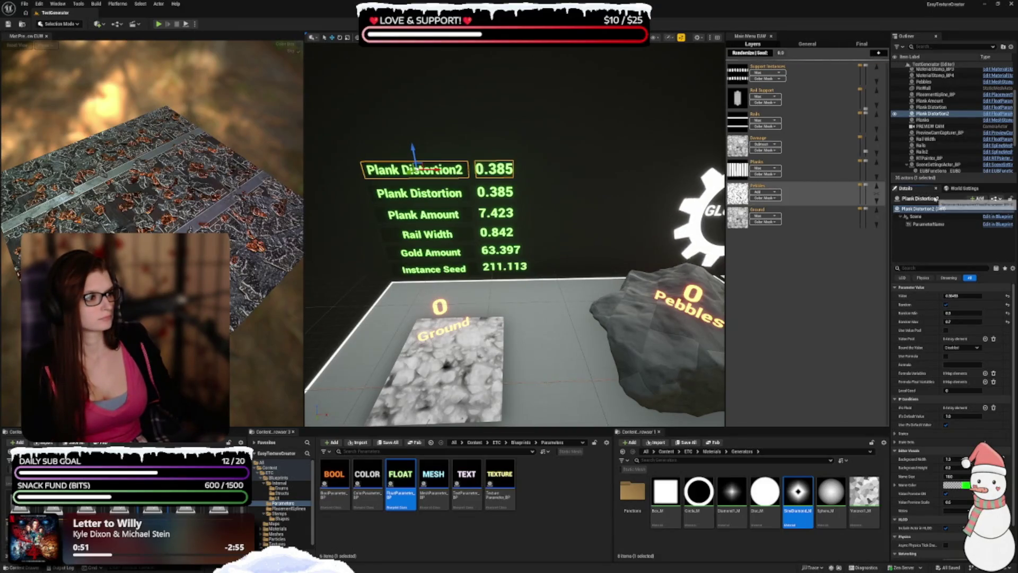
{"action": "type", "text": "Ground Distor"}
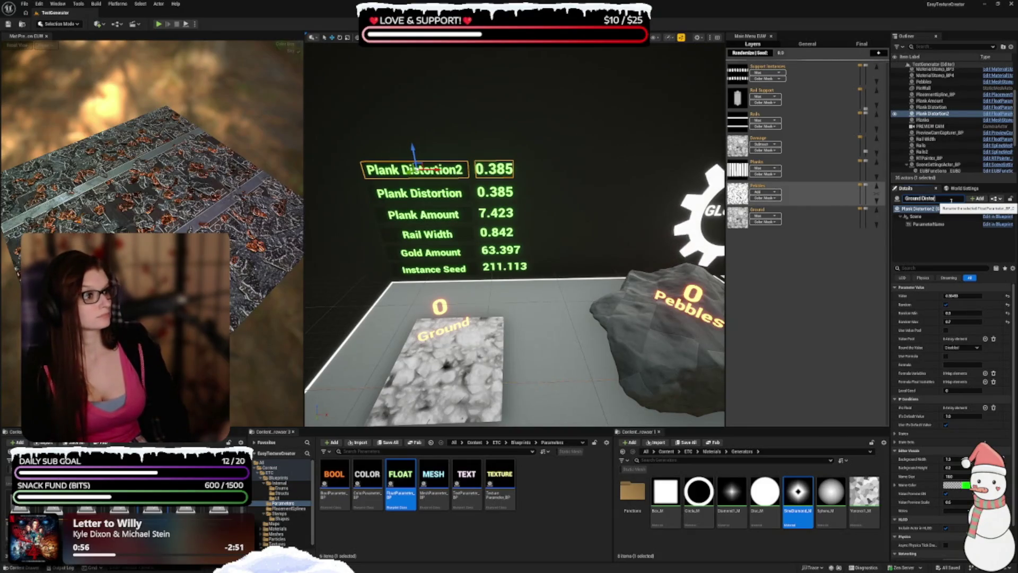
{"action": "type", "text": "tion"}
{"action": "key", "text": "Return"}
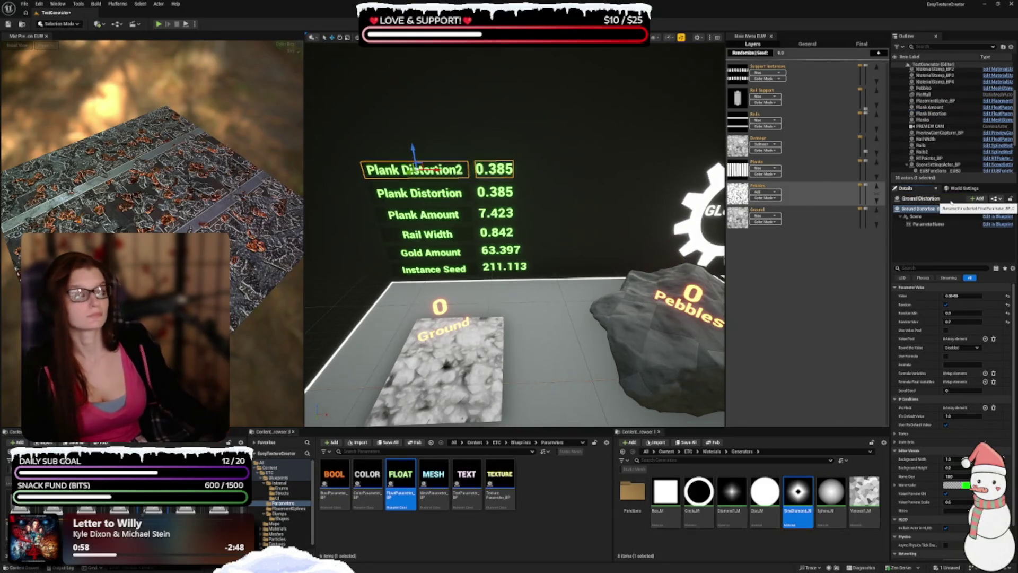
{"action": "left_click", "coordinate": [949, 199]}
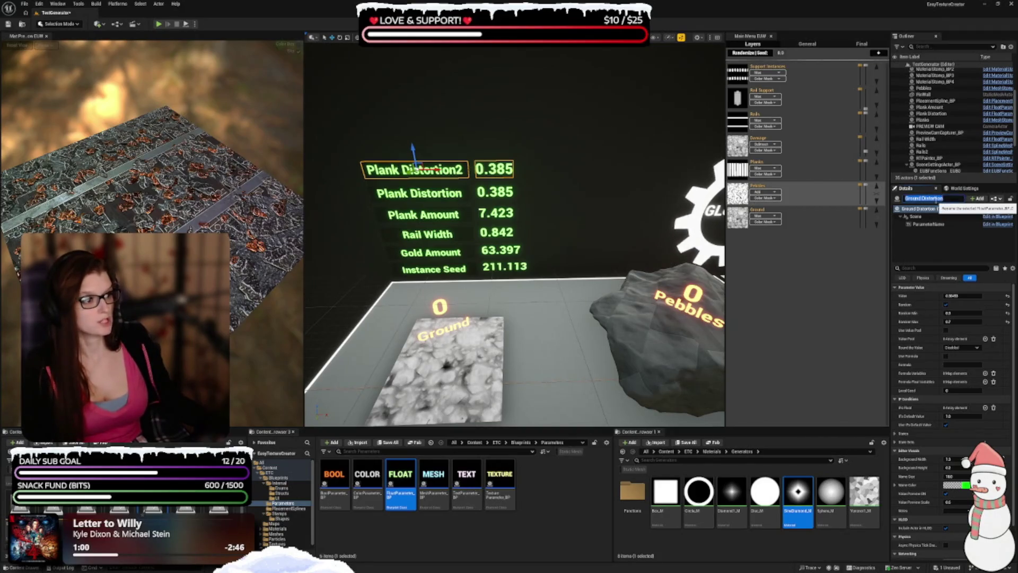
{"action": "key", "text": "End"}
{"action": "key", "text": "BackSpace"}
{"action": "key", "text": "BackSpace"}
{"action": "key", "text": "BackSpace"}
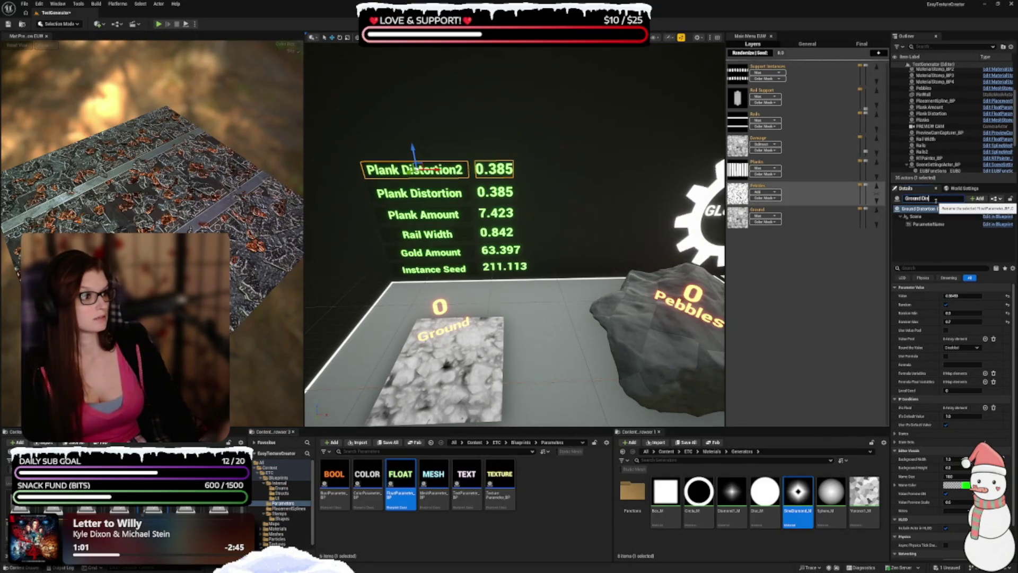
{"action": "key", "text": "BackSpace"}
{"action": "key", "text": "BackSpace"}
{"action": "key", "text": "BackSpace"}
{"action": "type", "text": "ation"}
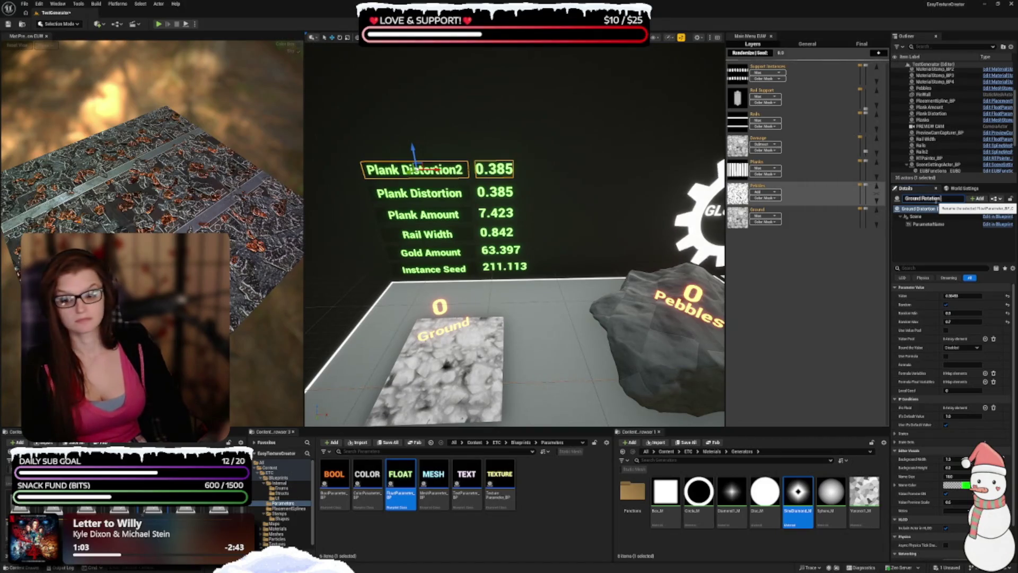
{"action": "key", "text": "Return"}
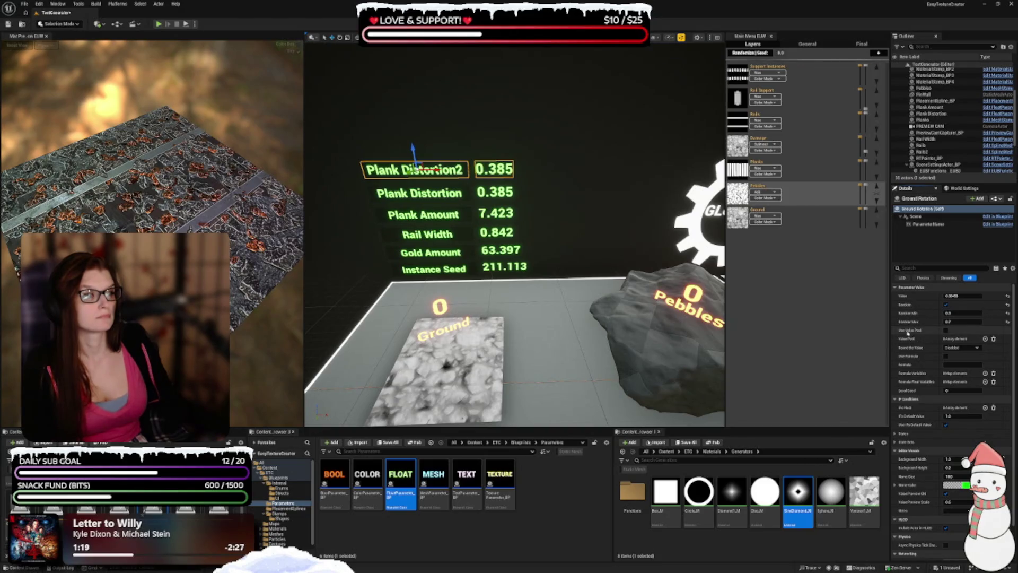
{"action": "left_click", "coordinate": [947, 332]}
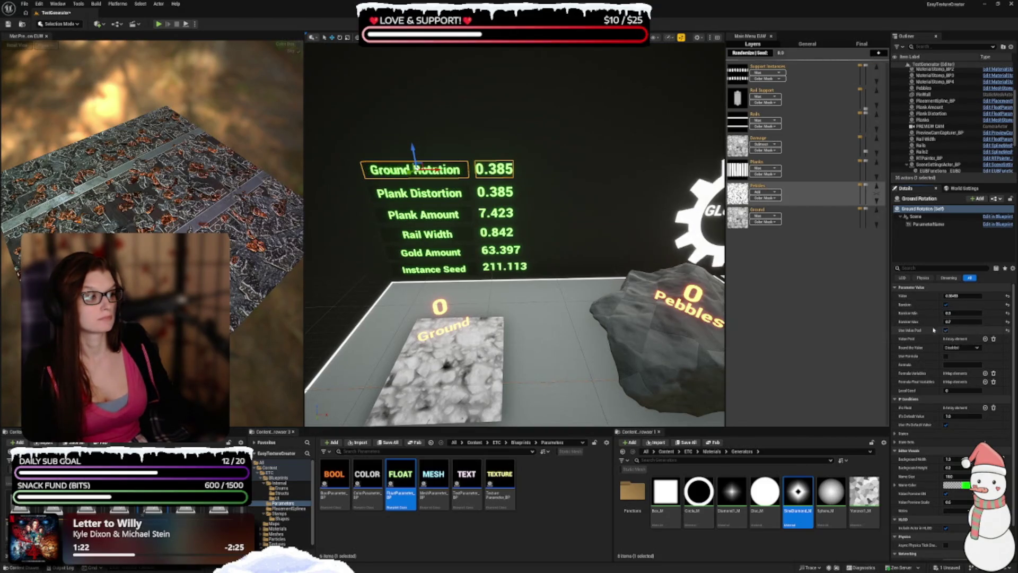
- Fill Ground Rotation's Value Pool with three entries, entering 1000 as the third
{"action": "left_click", "coordinate": [986, 339]}
{"action": "left_click", "coordinate": [985, 339]}
{"action": "left_click", "coordinate": [986, 339]}
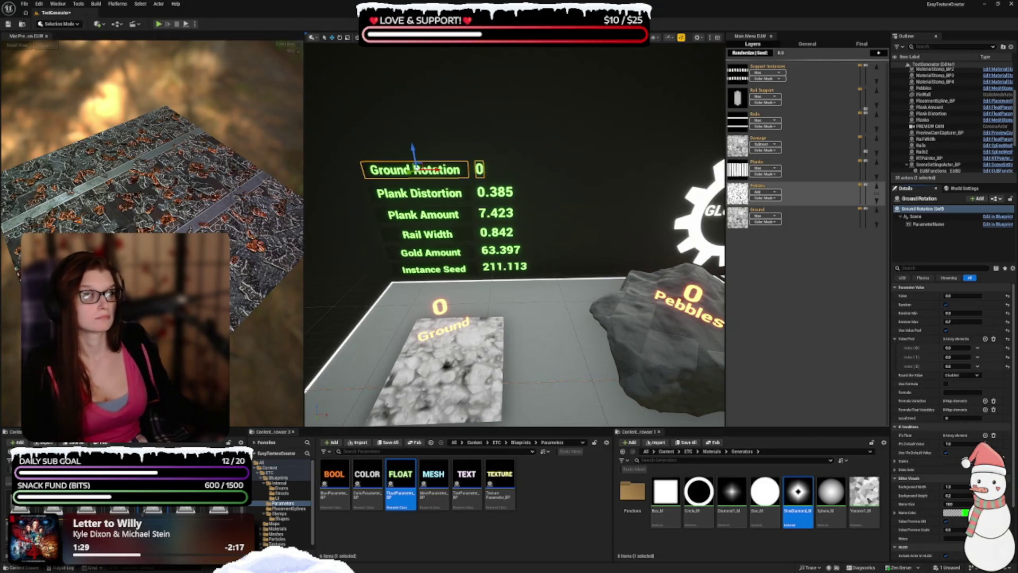
{"action": "left_click", "coordinate": [970, 348]}
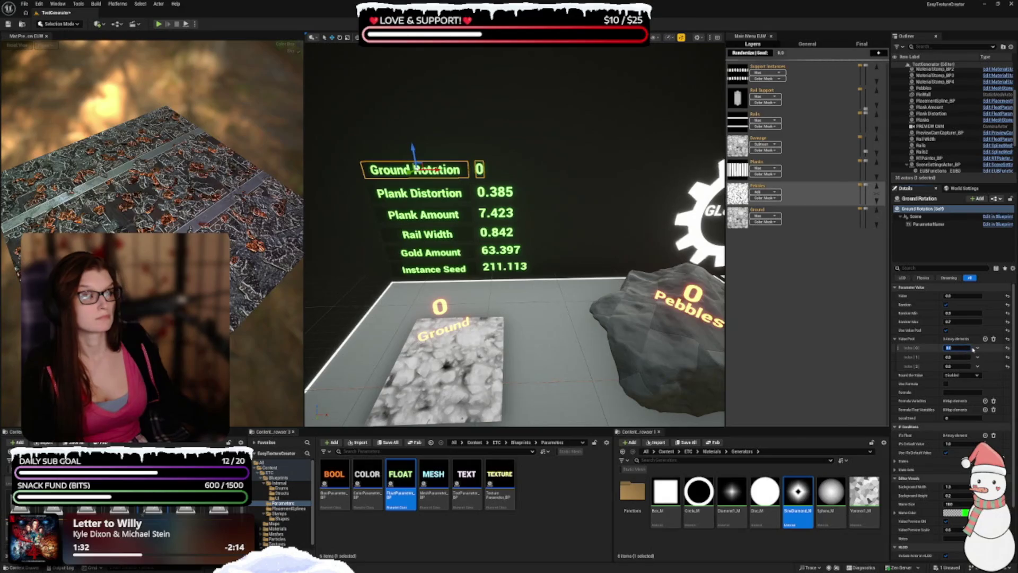
{"action": "key", "text": "Tab"}
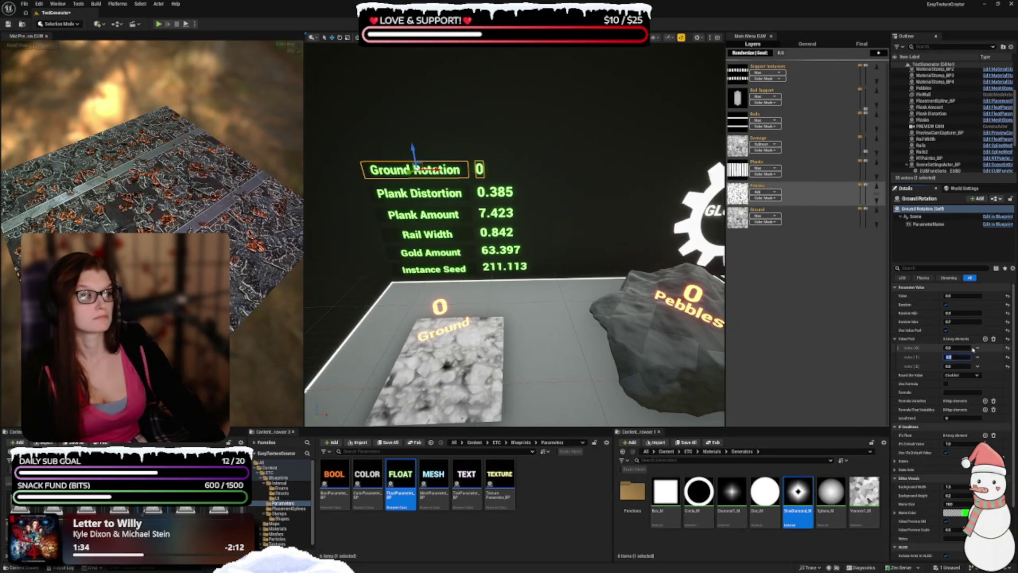
{"action": "type", "text": "180"}
{"action": "key", "text": "Tab"}
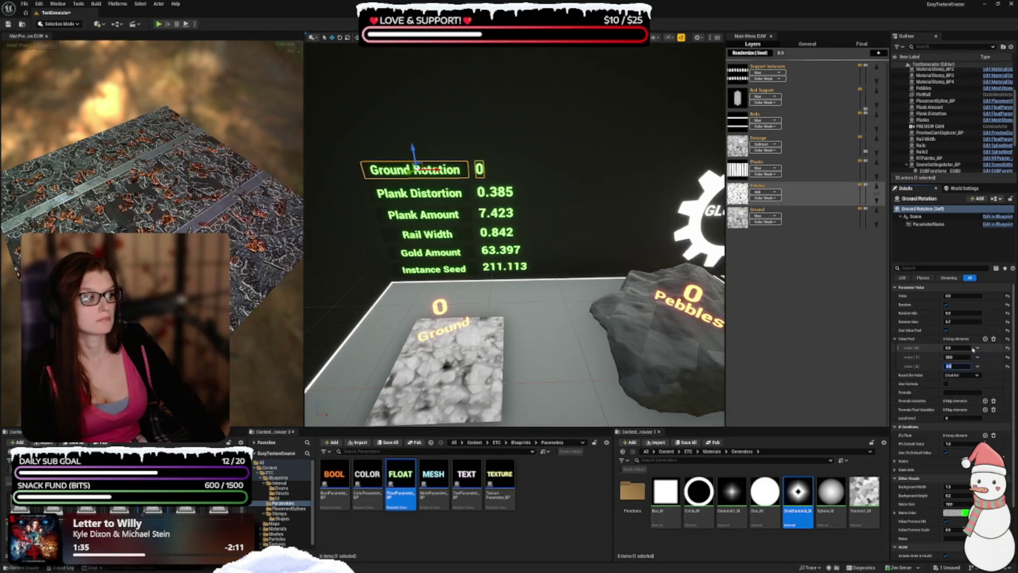
{"action": "type", "text": "1000"}
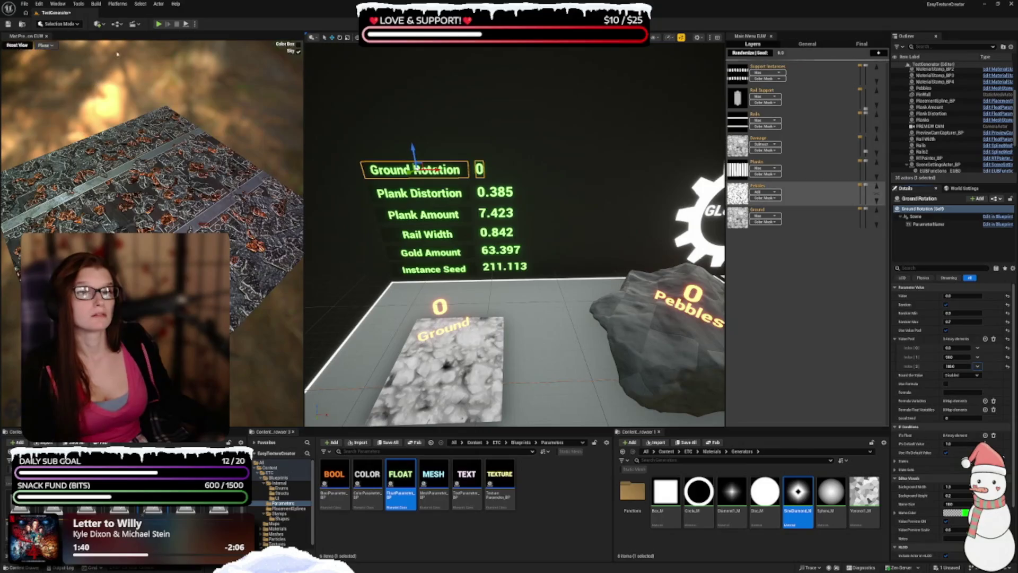
{"action": "left_click_drag", "start_coordinate": [531, 269], "coordinate": [500, 202]}
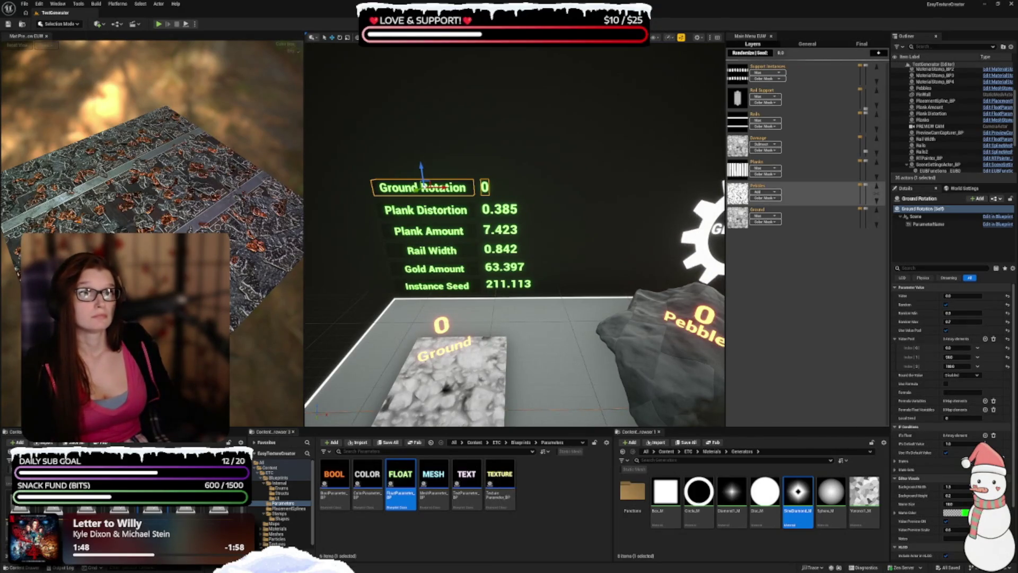
- Place a TextureParameter_BP actor above the float parameter list
{"action": "scroll", "coordinate": [514, 233], "scroll_direction": "down", "scroll_amount": 3}
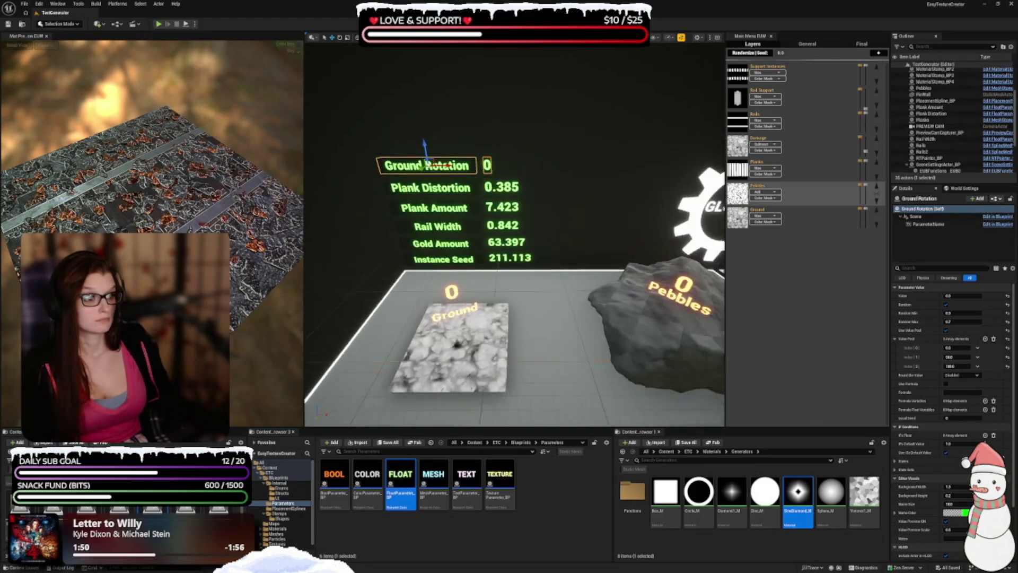
{"action": "mouse_move", "coordinate": [499, 480]}
{"action": "left_mouse_down"}
{"action": "mouse_move", "coordinate": [489, 109]}
{"action": "mouse_move", "coordinate": [500, 104]}
{"action": "left_mouse_up"}
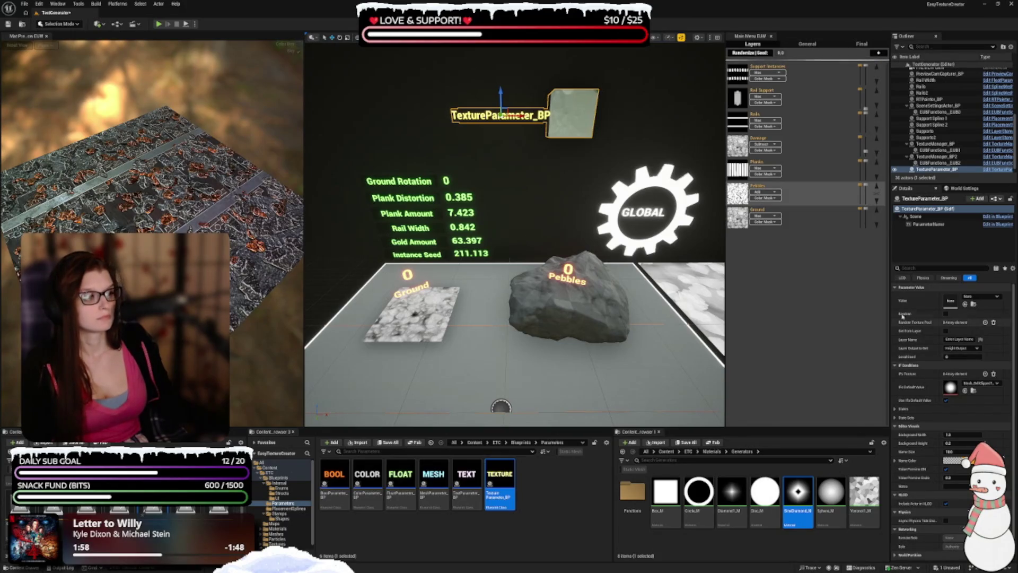
- Rename the texture parameter actor to Damage and tick Random
{"action": "left_click", "coordinate": [928, 198]}
{"action": "type", "text": "Damage"}
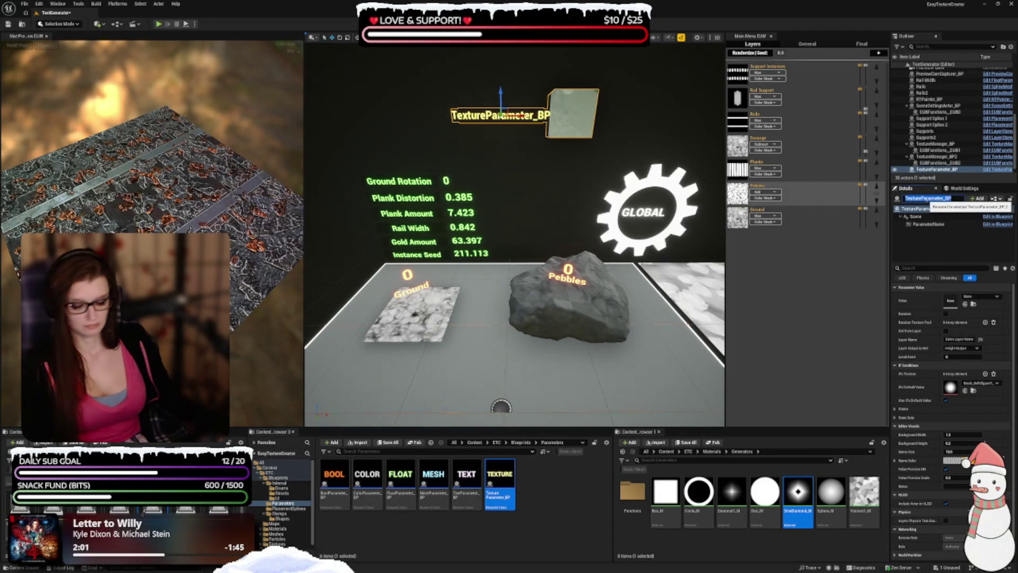
{"action": "key", "text": "Return"}
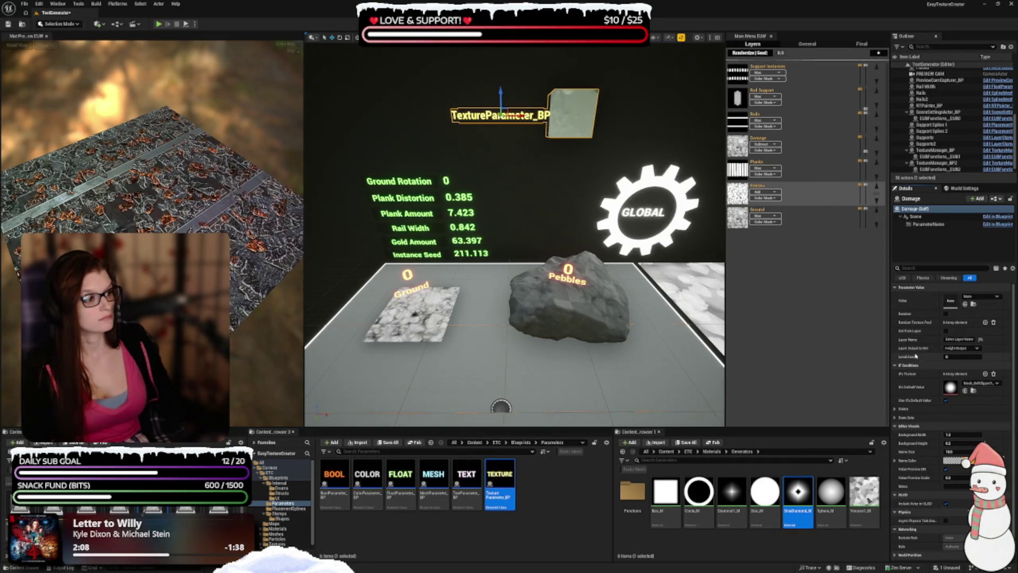
{"action": "left_click", "coordinate": [946, 313]}
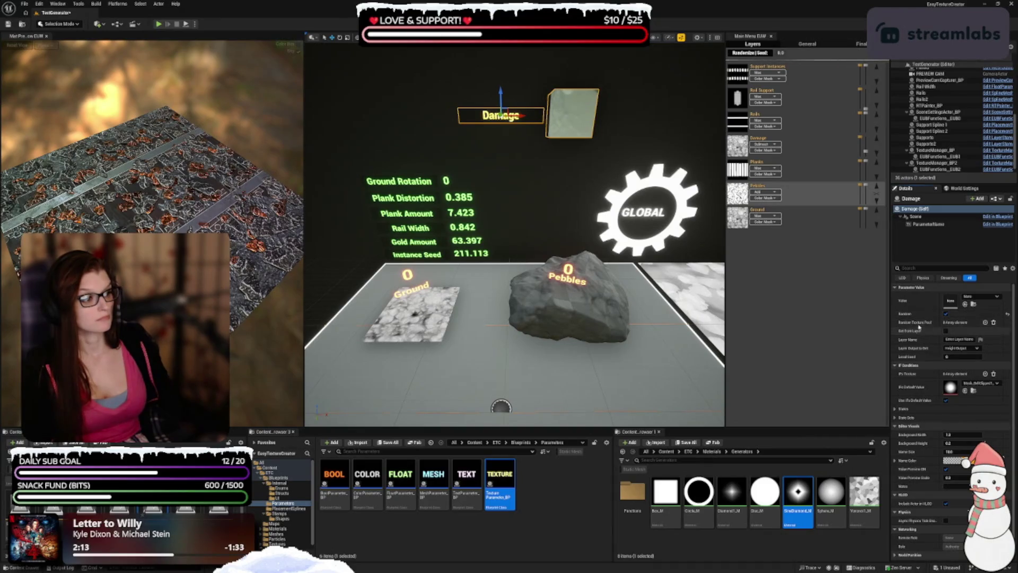
- Add one empty array element to the Damage parameter's Random Texture Pool
{"action": "left_click", "coordinate": [986, 322]}
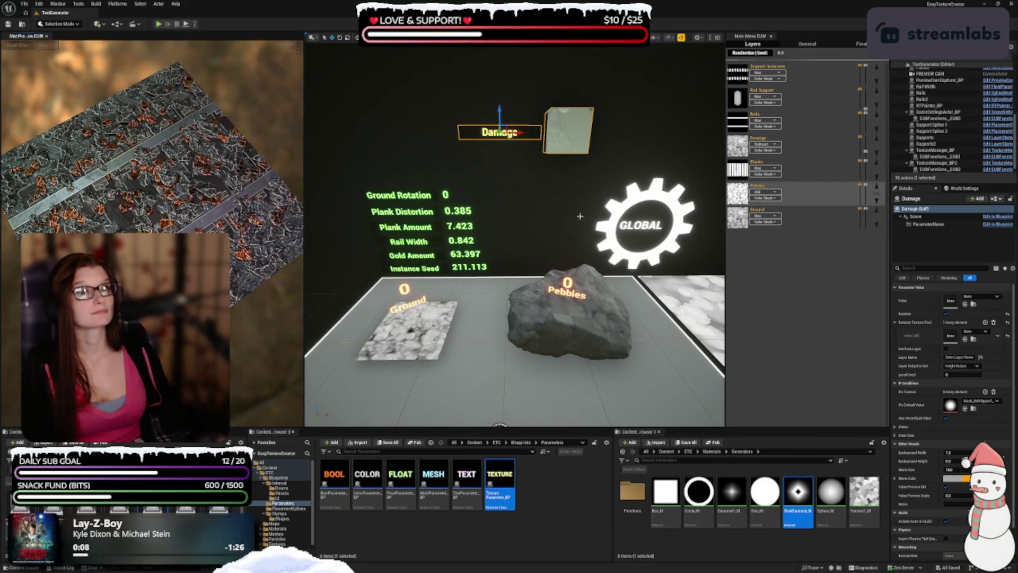
- Search 'path' and assign the found path texture as the Damage texture value
{"action": "left_click", "coordinate": [974, 298]}
{"action": "type", "text": "path"}
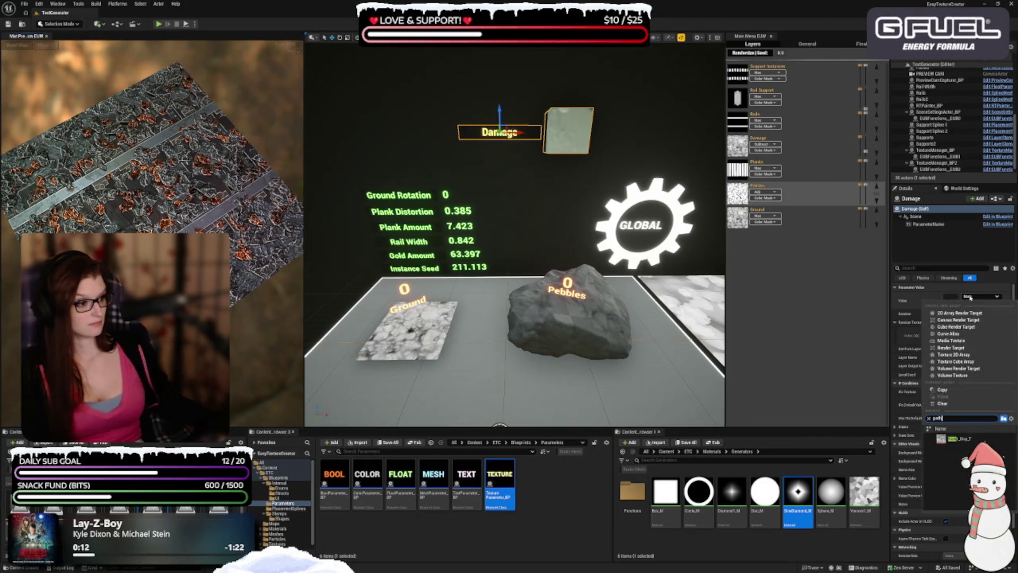
{"action": "key", "text": "Escape"}
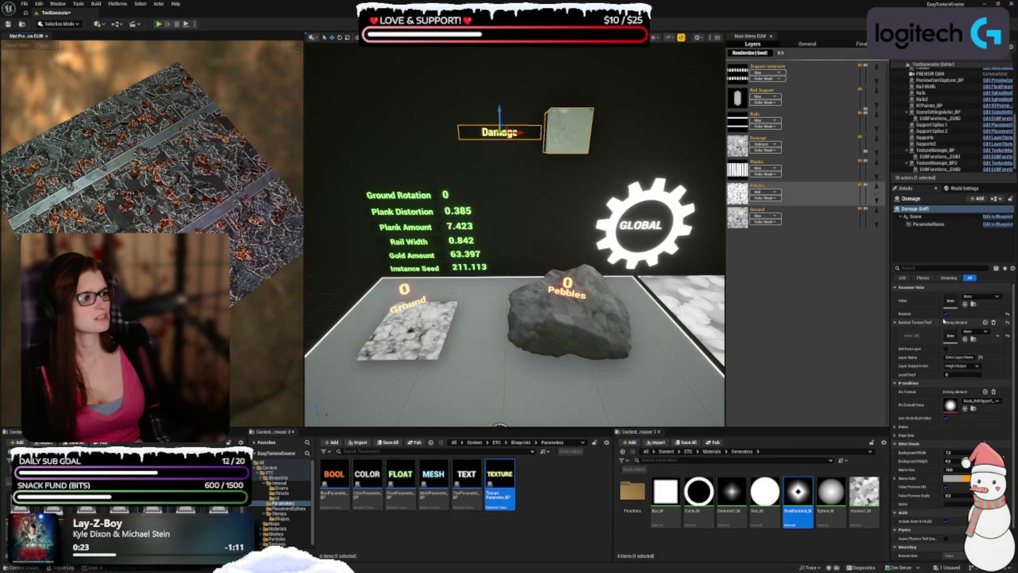
{"action": "left_click", "coordinate": [981, 296]}
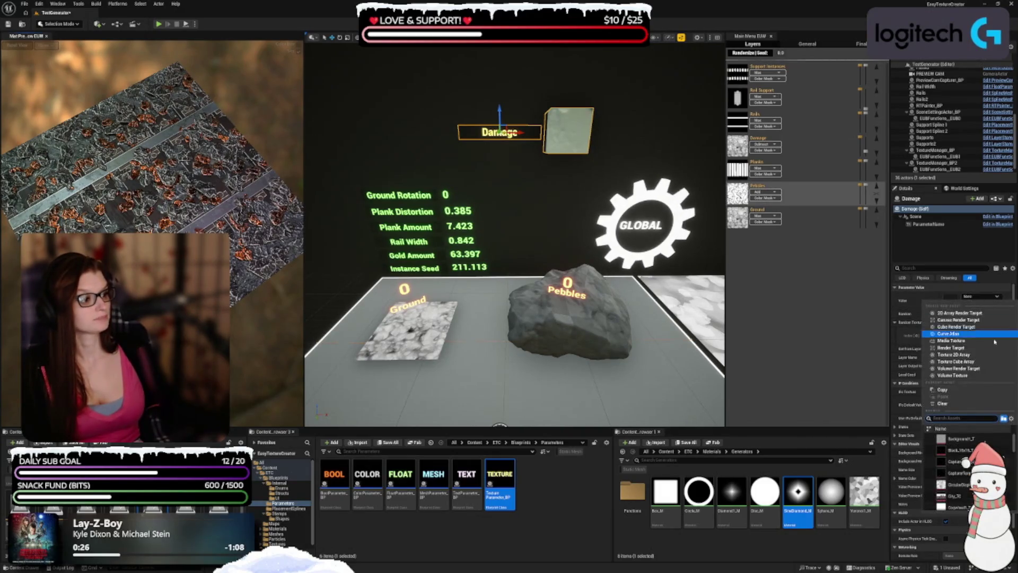
{"action": "type", "text": "opa"}
{"action": "key", "text": "BackSpace"}
{"action": "key", "text": "BackSpace"}
{"action": "key", "text": "BackSpace"}
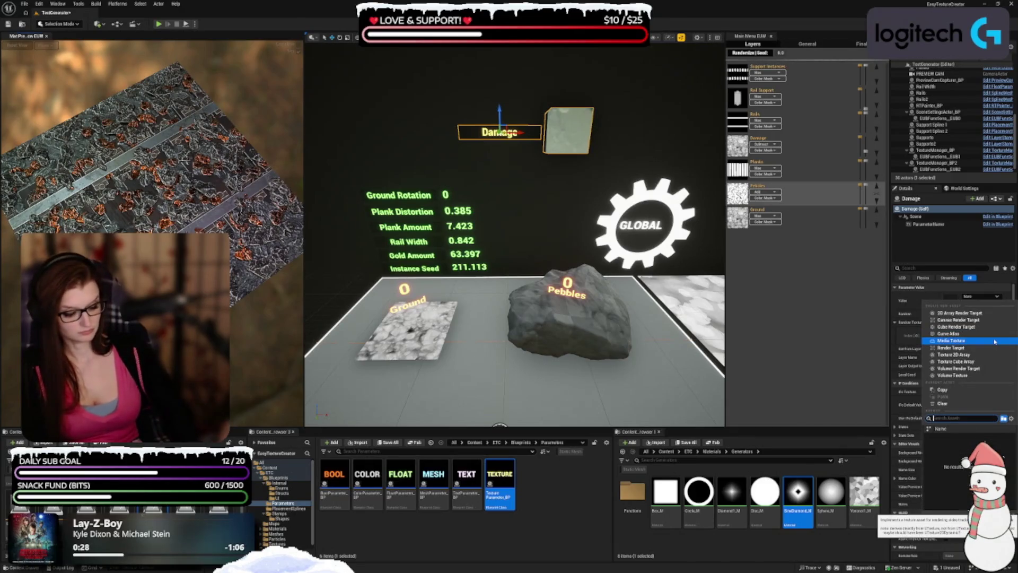
{"action": "type", "text": "path"}
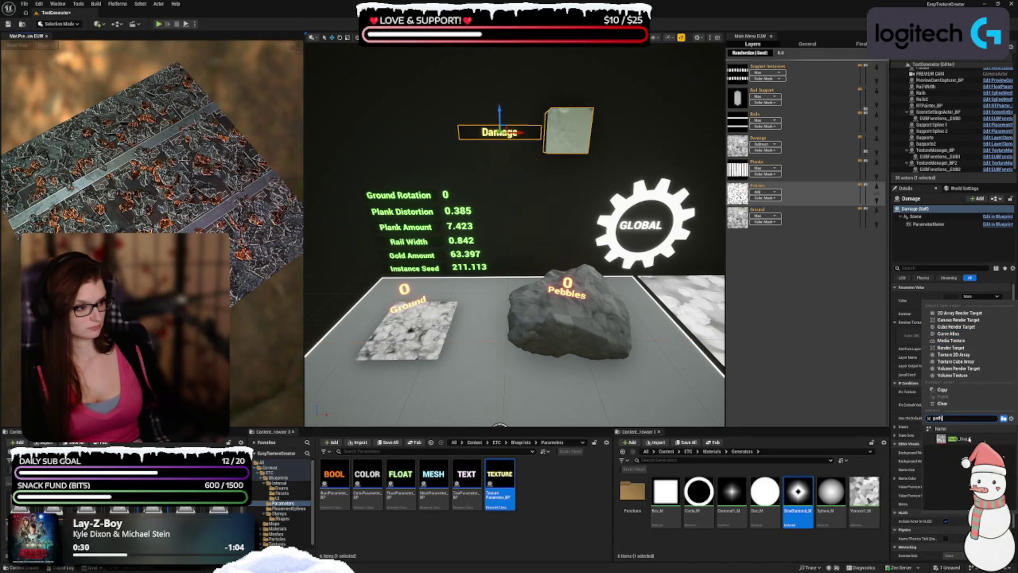
{"action": "left_click", "coordinate": [968, 439]}
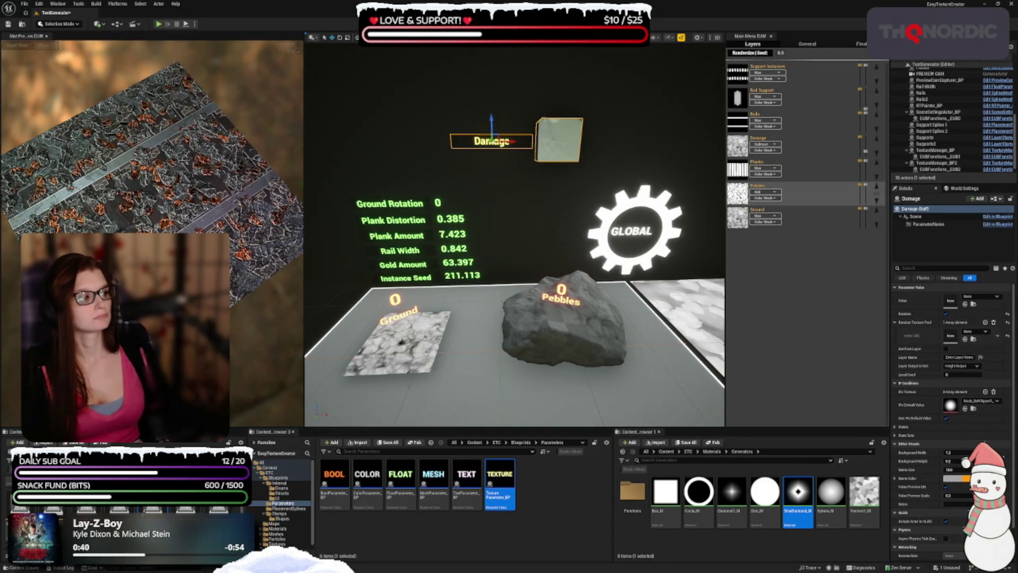
- Assign a pebble texture to the first Random Texture Pool slot
{"action": "left_click", "coordinate": [970, 331]}
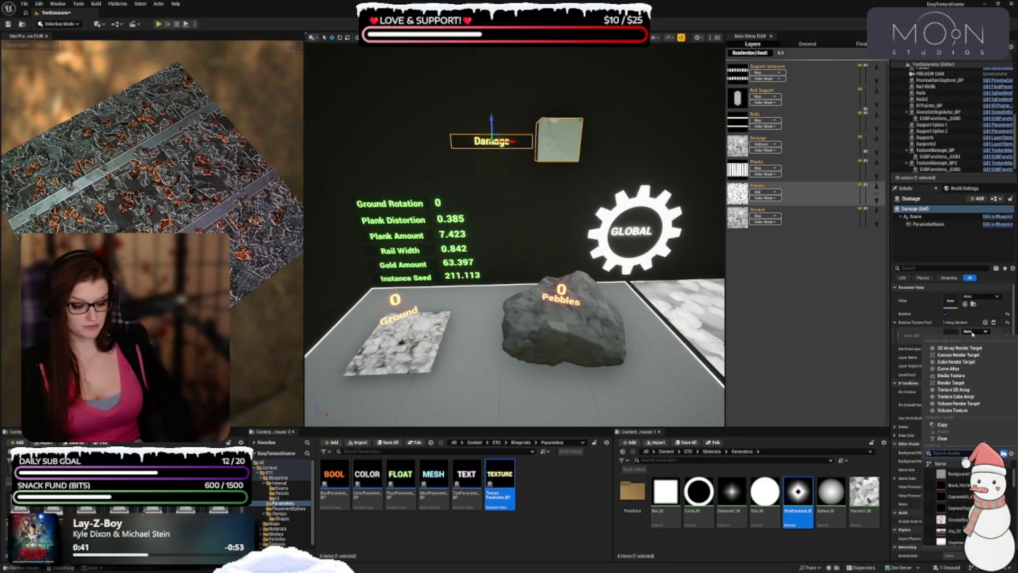
{"action": "type", "text": "pebb"}
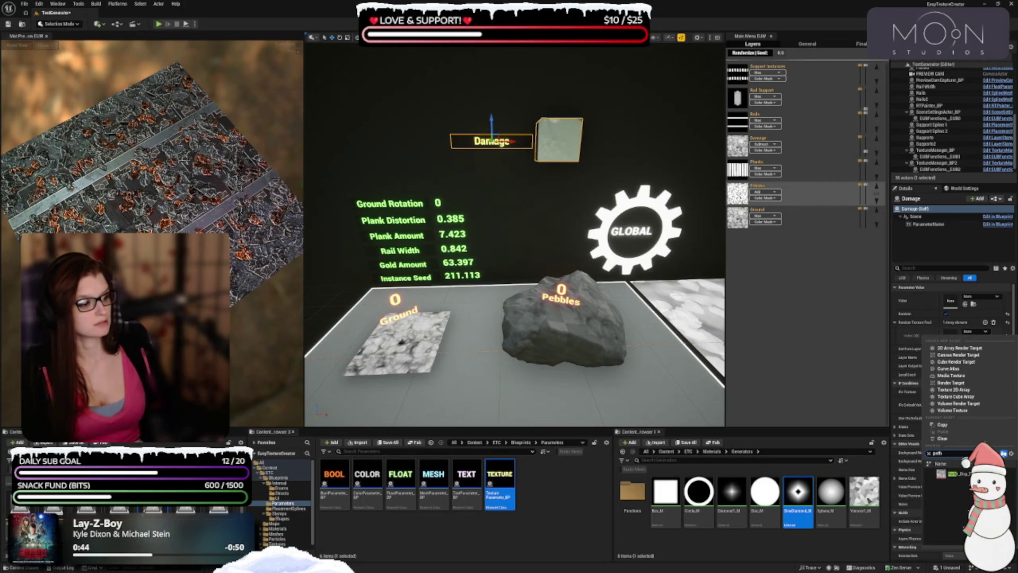
{"action": "key", "text": "Return"}
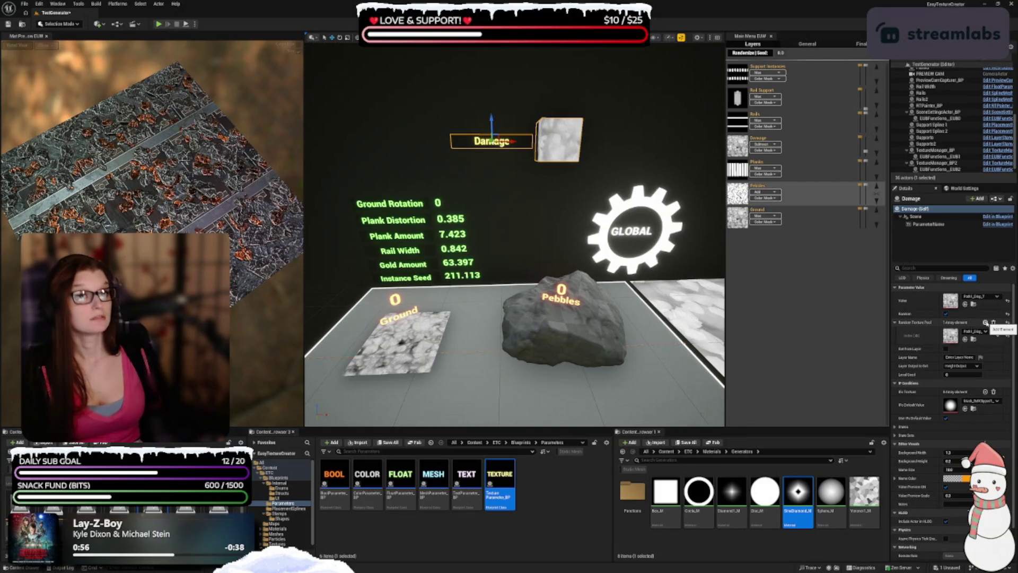
- Add a second pool slot and assign it the Path1_Diag texture
{"action": "left_click", "coordinate": [986, 322]}
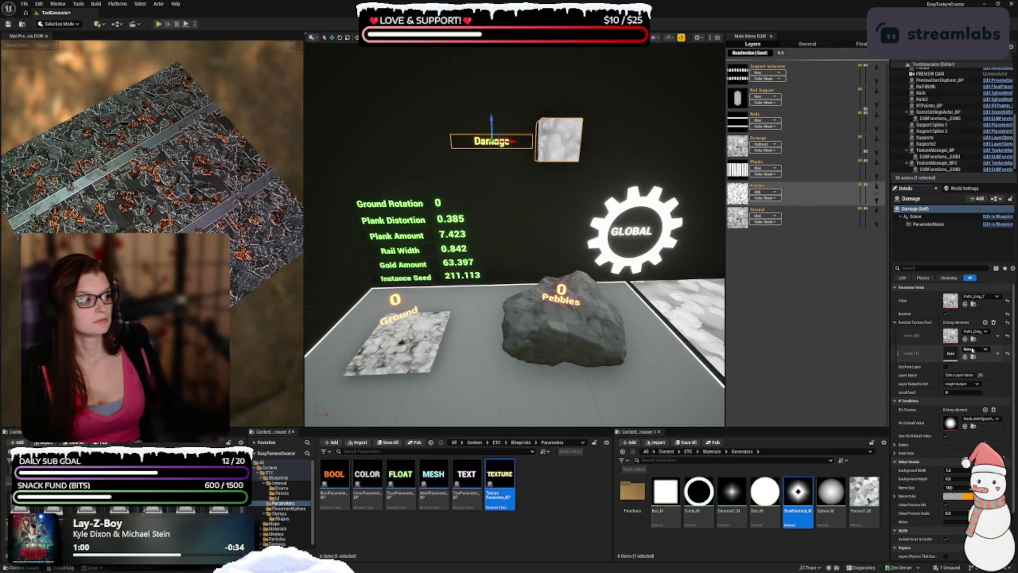
{"action": "left_click", "coordinate": [964, 348]}
{"action": "type", "text": "path"}
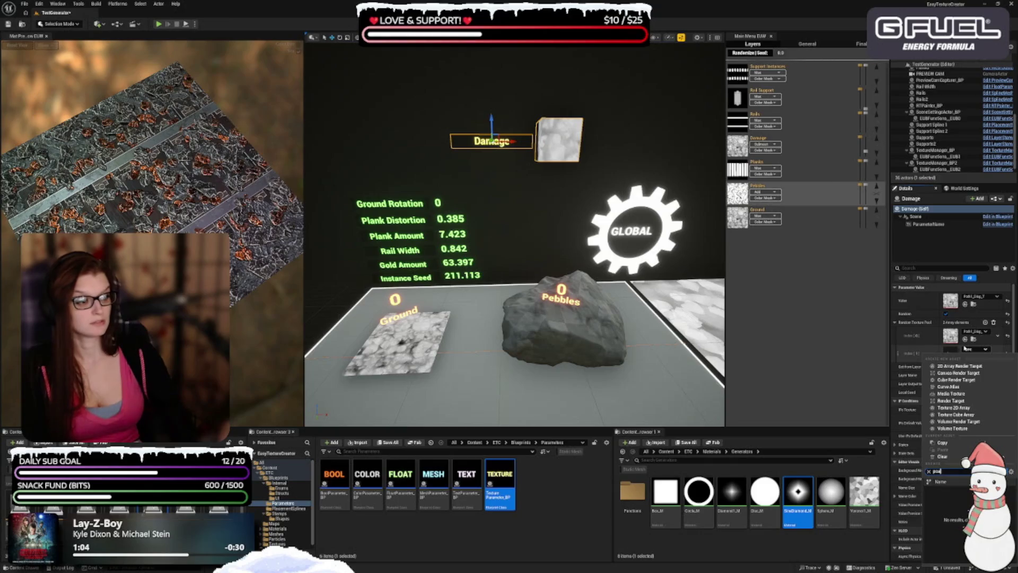
{"action": "key", "text": "BackSpace"}
{"action": "key", "text": "BackSpace"}
{"action": "key", "text": "BackSpace"}
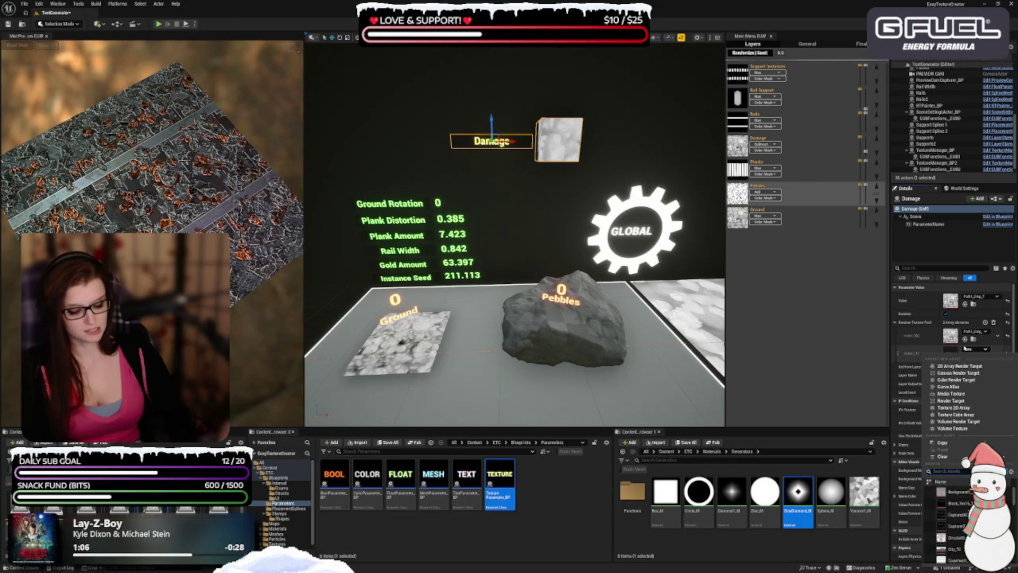
{"action": "type", "text": "path"}
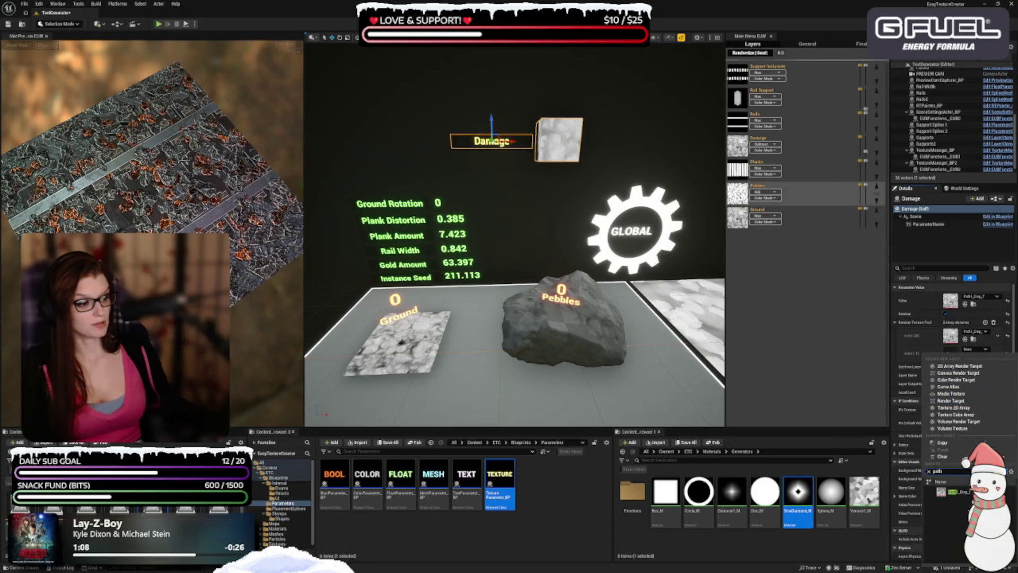
{"action": "key", "text": "Return"}
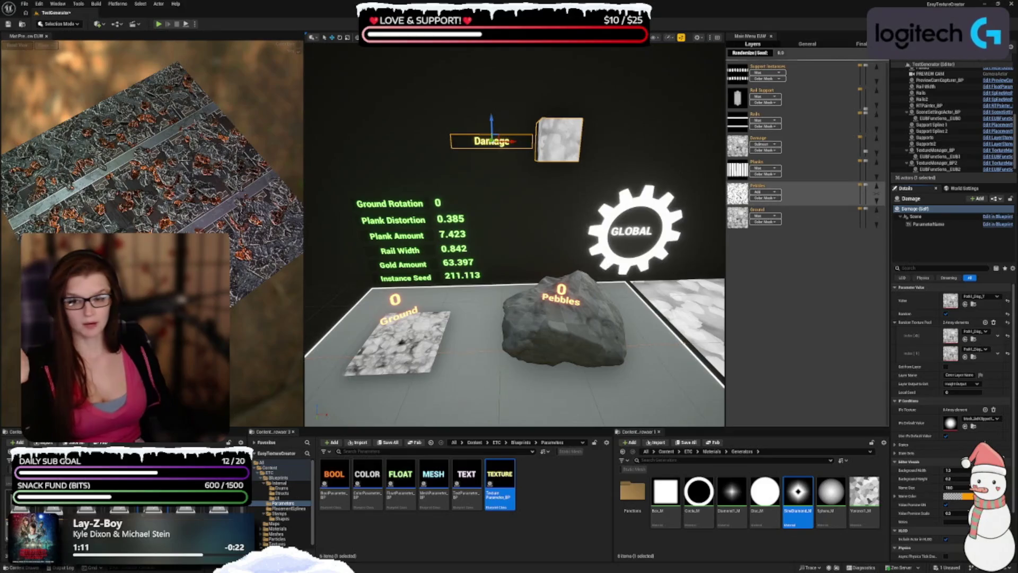
{"action": "mouse_move", "coordinate": [11, 417]}
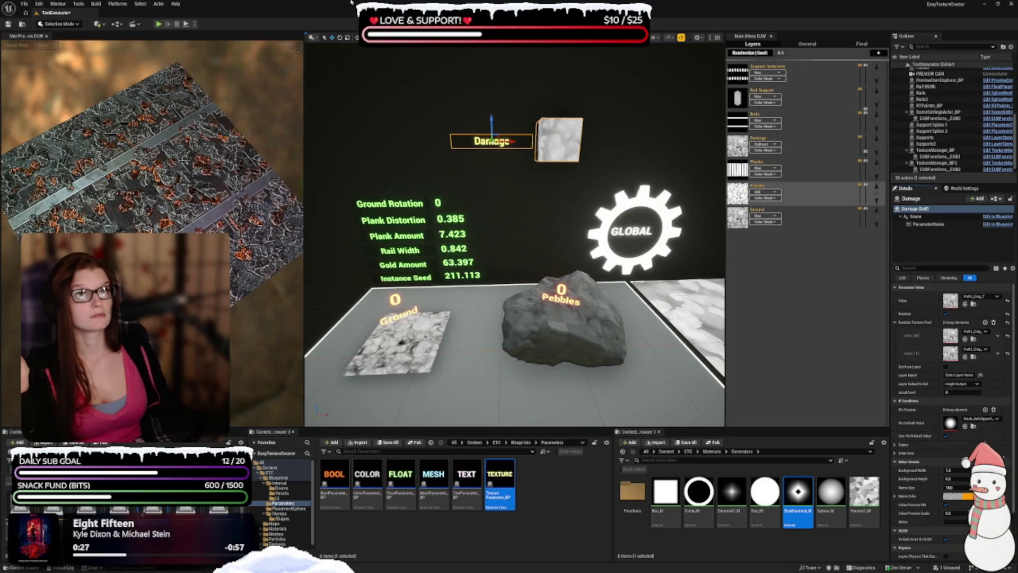
- Duplicate the second texture slot and add three more empty pool slots
{"action": "left_click", "coordinate": [999, 353]}
{"action": "left_click", "coordinate": [1005, 378]}
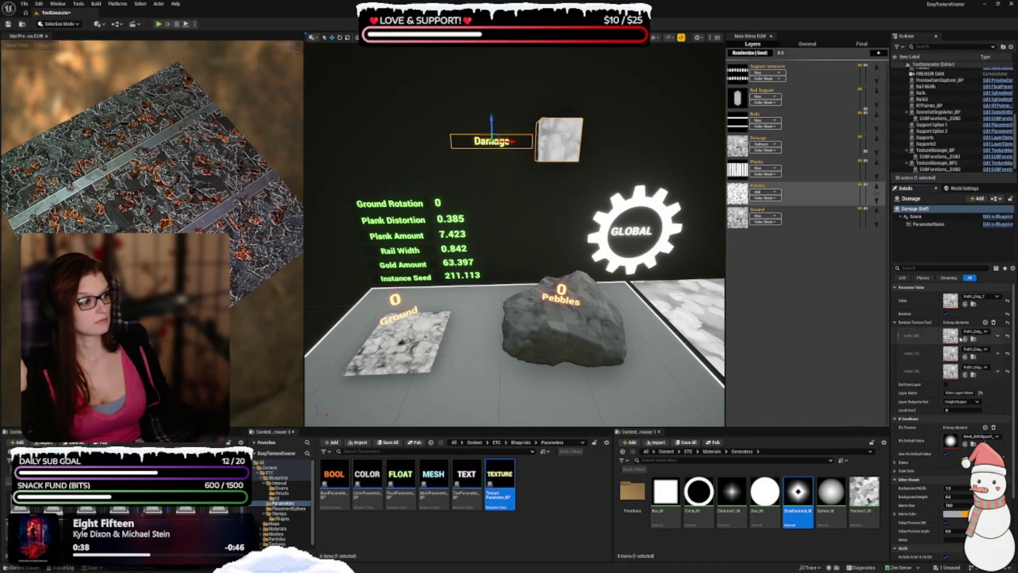
{"action": "left_click", "coordinate": [985, 322]}
{"action": "left_click", "coordinate": [985, 322]}
{"action": "left_click", "coordinate": [986, 322]}
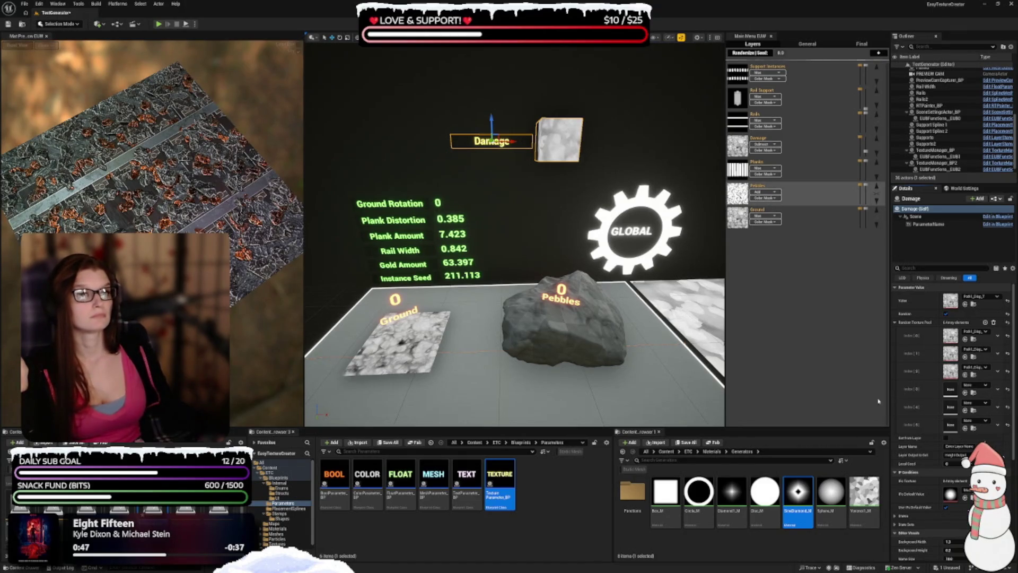
- Assign CircularDisplace, a 'ta' match and a WoodPattern texture to slots four to six
{"action": "left_click", "coordinate": [976, 387]}
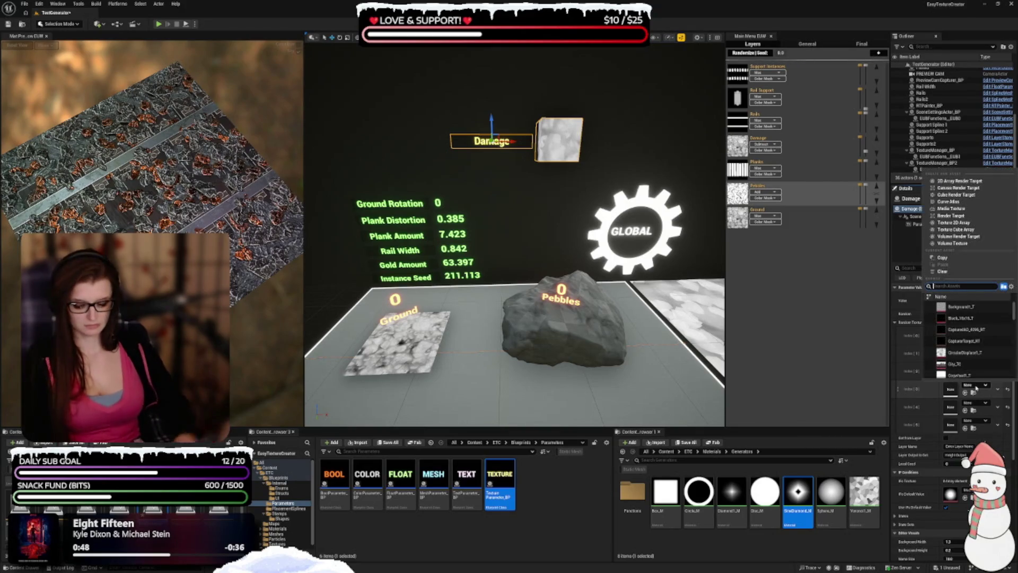
{"action": "type", "text": "eirc"}
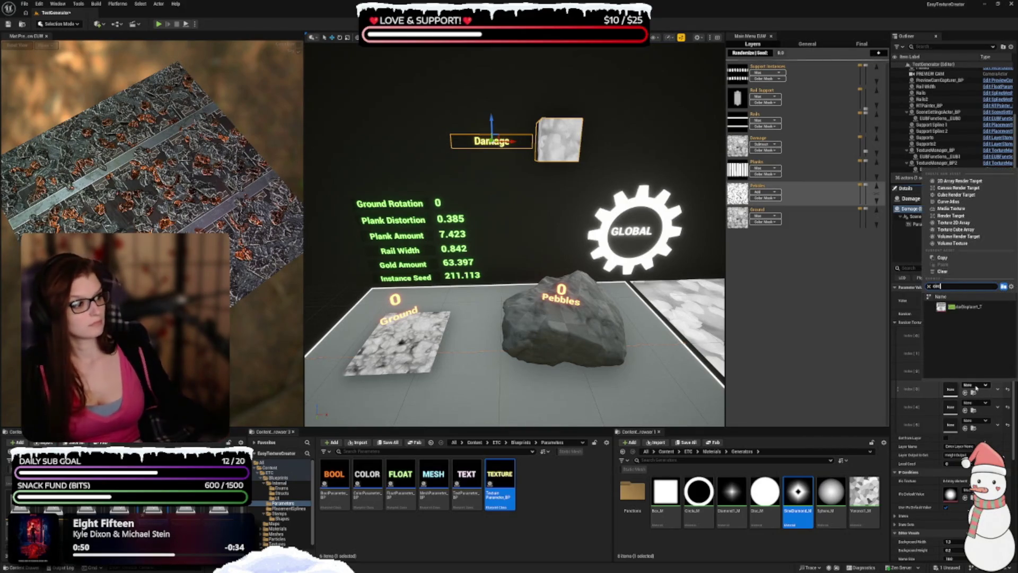
{"action": "left_click", "coordinate": [960, 306]}
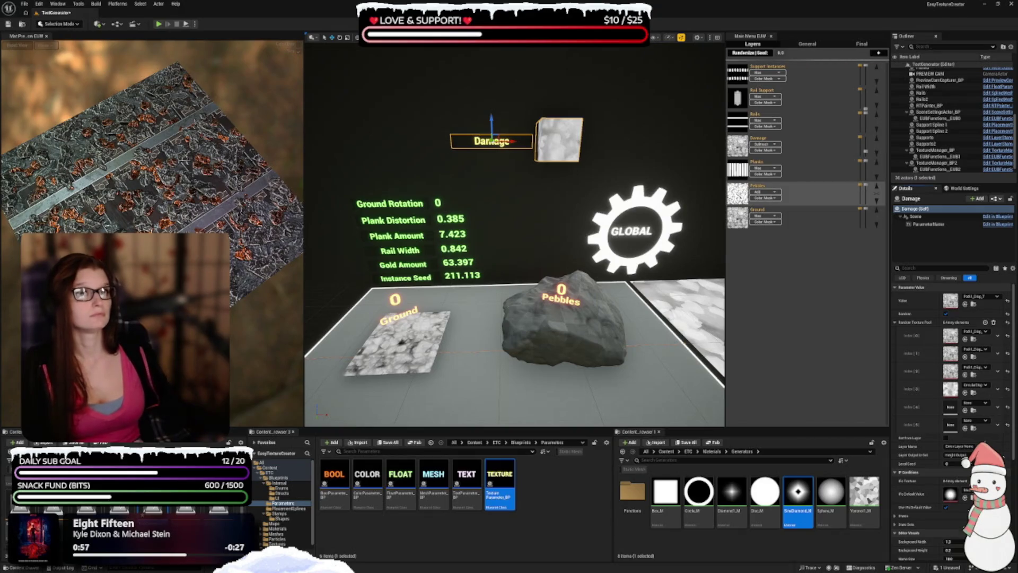
{"action": "left_click", "coordinate": [973, 405]}
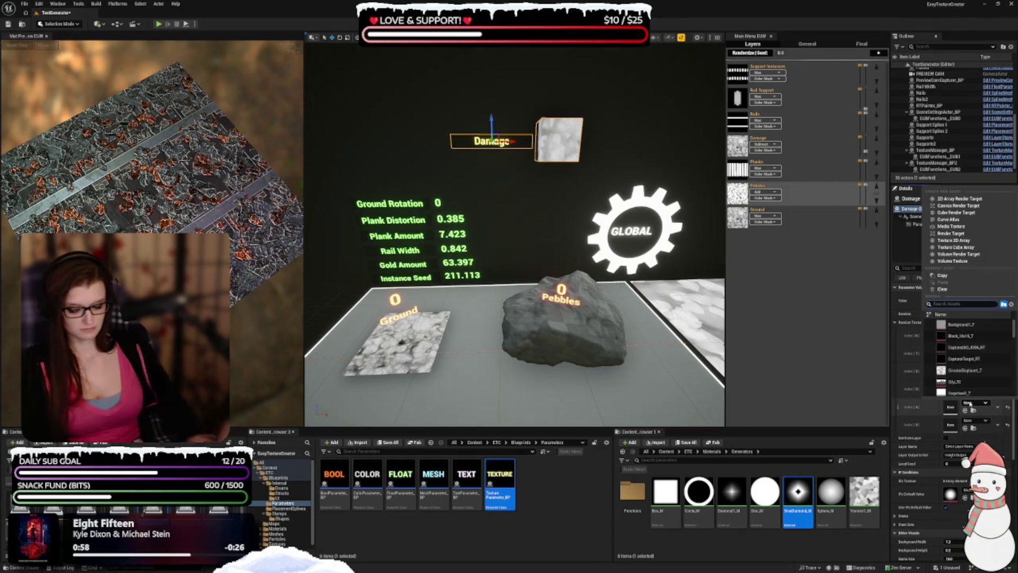
{"action": "type", "text": "ta"}
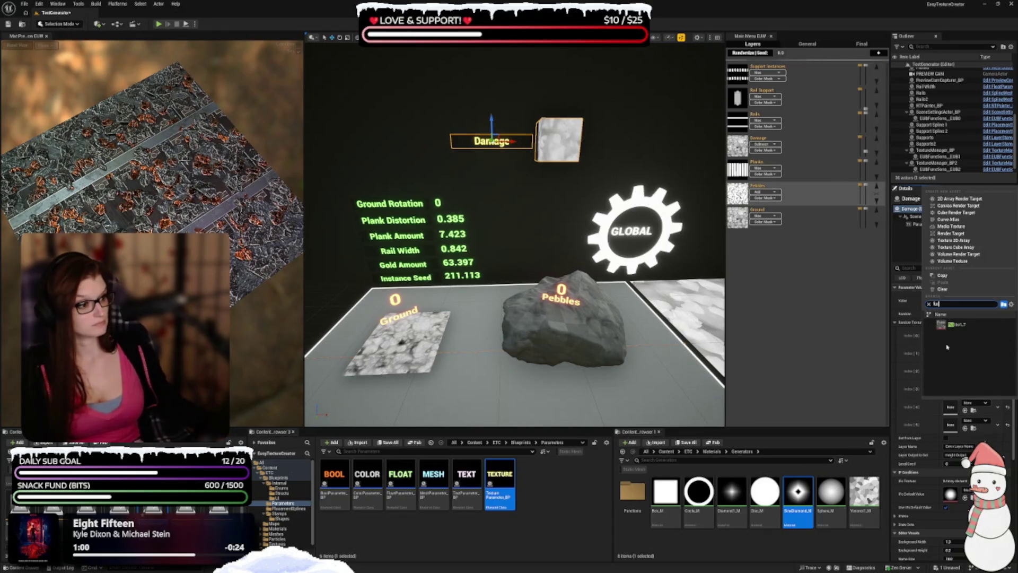
{"action": "left_click", "coordinate": [952, 324]}
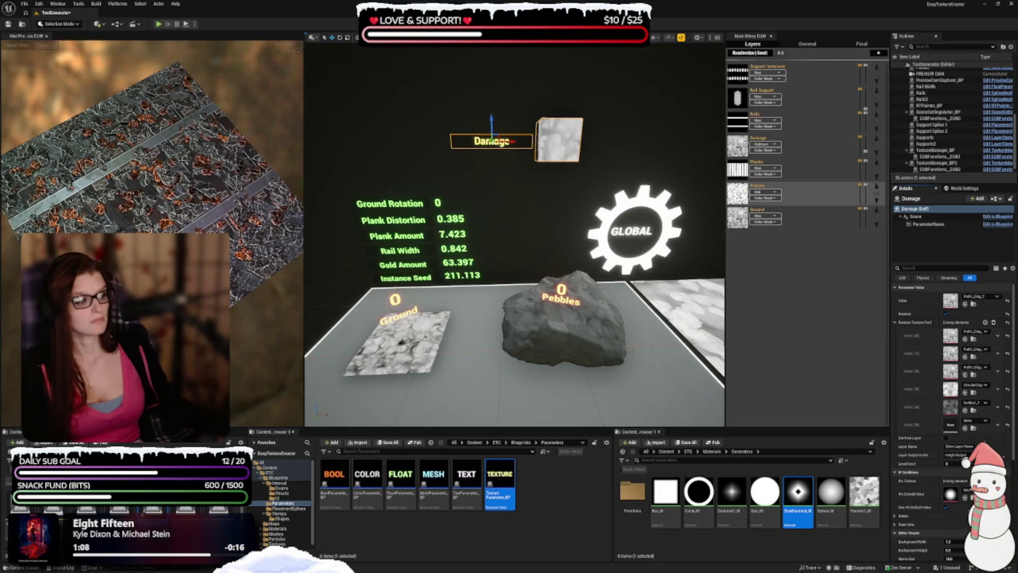
{"action": "left_click", "coordinate": [983, 420]}
{"action": "type", "text": "wood"}
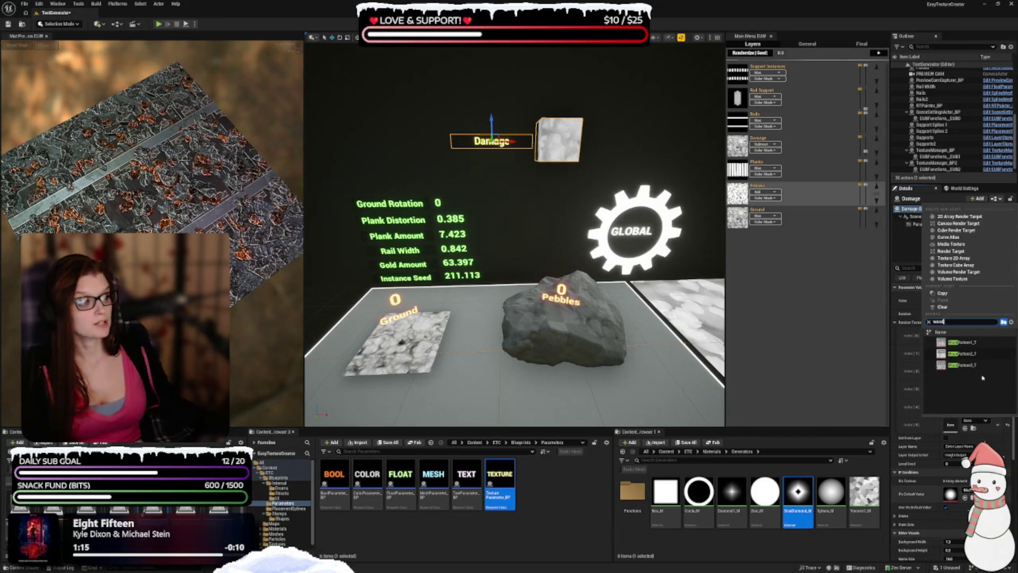
{"action": "left_click", "coordinate": [957, 342]}
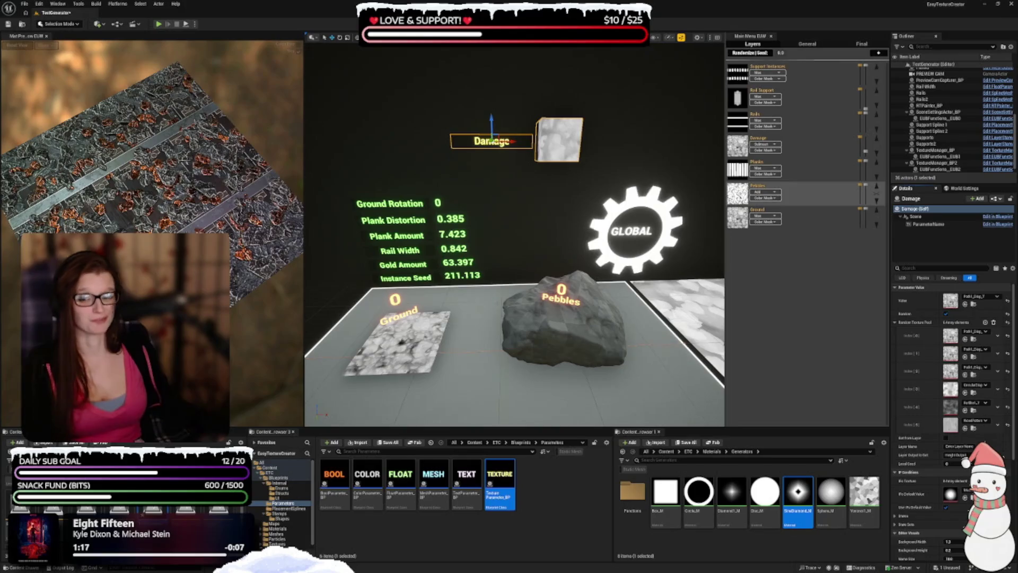
{"action": "mouse_move", "coordinate": [295, 279]}
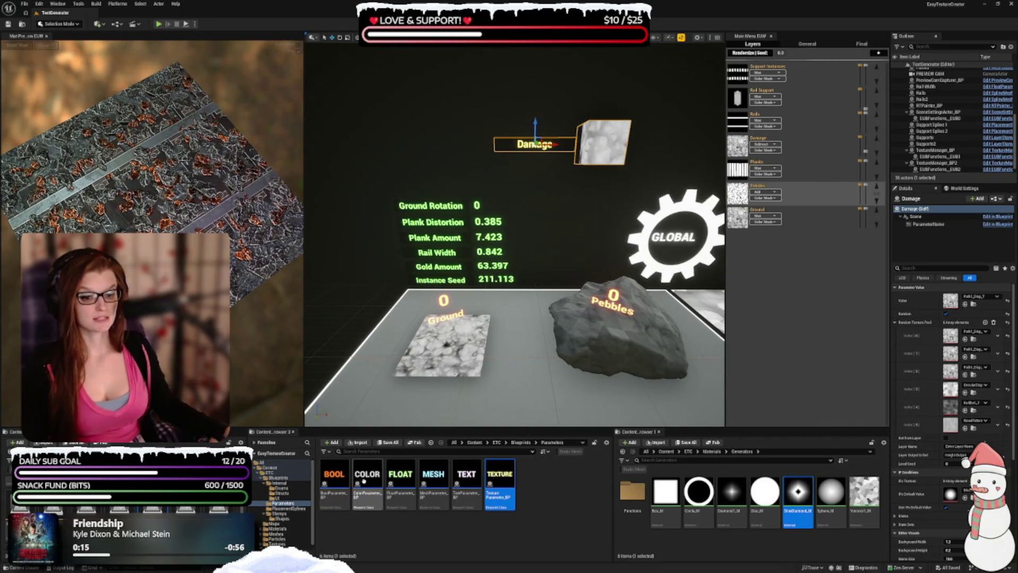
- Place a colour parameter below Damage, name it Wood Tint, enable Random, add one pool entry
{"action": "mouse_move", "coordinate": [363, 480]}
{"action": "left_mouse_down"}
{"action": "mouse_move", "coordinate": [550, 163]}
{"action": "mouse_move", "coordinate": [558, 185]}
{"action": "left_mouse_up"}
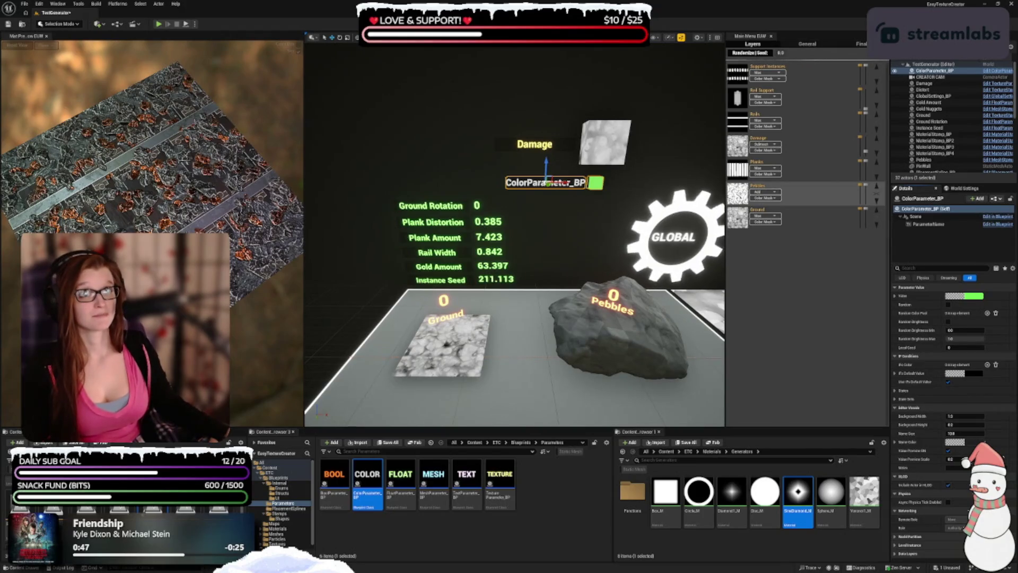
{"action": "left_click", "coordinate": [921, 198]}
{"action": "type", "text": "Wood Test"}
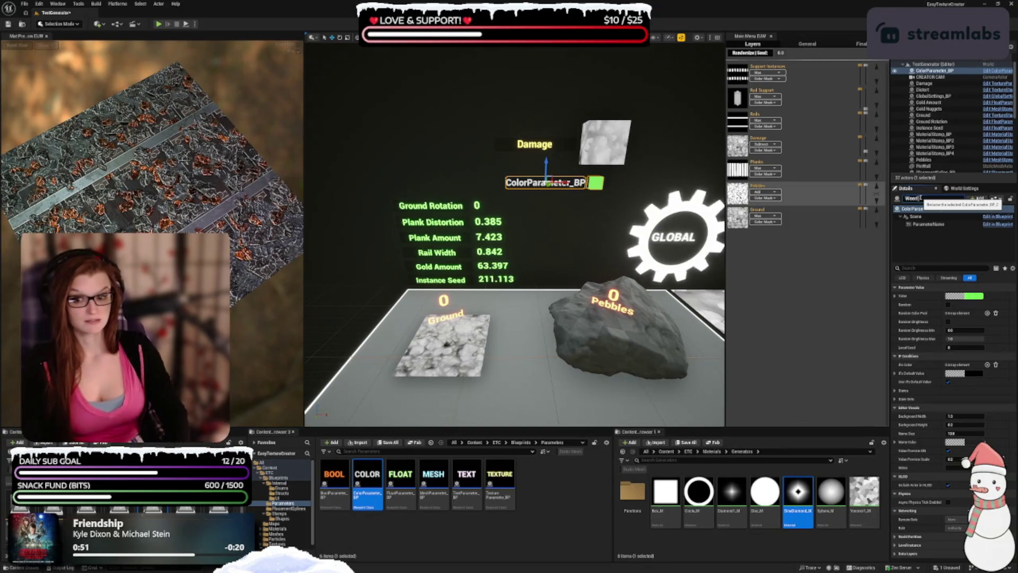
{"action": "key", "text": "Return"}
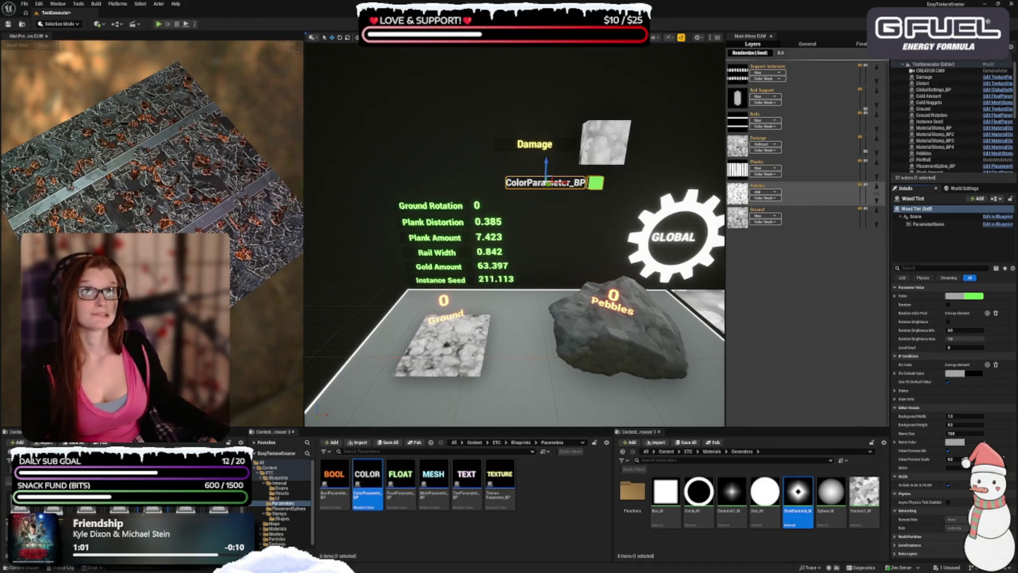
{"action": "left_click", "coordinate": [948, 305]}
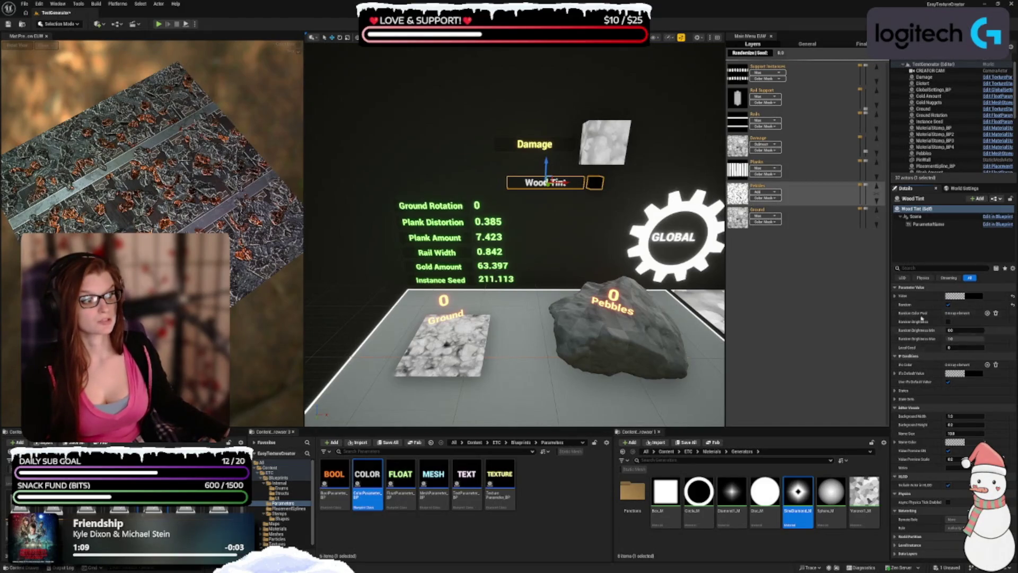
{"action": "left_click", "coordinate": [988, 313]}
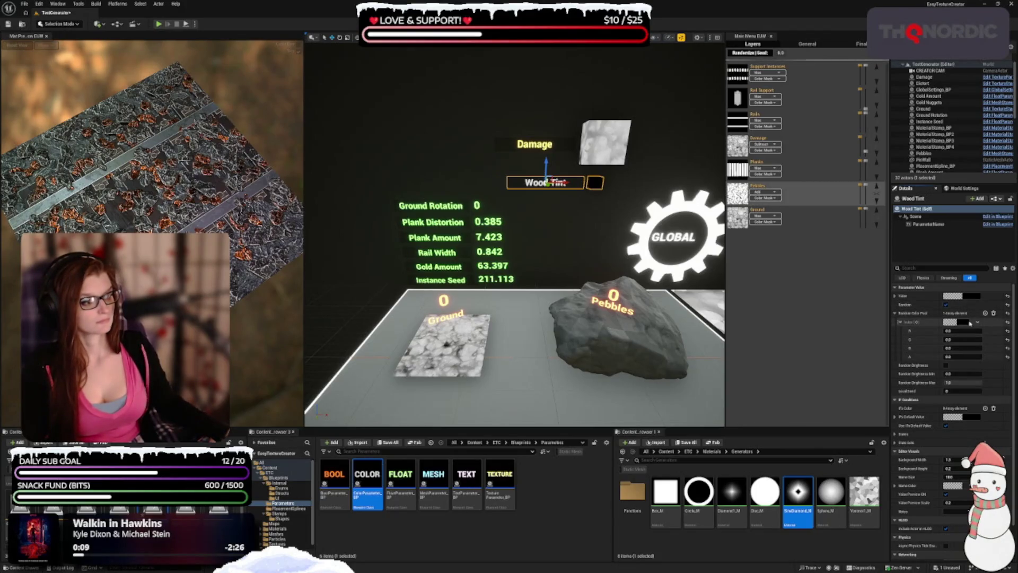
- Set the first Wood Tint pool colour to dark brown hex 3301FF
{"action": "left_click", "coordinate": [949, 322]}
{"action": "left_click", "coordinate": [968, 436]}
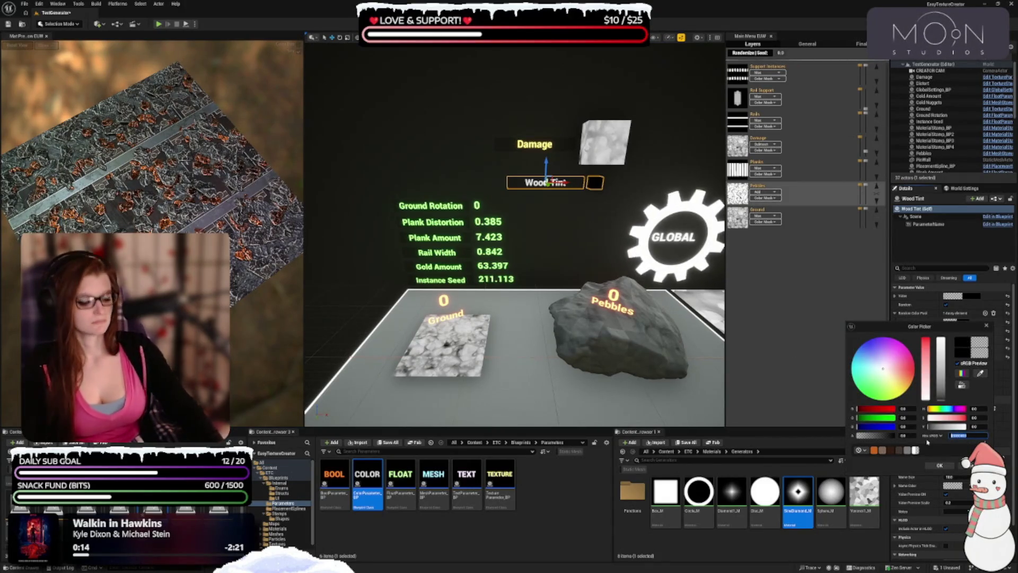
{"action": "type", "text": "330"}
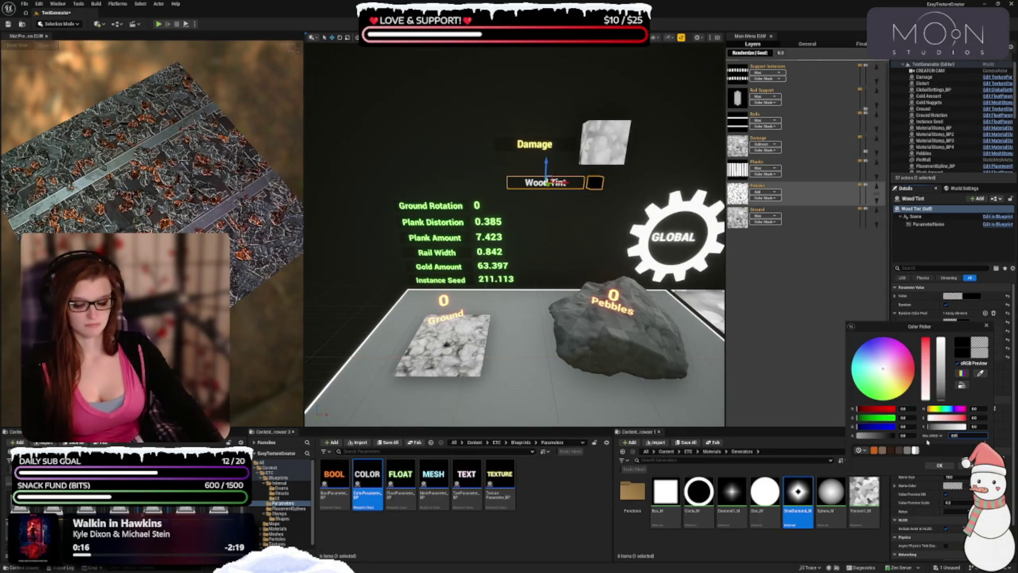
{"action": "type", "text": "1FF"}
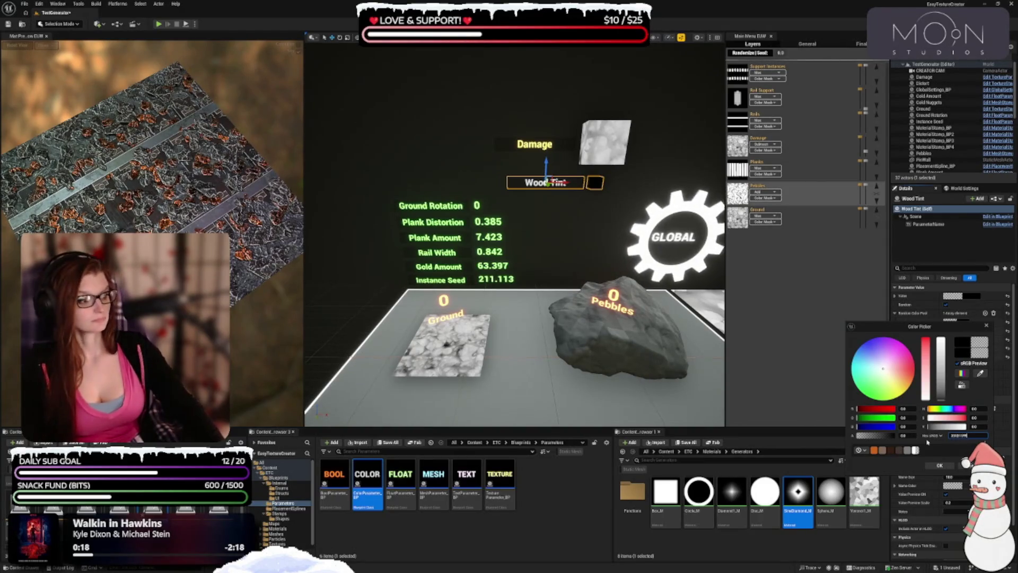
{"action": "key", "text": "Return"}
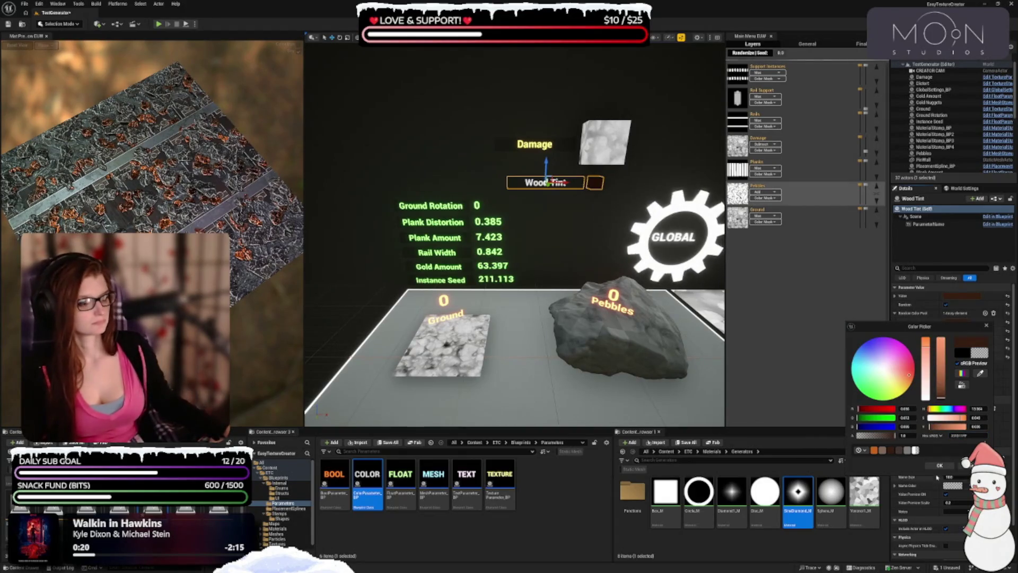
{"action": "left_click", "coordinate": [942, 466]}
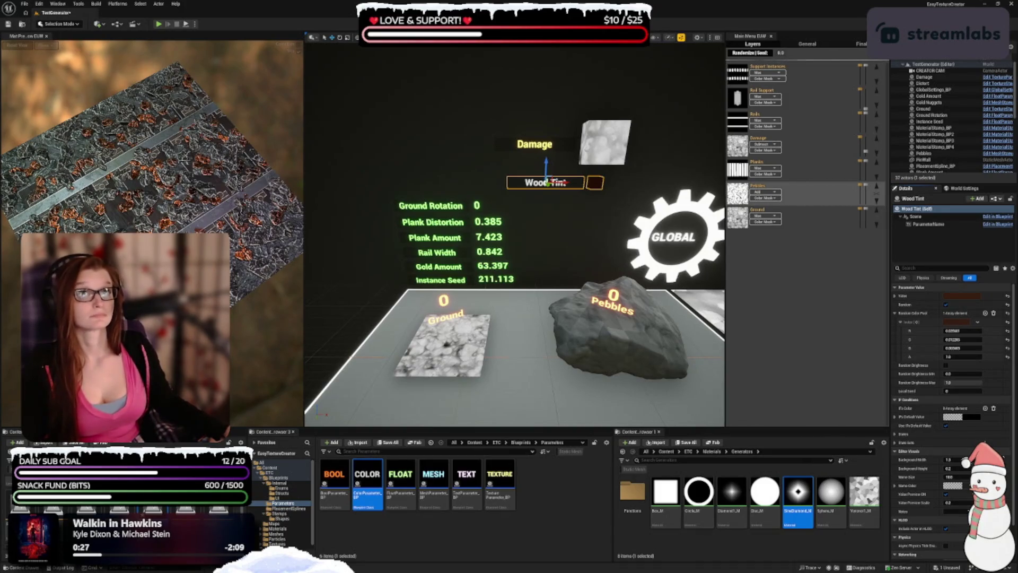
- Add four more colour entries to the pool, giving five, and collapse Index [3]
{"action": "left_click", "coordinate": [985, 313]}
{"action": "left_click", "coordinate": [985, 313]}
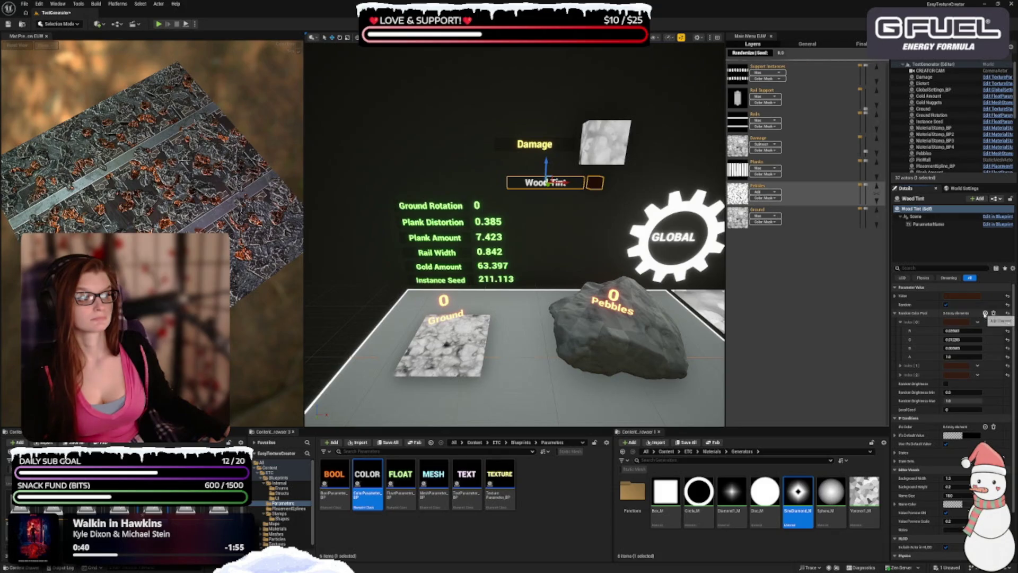
{"action": "left_click", "coordinate": [986, 314]}
{"action": "left_click", "coordinate": [986, 313]}
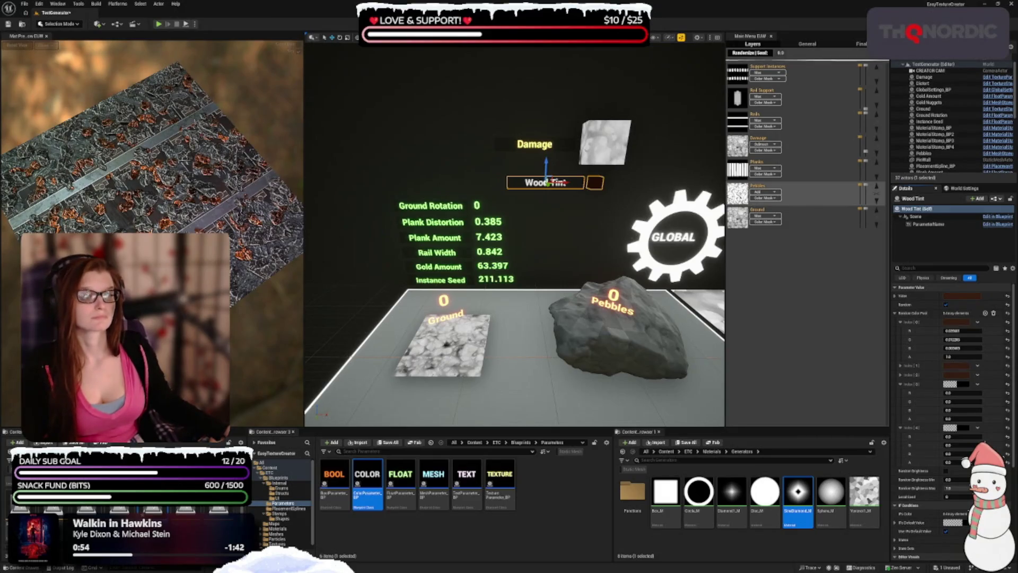
{"action": "left_click", "coordinate": [901, 384]}
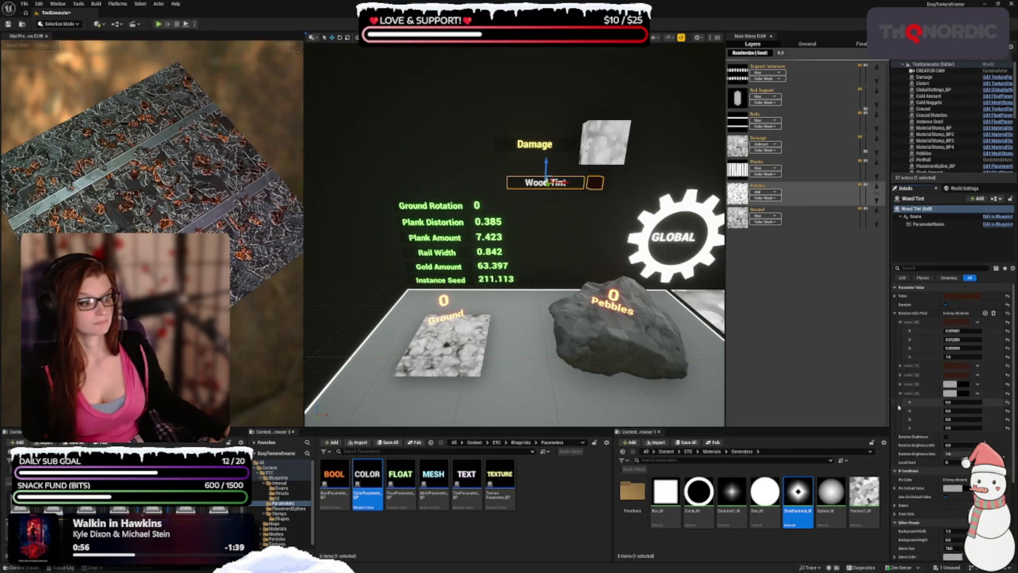
- Set the Index [3] pool colour to a dark orange-brown
{"action": "left_click", "coordinate": [900, 393]}
{"action": "left_click", "coordinate": [962, 383]}
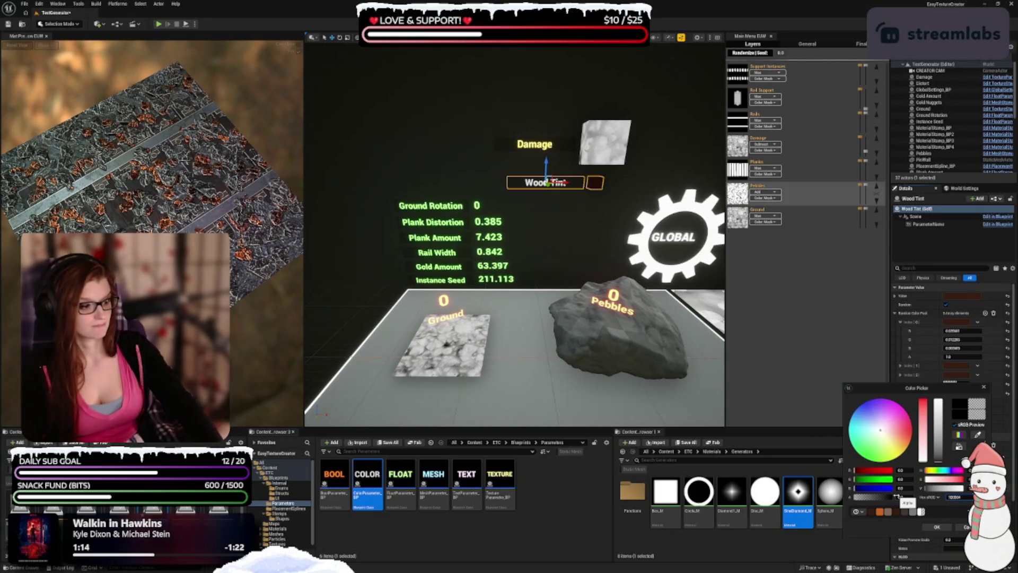
{"action": "key", "text": "Return"}
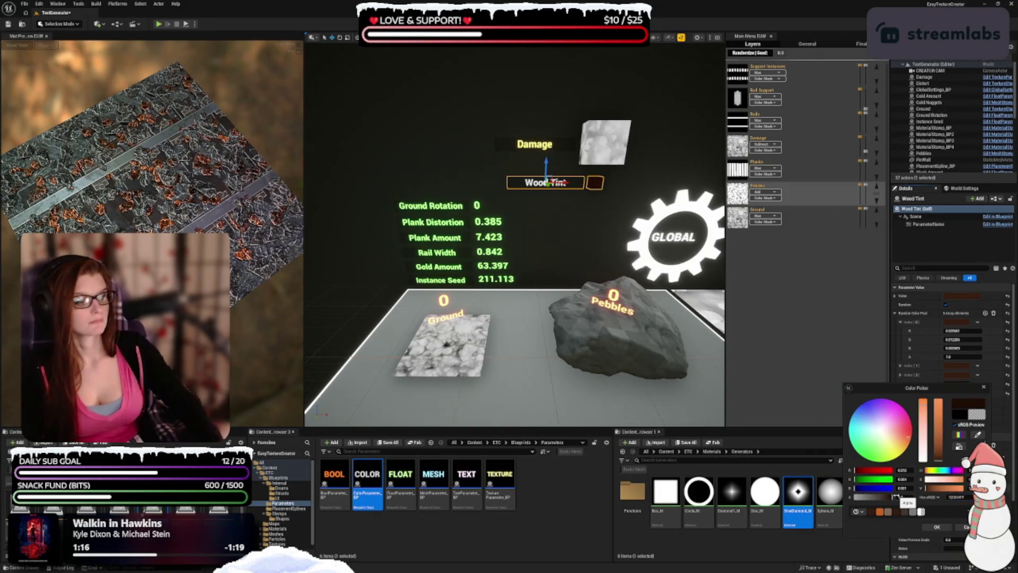
{"action": "left_click", "coordinate": [937, 528]}
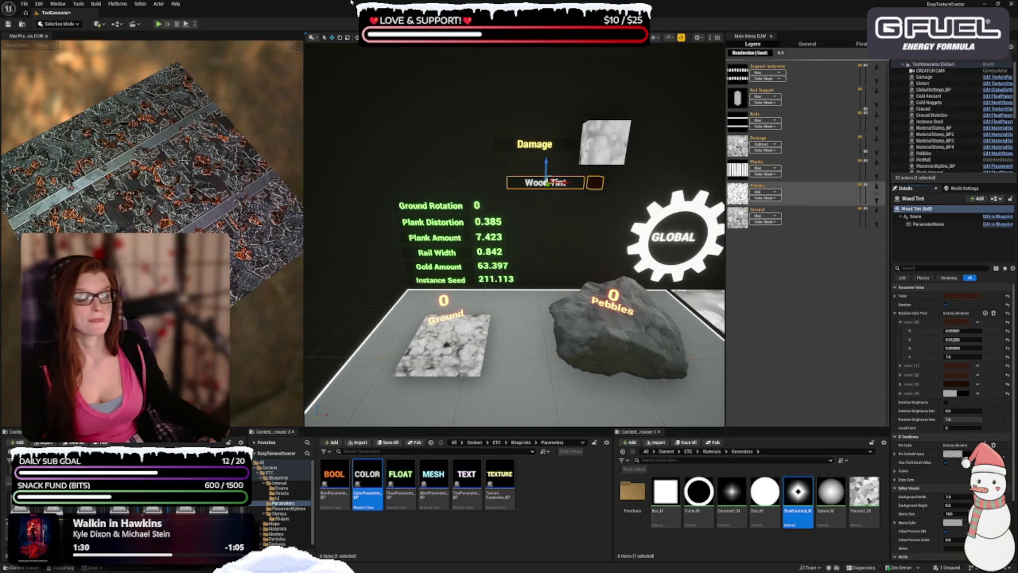
- Set another pool colour to reddish-brown hex 3f04, then nudge Wood Tint slightly left
{"action": "left_click", "coordinate": [952, 454]}
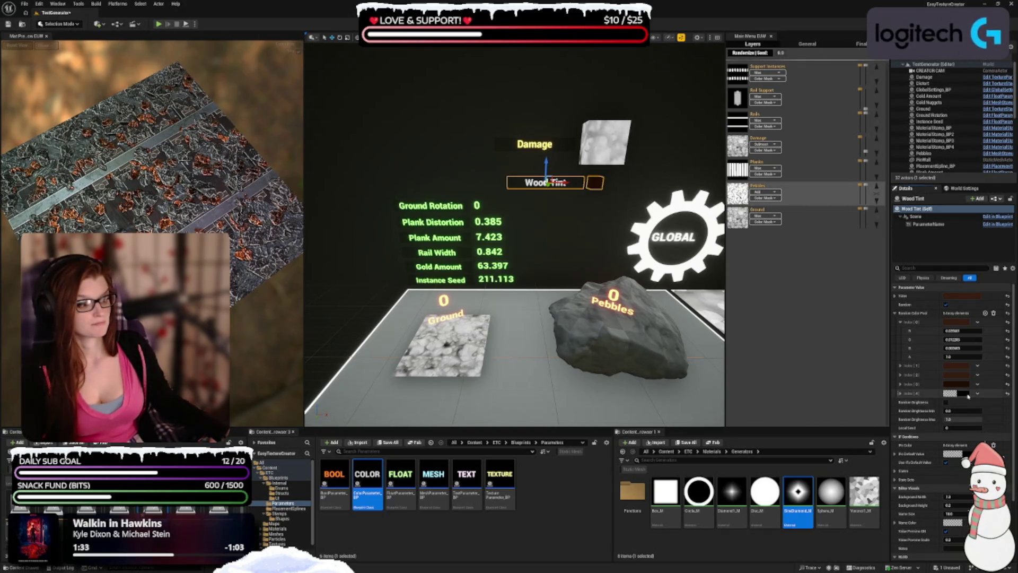
{"action": "left_click", "coordinate": [958, 509]}
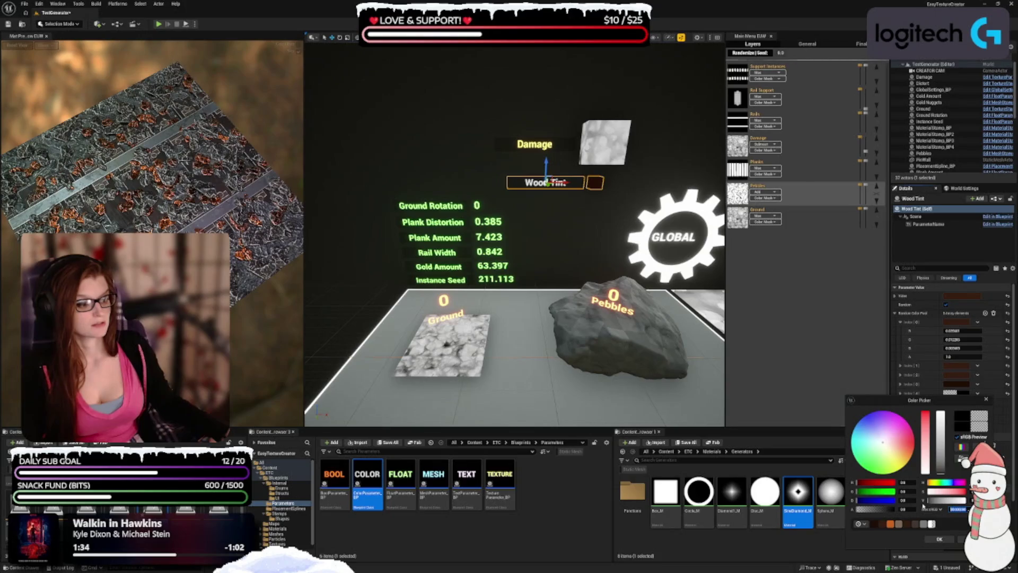
{"action": "type", "text": "3f0"}
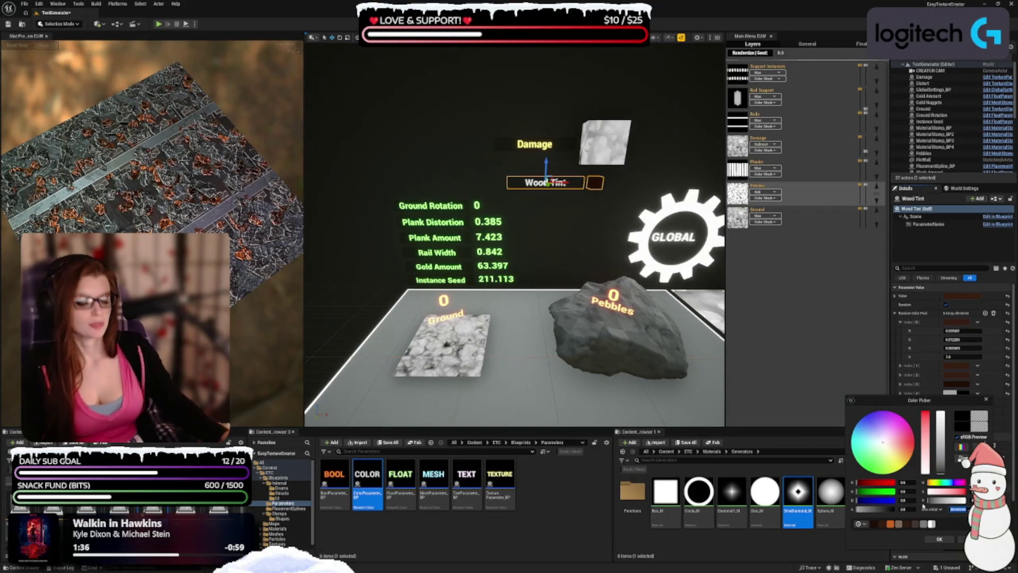
{"action": "type", "text": "4"}
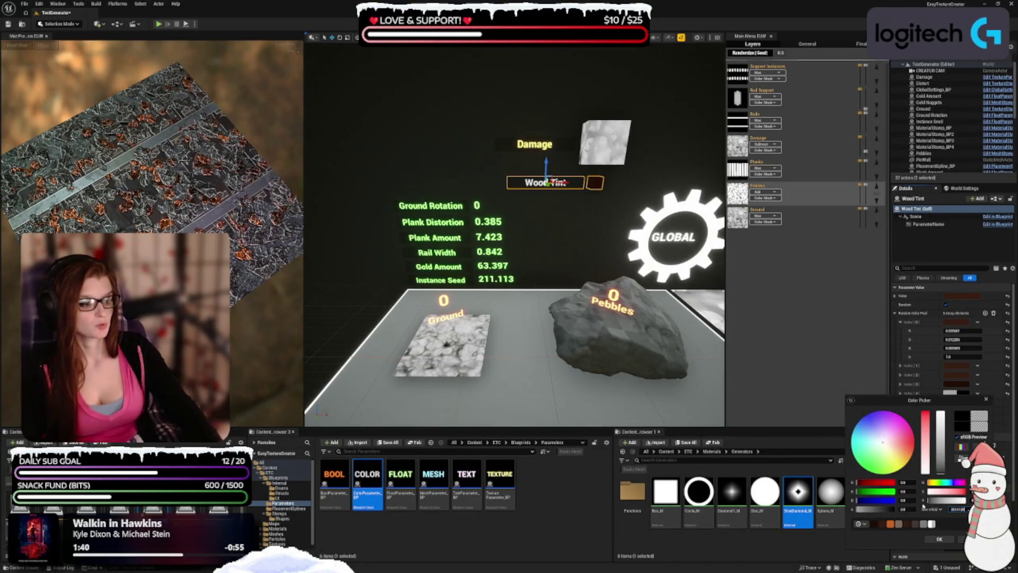
{"action": "key", "text": "Return"}
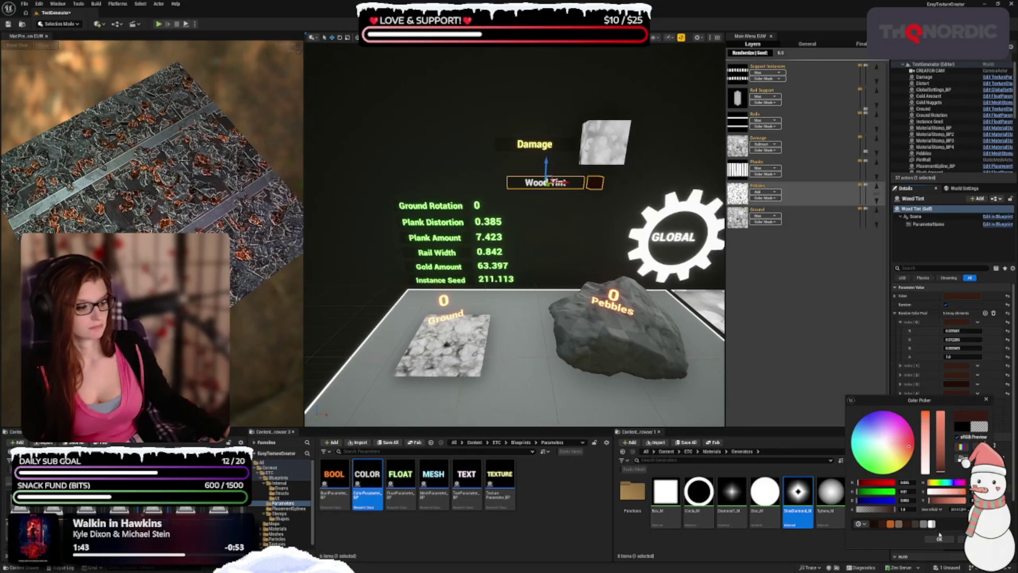
{"action": "left_click", "coordinate": [940, 538]}
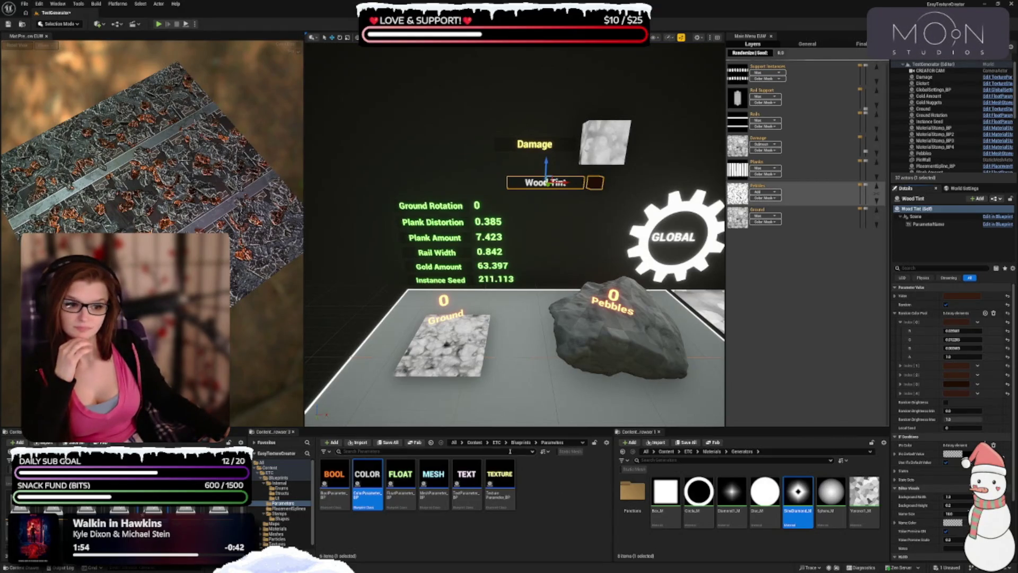
{"action": "left_click_drag", "start_coordinate": [568, 182], "coordinate": [556, 183]}
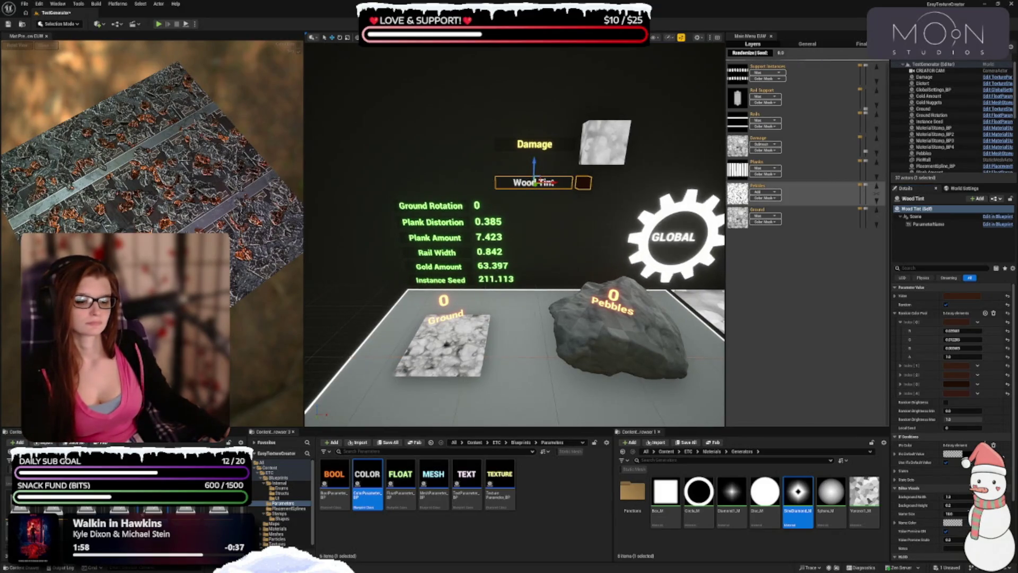
- Drop a bool parameter actor above Damage and rename it Gold Nuggets
{"action": "mouse_move", "coordinate": [334, 483]}
{"action": "left_mouse_down"}
{"action": "mouse_move", "coordinate": [456, 139]}
{"action": "mouse_move", "coordinate": [505, 89]}
{"action": "mouse_move", "coordinate": [547, 89]}
{"action": "mouse_move", "coordinate": [442, 130]}
{"action": "mouse_move", "coordinate": [546, 107]}
{"action": "left_mouse_up"}
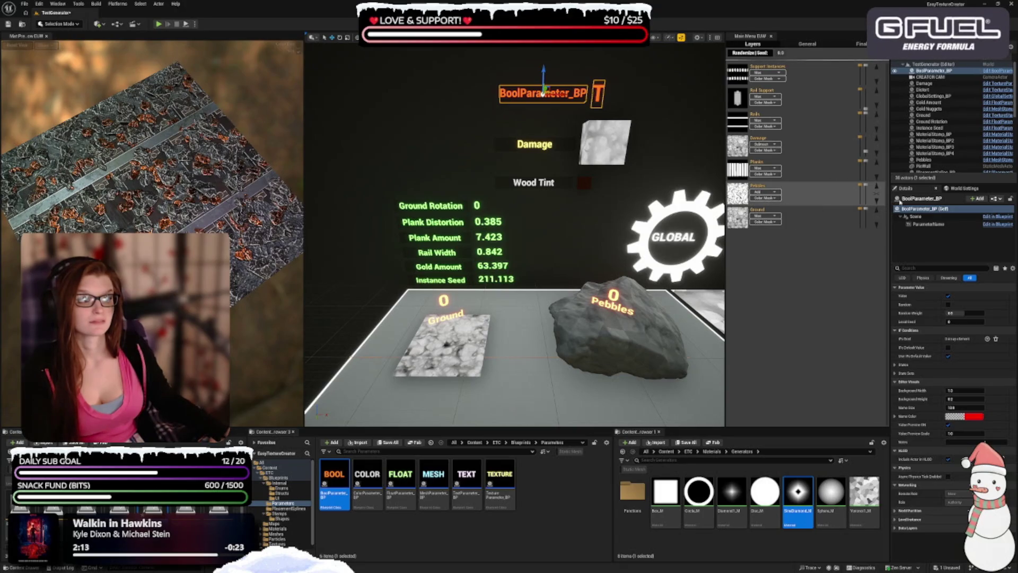
{"action": "left_click", "coordinate": [923, 199]}
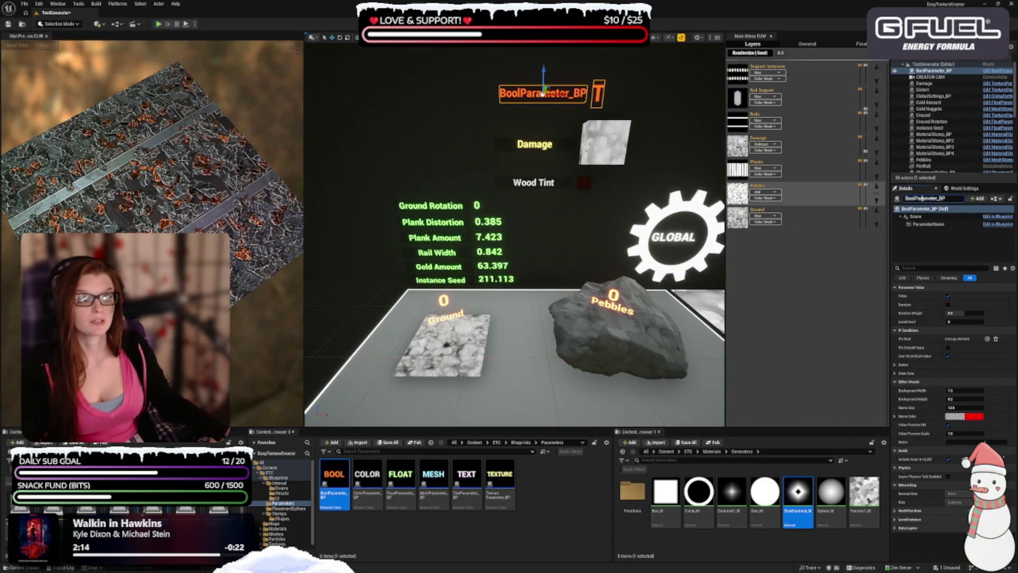
{"action": "double_click", "coordinate": [923, 199]}
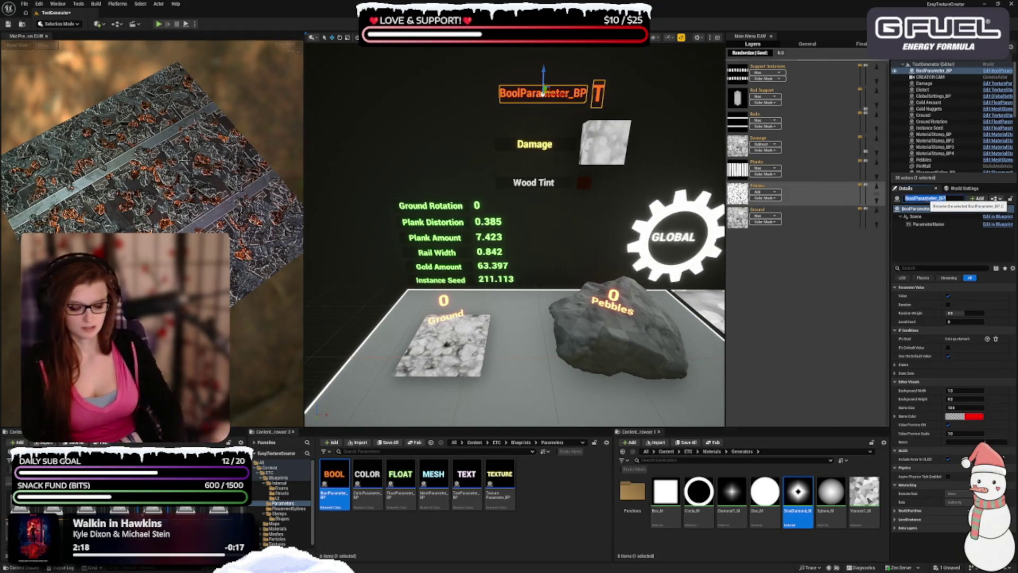
{"action": "type", "text": "Gold Nugge"}
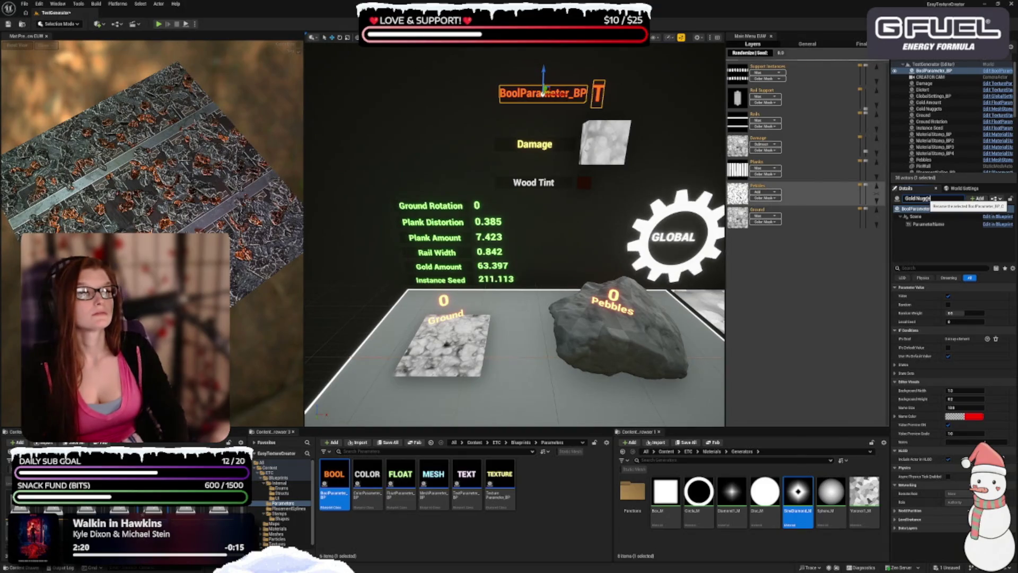
{"action": "type", "text": "ts"}
{"action": "key", "text": "Return"}
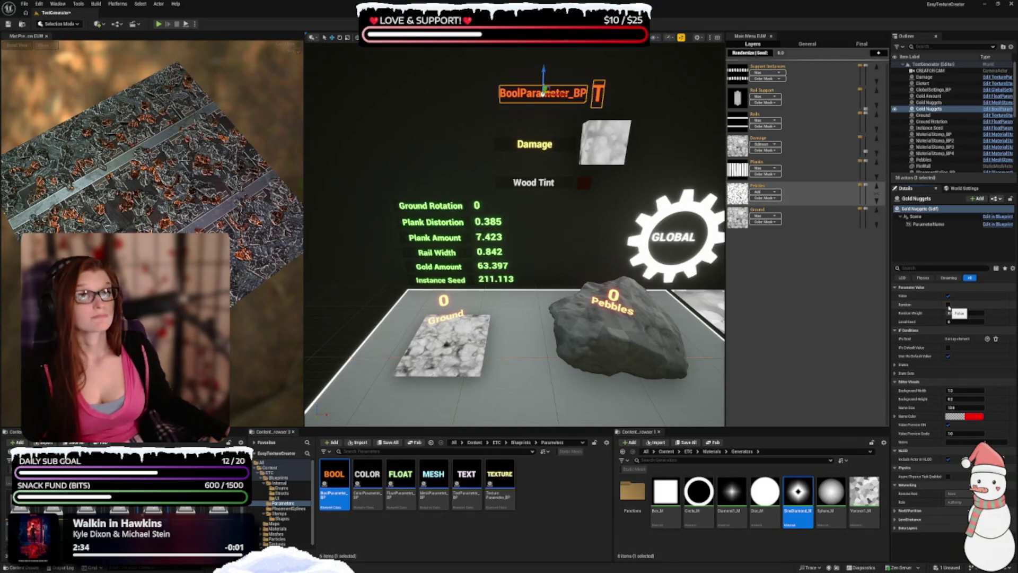
- Enable Random on Gold Nuggets, then select Gold Amount and expand its States settings
{"action": "left_click", "coordinate": [949, 305]}
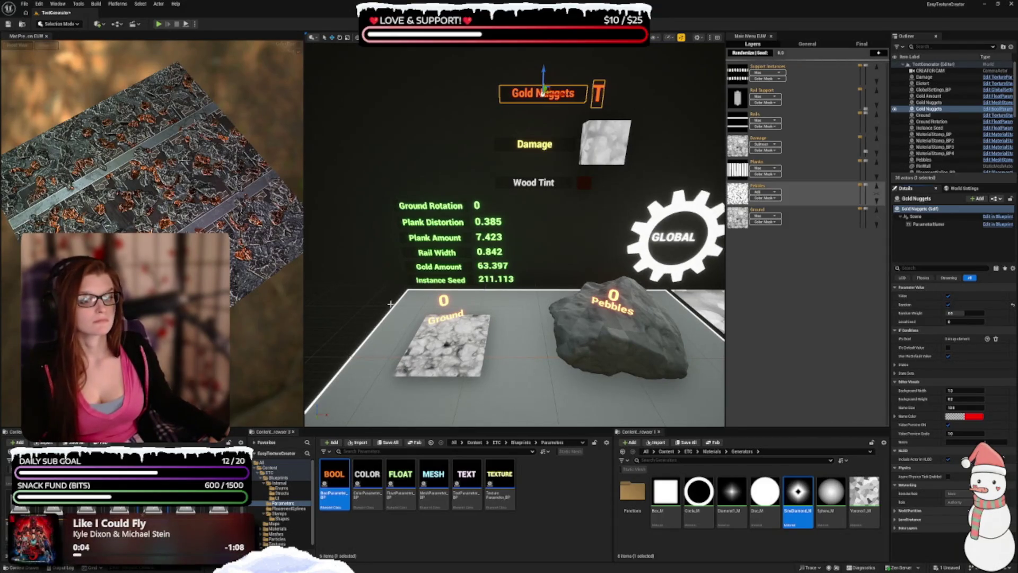
{"action": "left_click", "coordinate": [436, 267]}
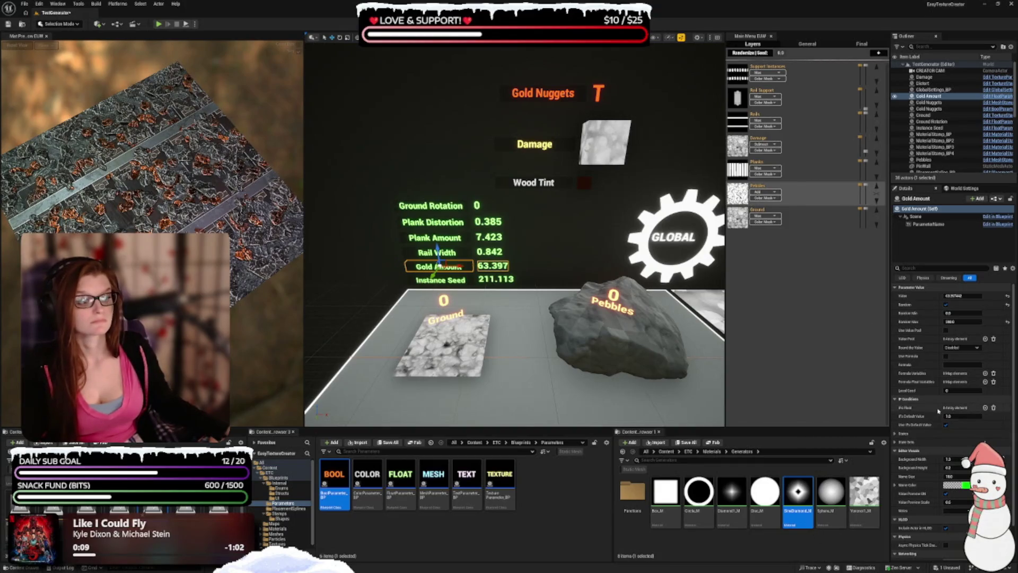
{"action": "scroll", "coordinate": [929, 407], "scroll_direction": "down", "scroll_amount": 2}
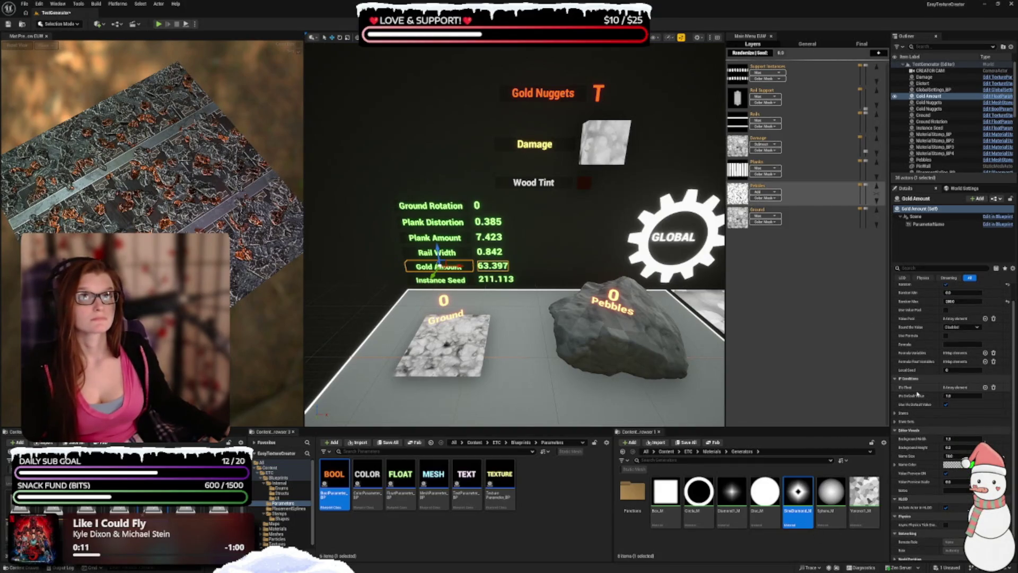
{"action": "scroll", "coordinate": [918, 391], "scroll_direction": "down", "scroll_amount": 2}
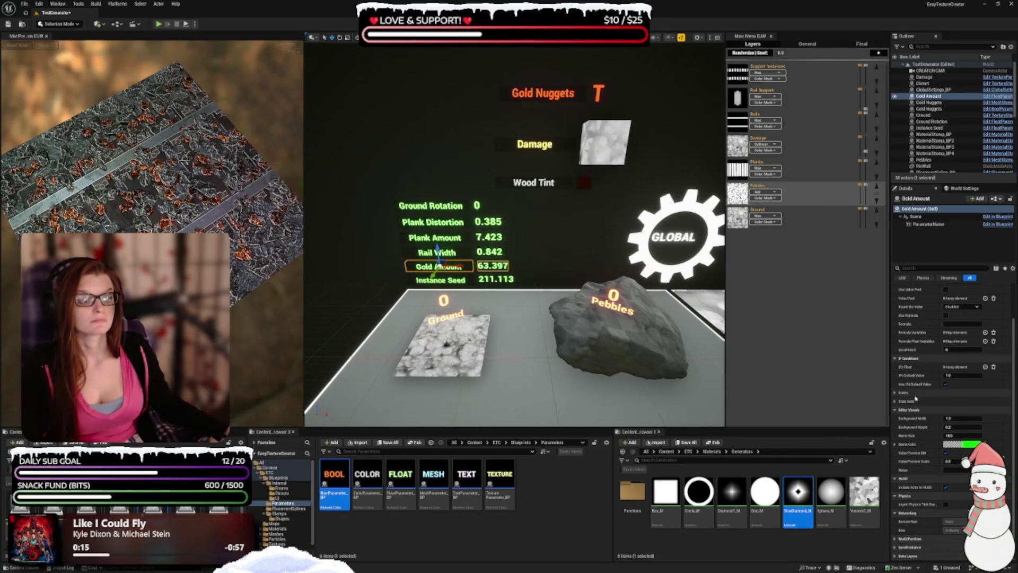
{"action": "left_click", "coordinate": [896, 393]}
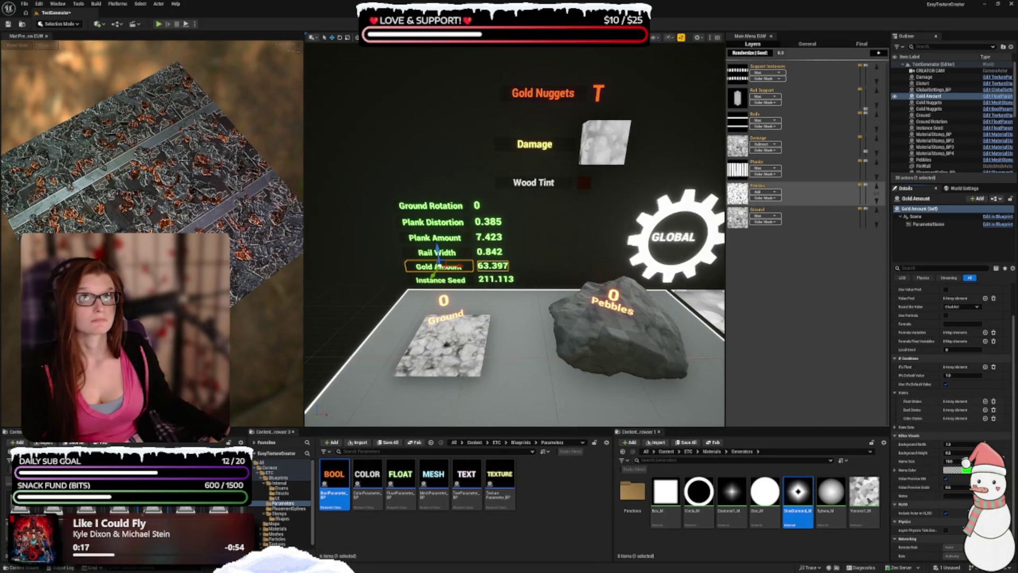
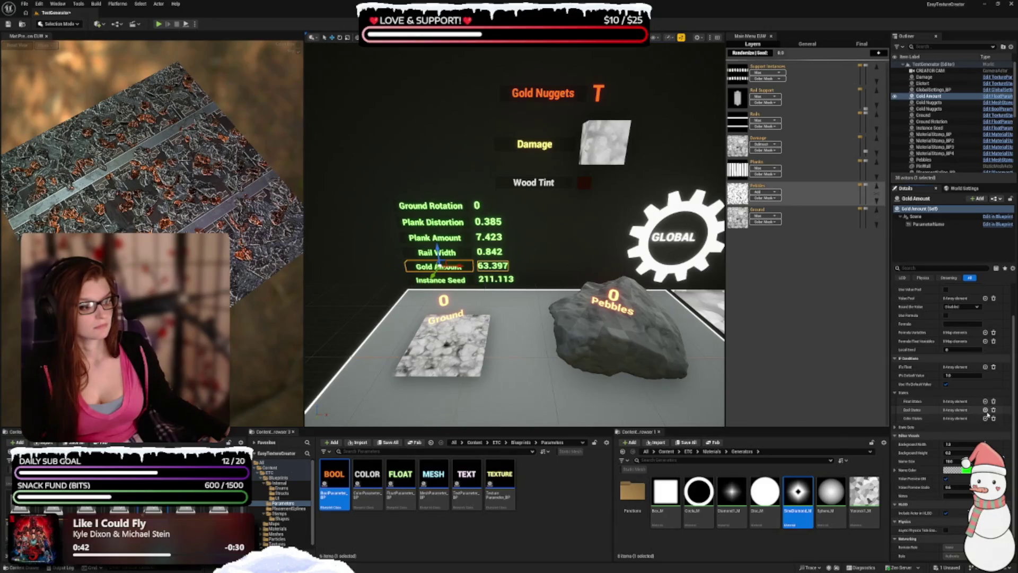
- Add a Gold Nuggets bool state named GoldOff to Gold Amount, save, then add an empty float state
{"action": "left_click", "coordinate": [985, 410]}
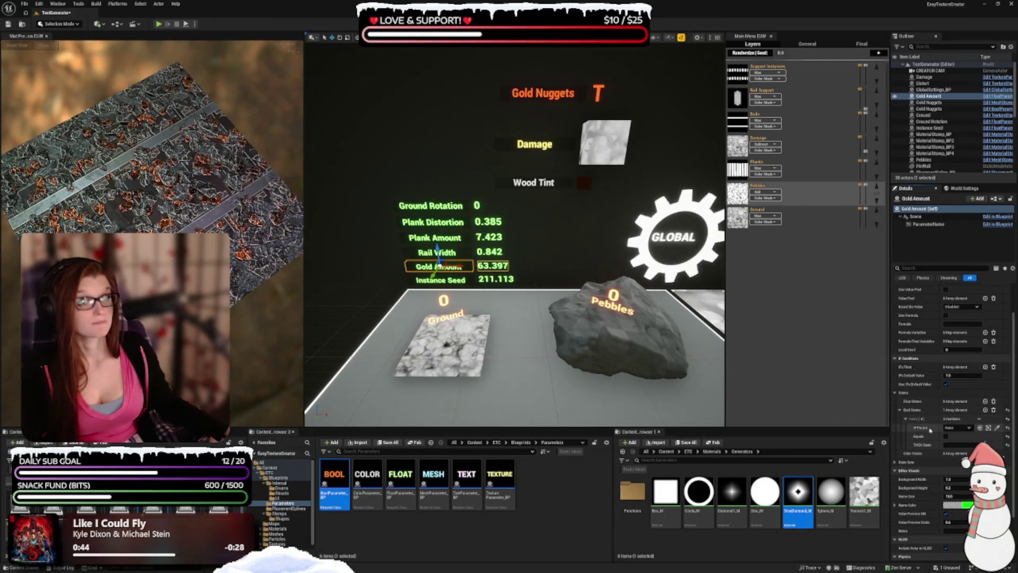
{"action": "left_click", "coordinate": [957, 427]}
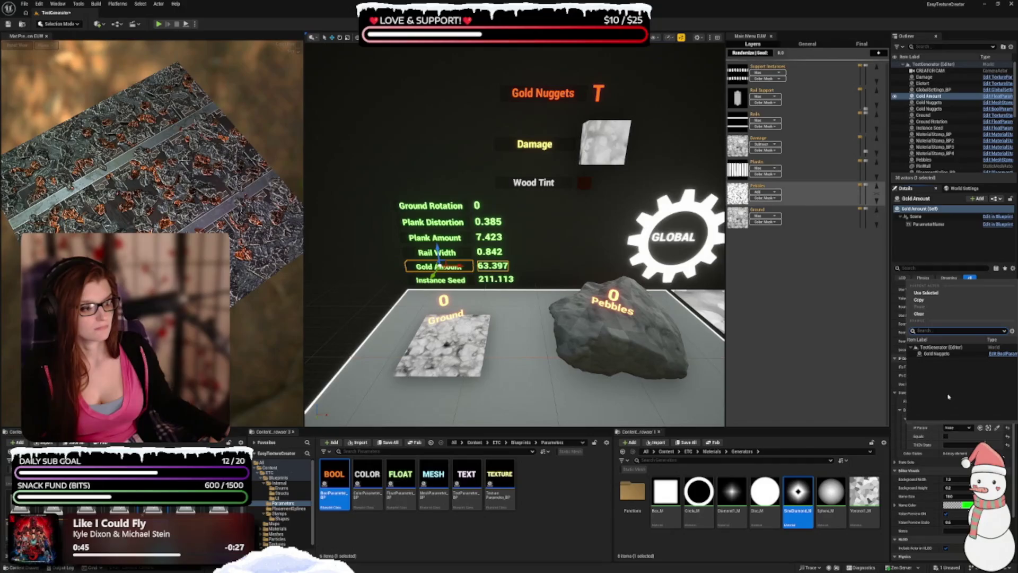
{"action": "left_click", "coordinate": [936, 353]}
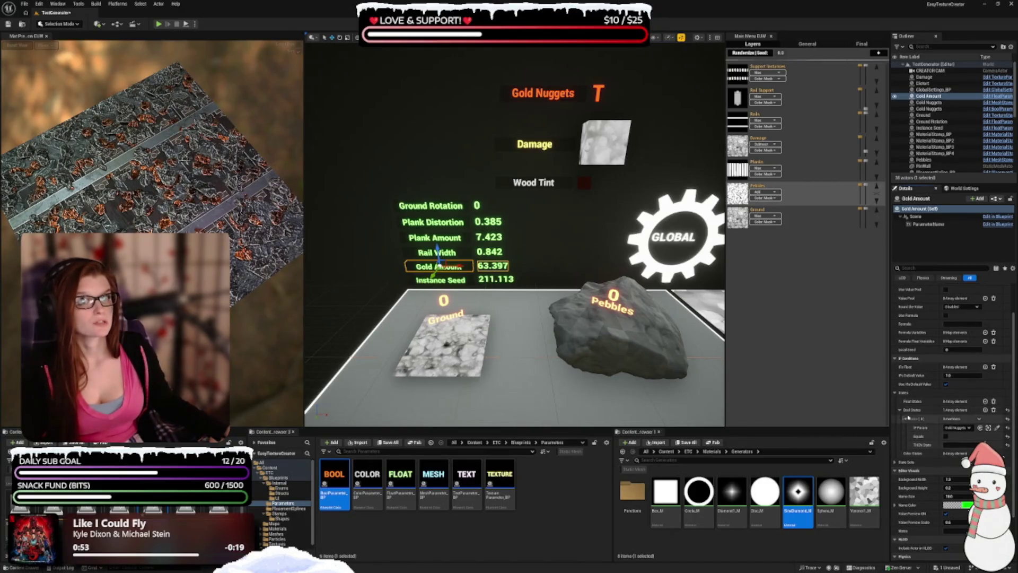
{"action": "left_click", "coordinate": [961, 445]}
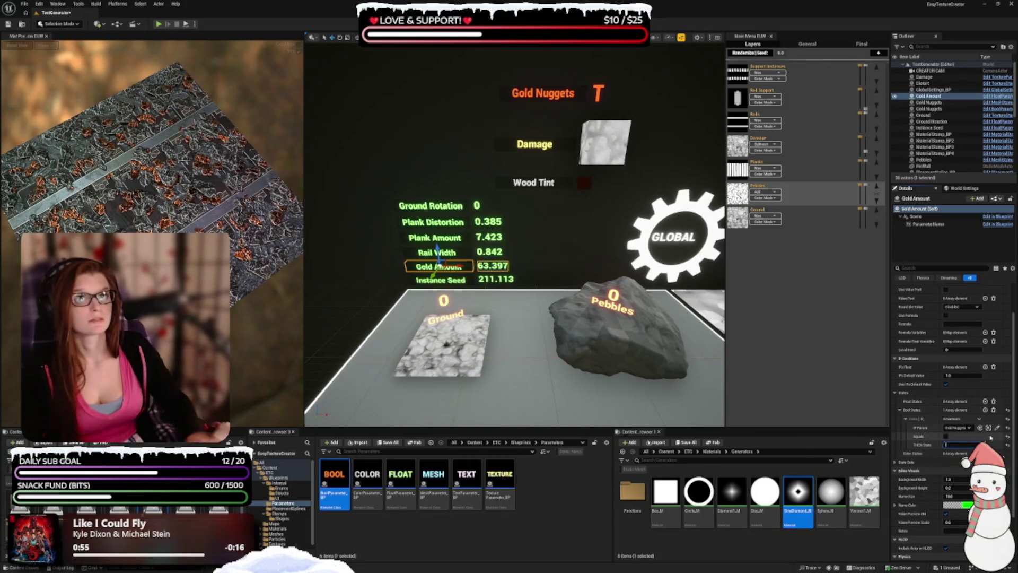
{"action": "type", "text": "GoldOff"}
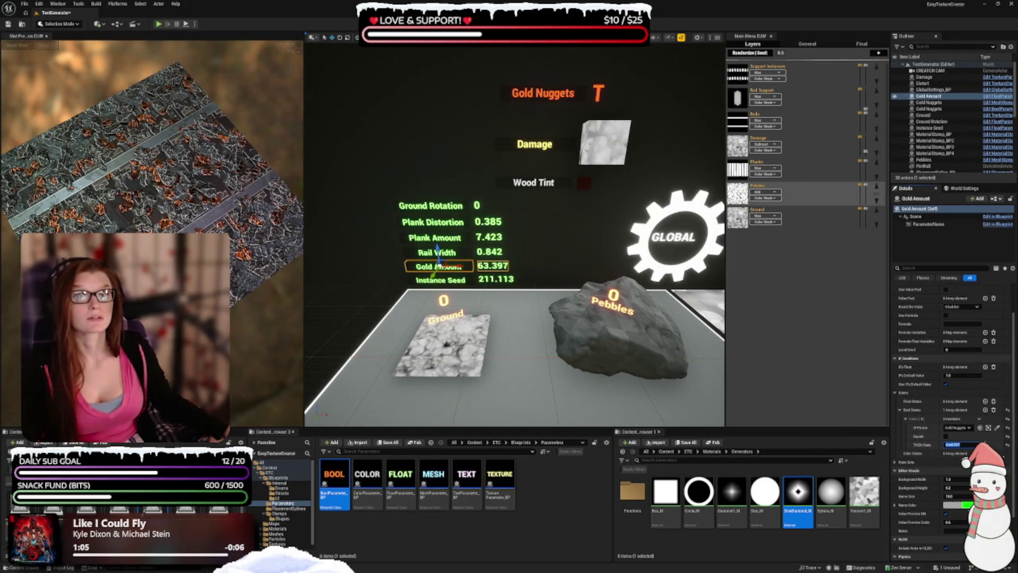
{"action": "key", "text": "ctrl+s"}
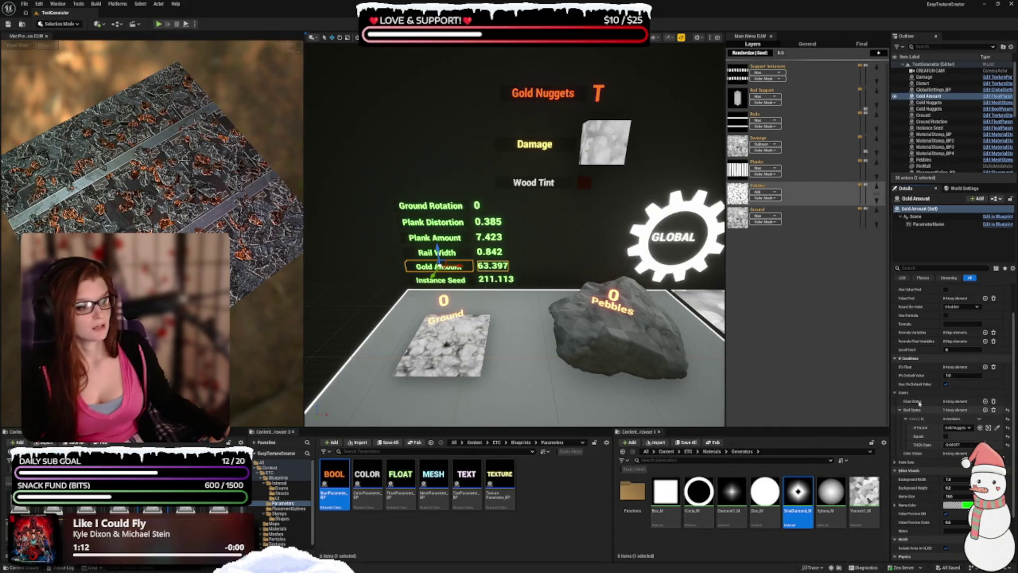
{"action": "left_click", "coordinate": [985, 401]}
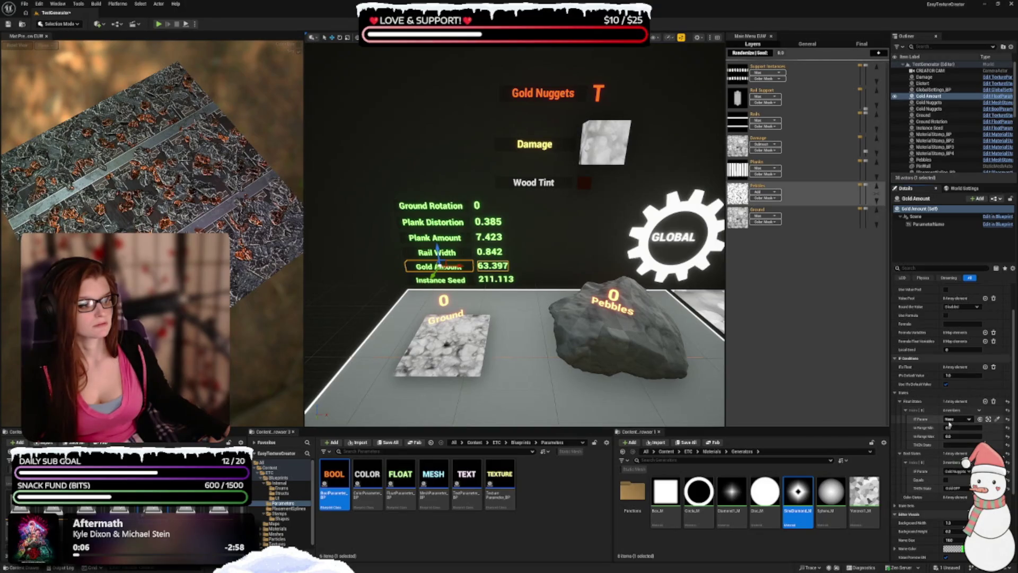
- Remove the unused float state entry from Gold Amount
{"action": "left_click", "coordinate": [952, 419]}
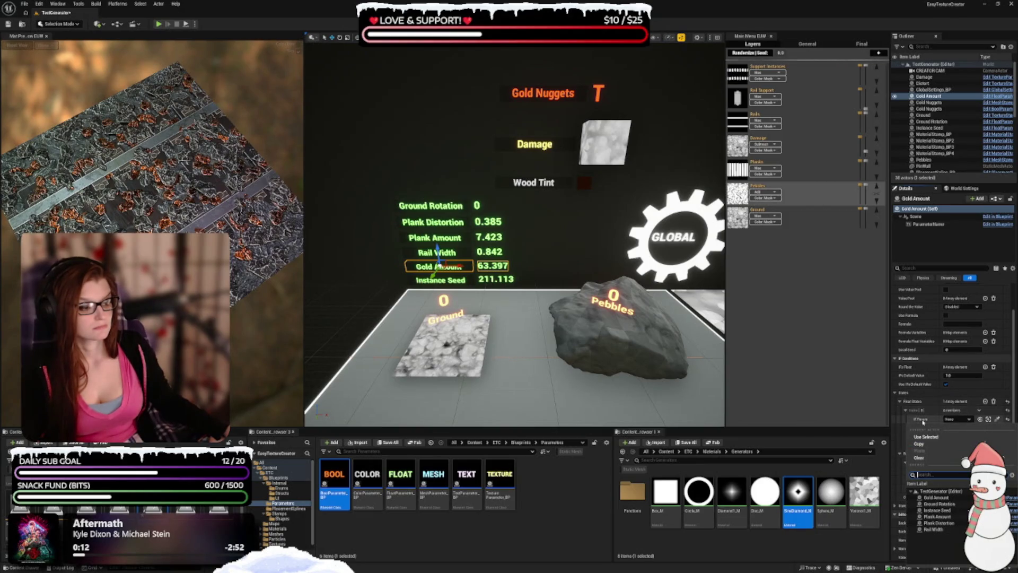
{"action": "left_click", "coordinate": [923, 421]}
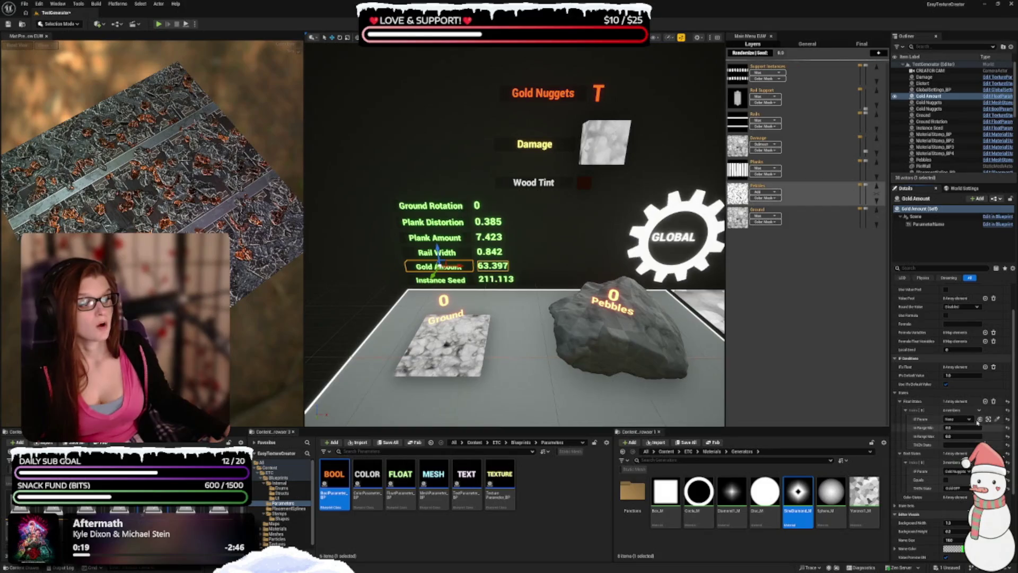
{"action": "left_click", "coordinate": [993, 403]}
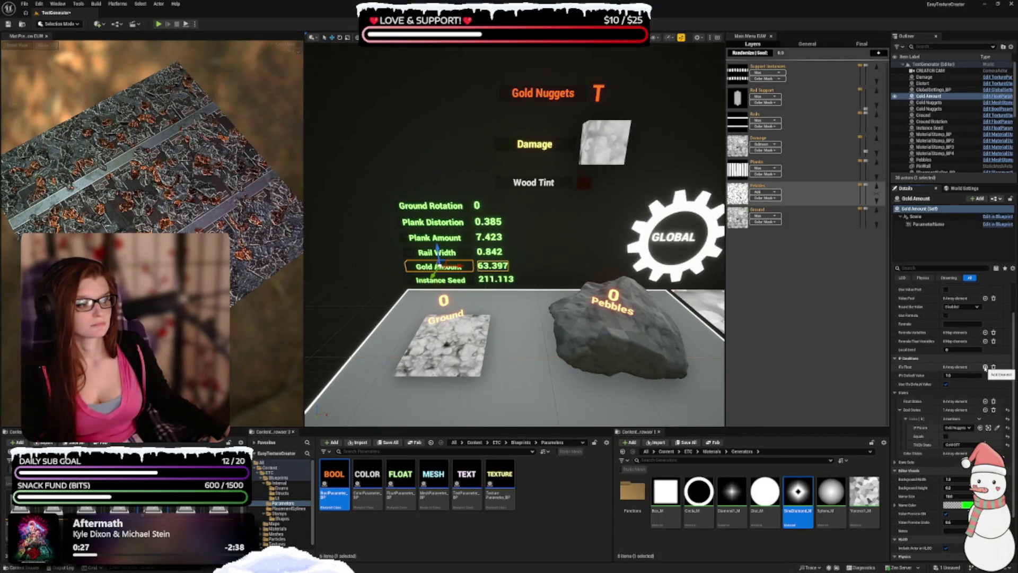
- Add an IF Float condition named GoldOff and save the level
{"action": "left_click", "coordinate": [985, 367]}
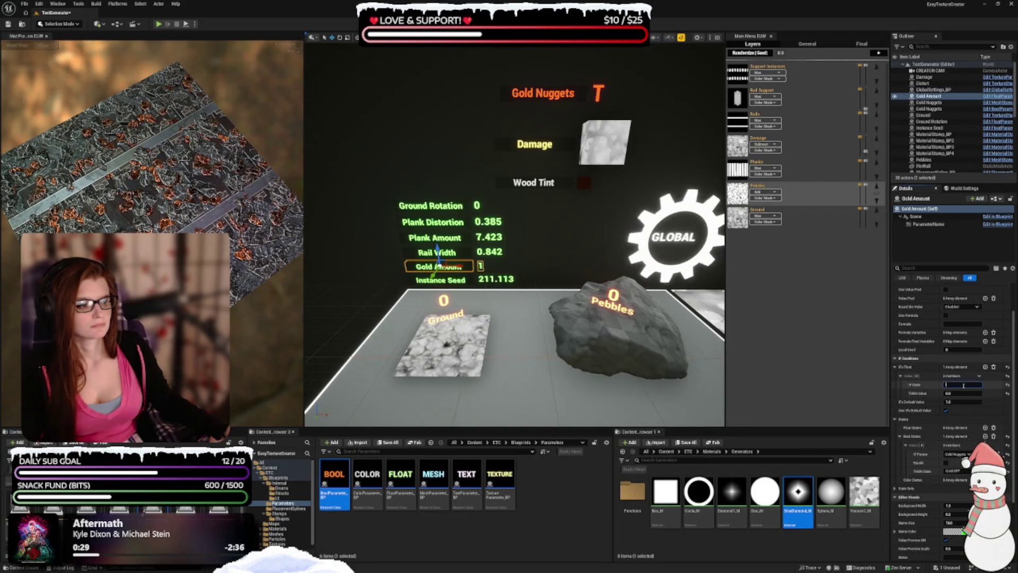
{"action": "type", "text": "GoldOff"}
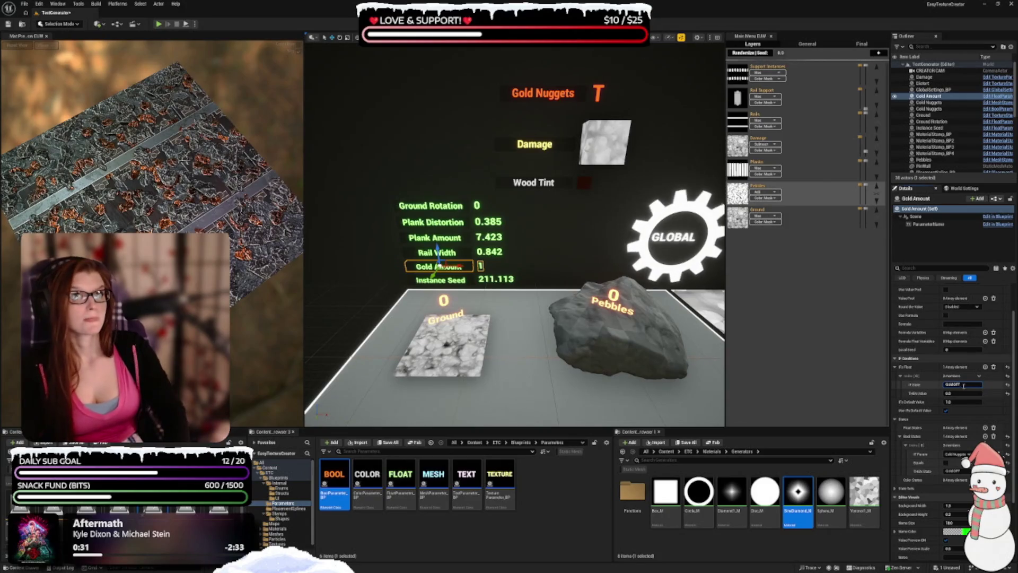
{"action": "key", "text": "Return"}
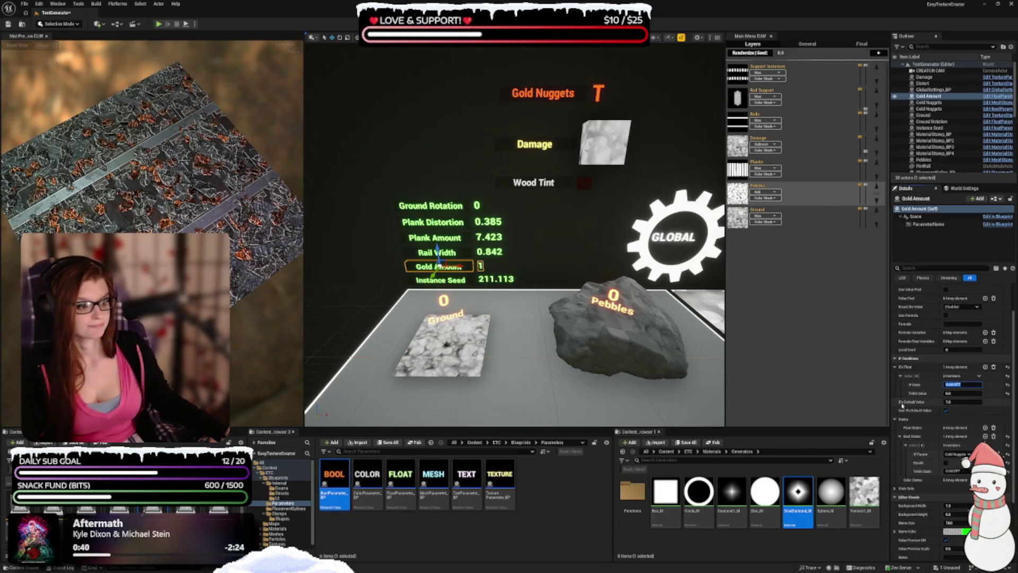
{"action": "left_click", "coordinate": [945, 410]}
{"action": "key", "text": "ctrl+s"}
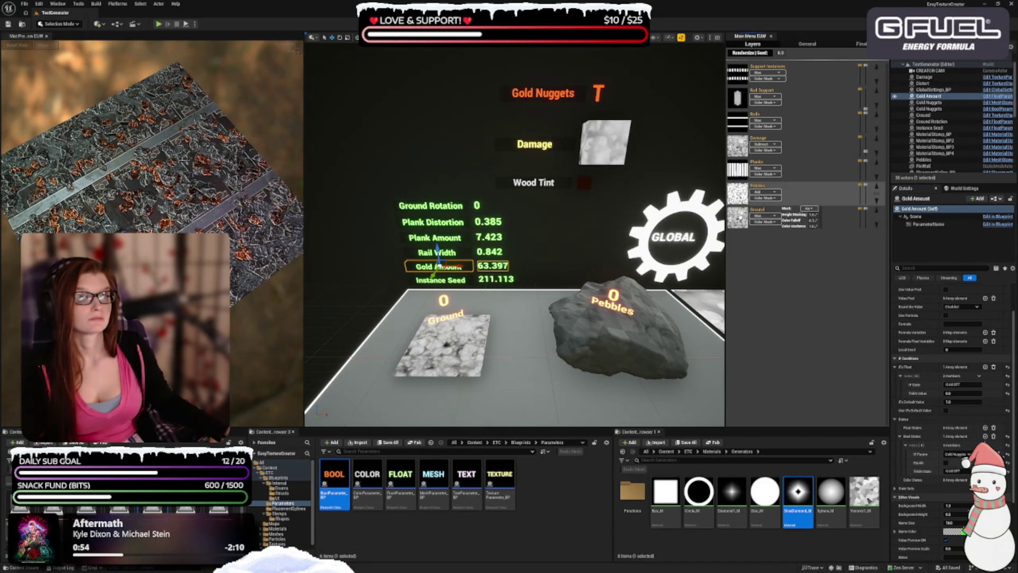
- Select the Ground actor, look through its Details settings, then select the Pebbles actor
{"action": "left_click", "coordinate": [779, 209]}
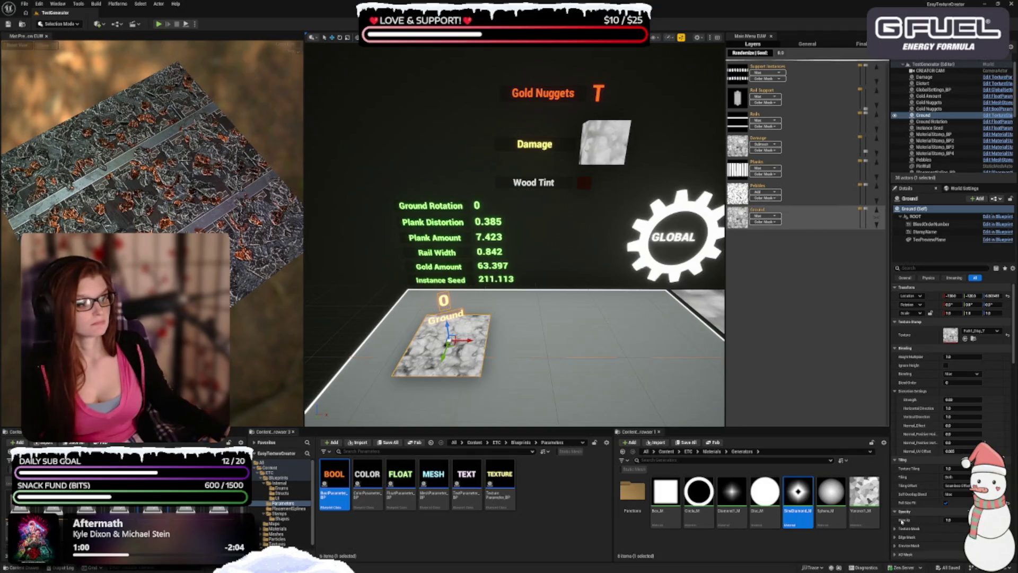
{"action": "scroll", "coordinate": [901, 520], "scroll_direction": "down", "scroll_amount": 10}
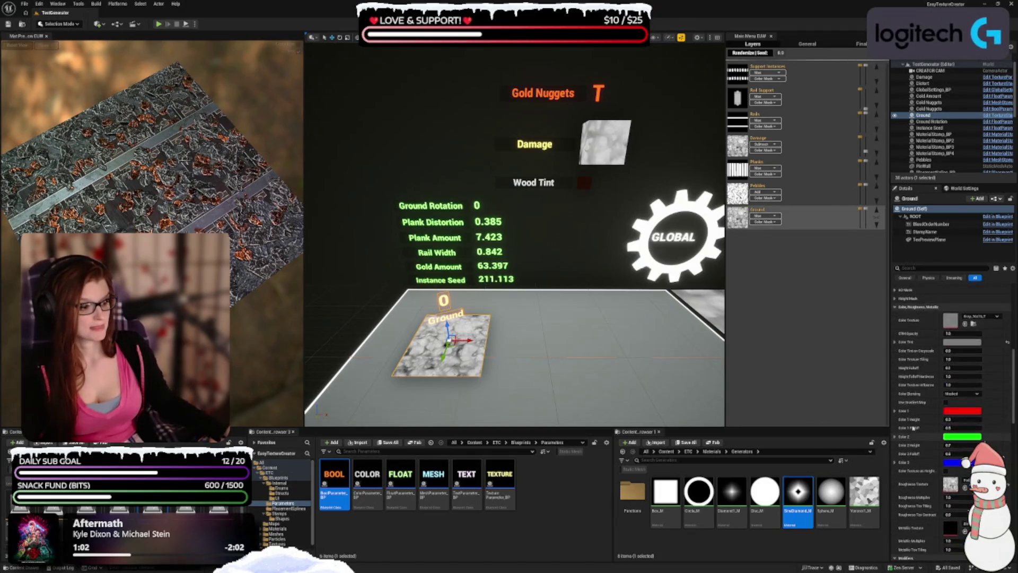
{"action": "scroll", "coordinate": [912, 427], "scroll_direction": "down", "scroll_amount": 15}
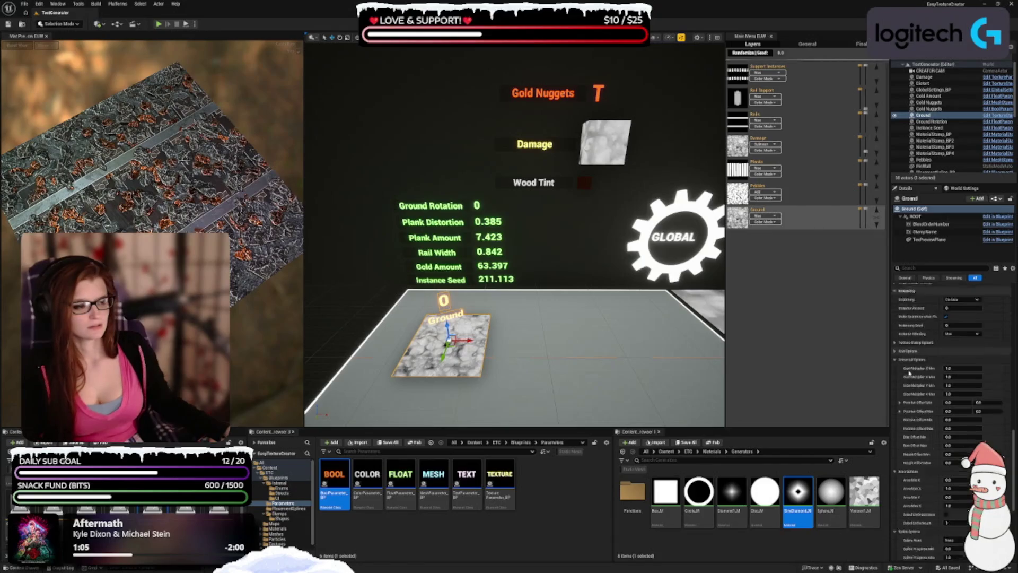
{"action": "scroll", "coordinate": [910, 373], "scroll_direction": "down", "scroll_amount": 8}
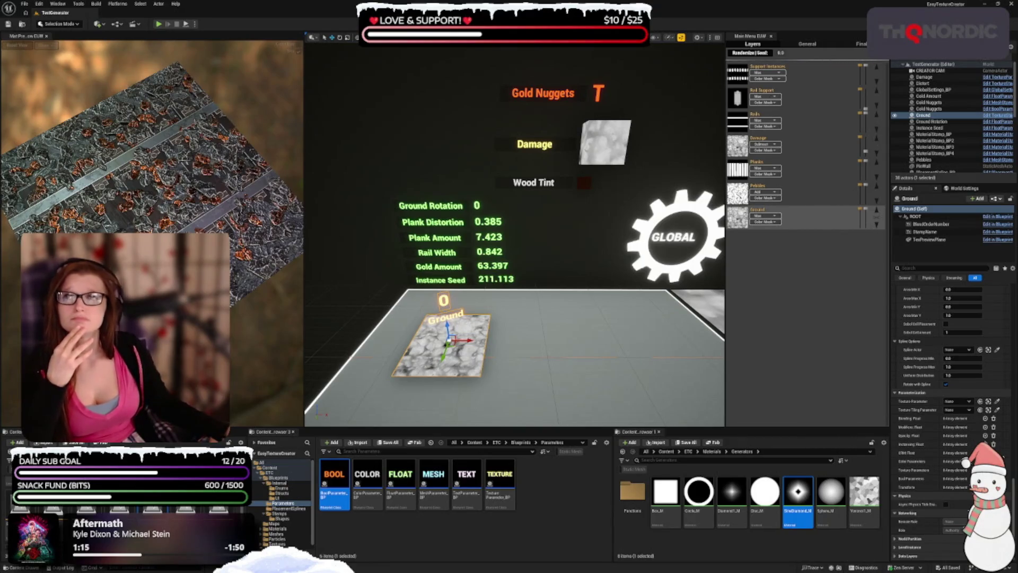
{"action": "left_click", "coordinate": [796, 192]}
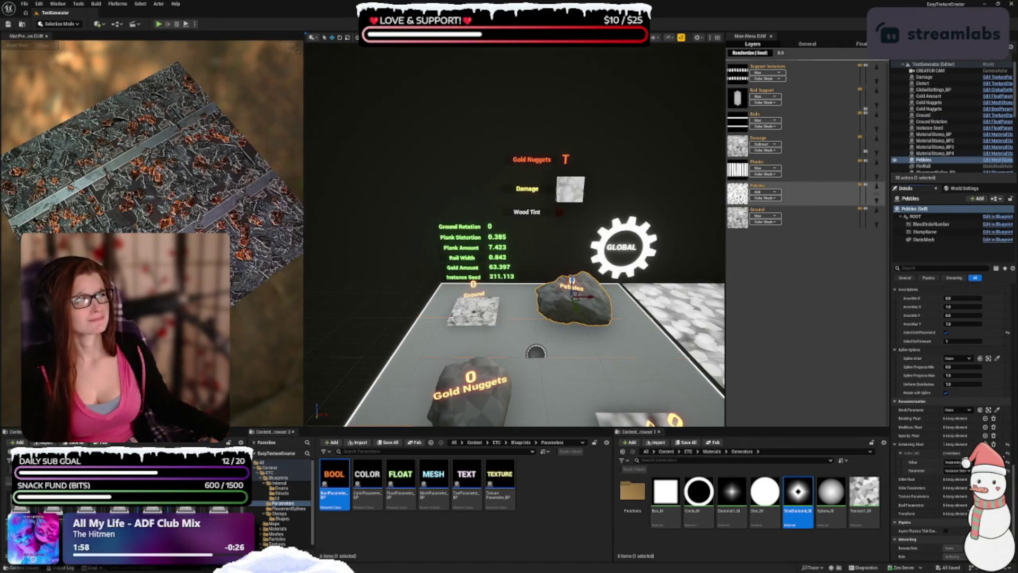
- Give Gold Nuggets an instancing float entry linked to Gold Amount and save
{"action": "left_click", "coordinate": [929, 102]}
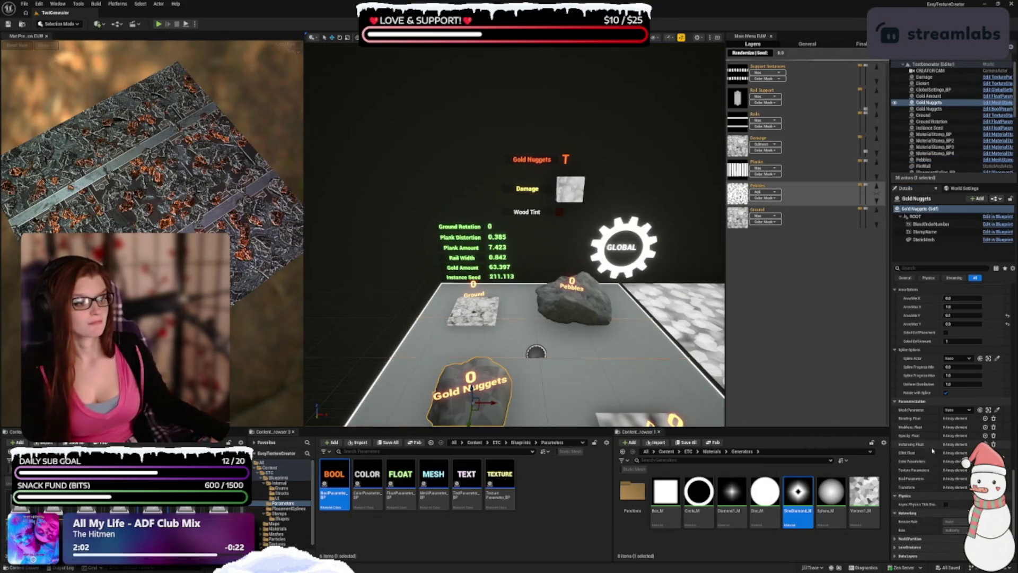
{"action": "left_click", "coordinate": [986, 444]}
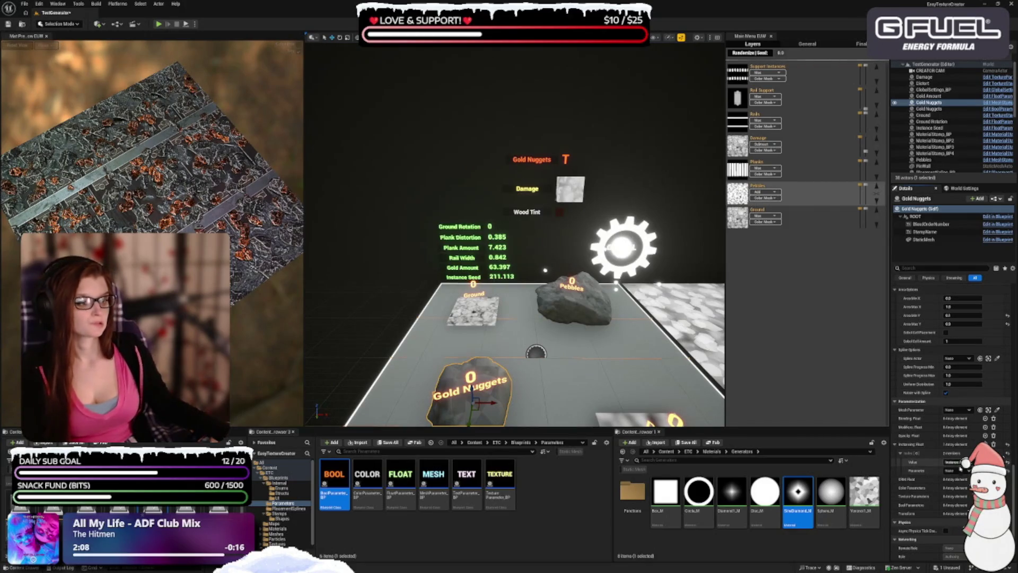
{"action": "left_click", "coordinate": [958, 471]}
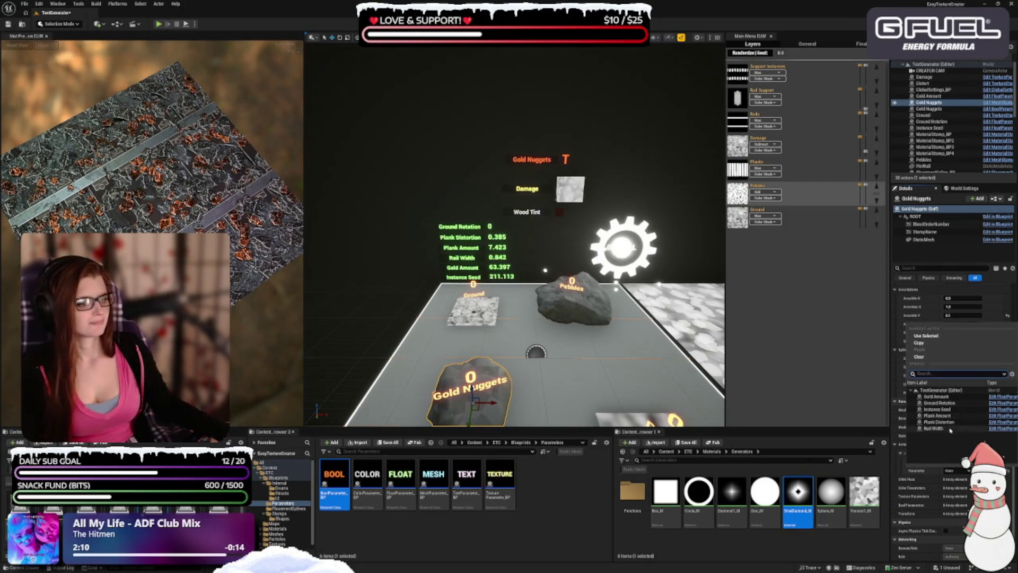
{"action": "left_click", "coordinate": [936, 396]}
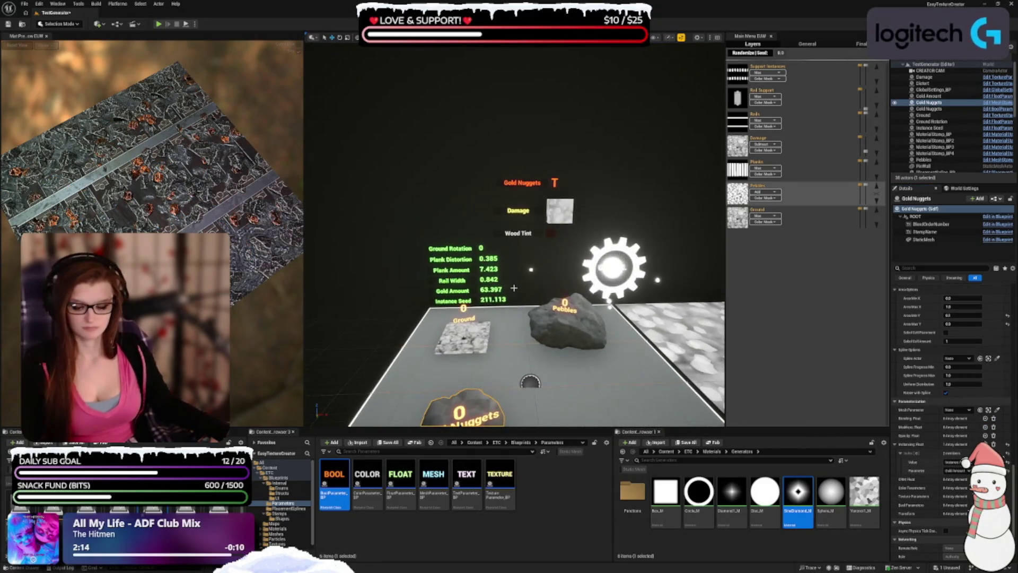
{"action": "key", "text": "ctrl+s"}
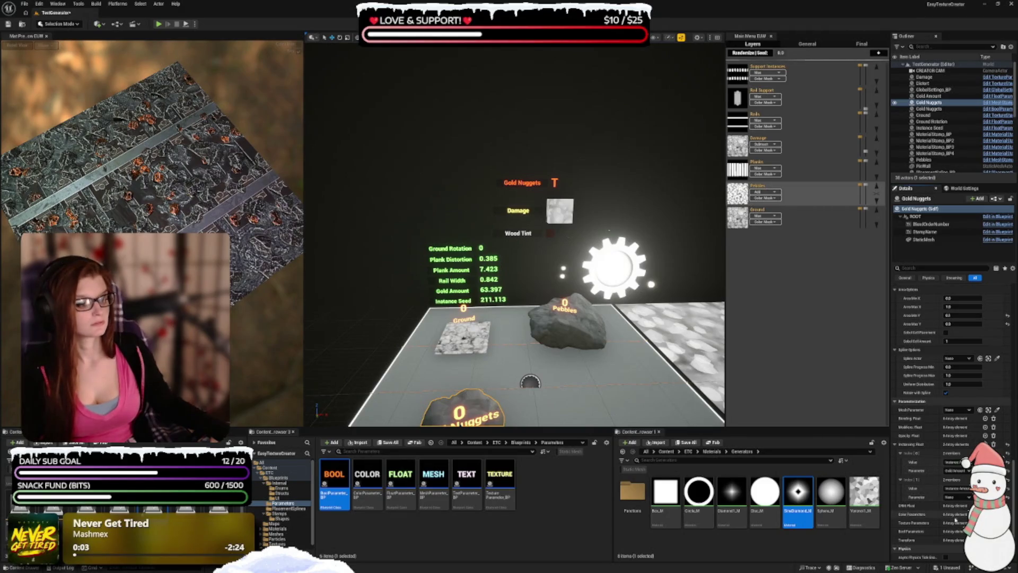
- Set a second instancing entry to the instance seed value linked to Instance Seed, then select Planks
{"action": "left_click", "coordinate": [954, 489]}
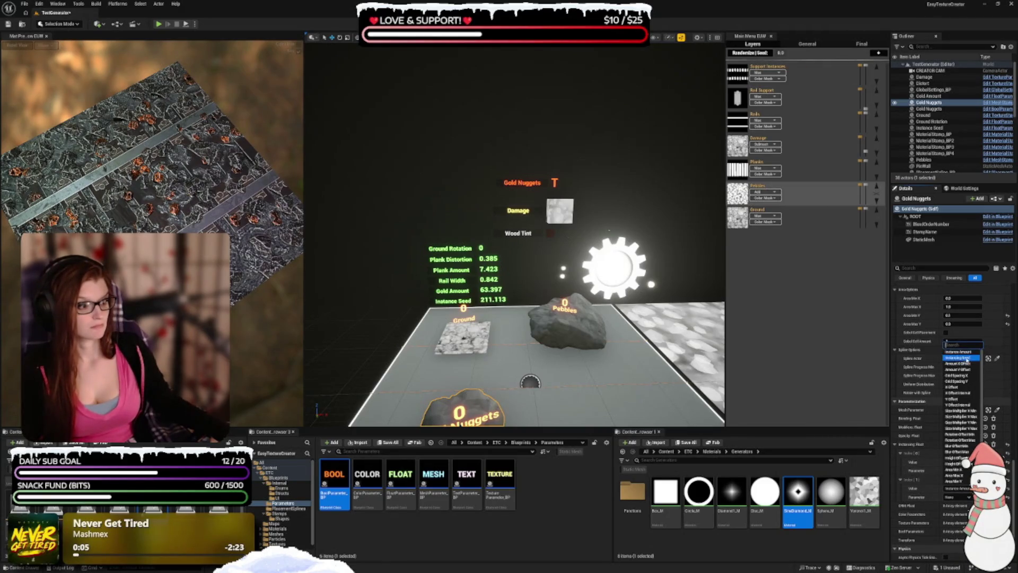
{"action": "left_click", "coordinate": [961, 357]}
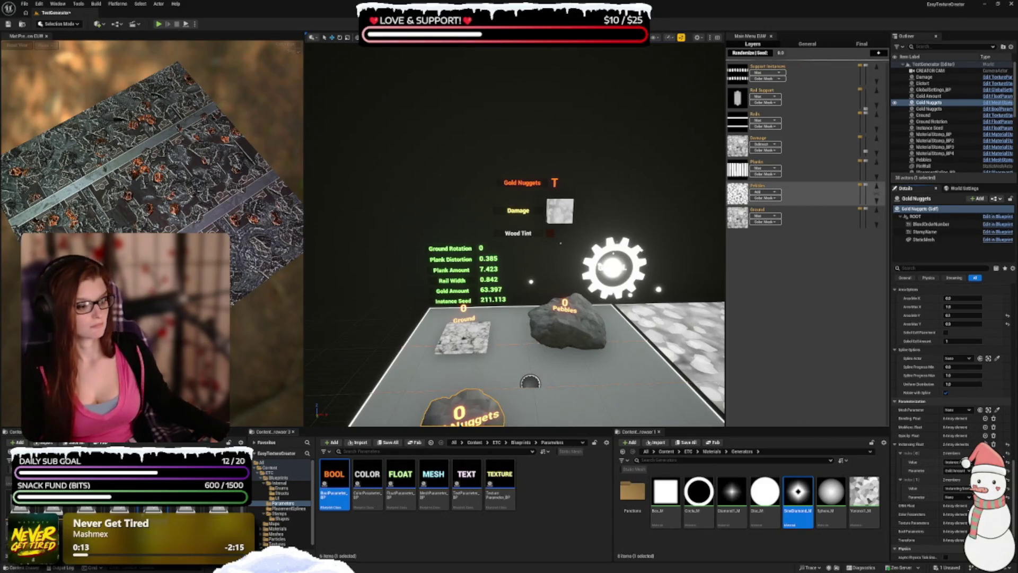
{"action": "left_click", "coordinate": [957, 497]}
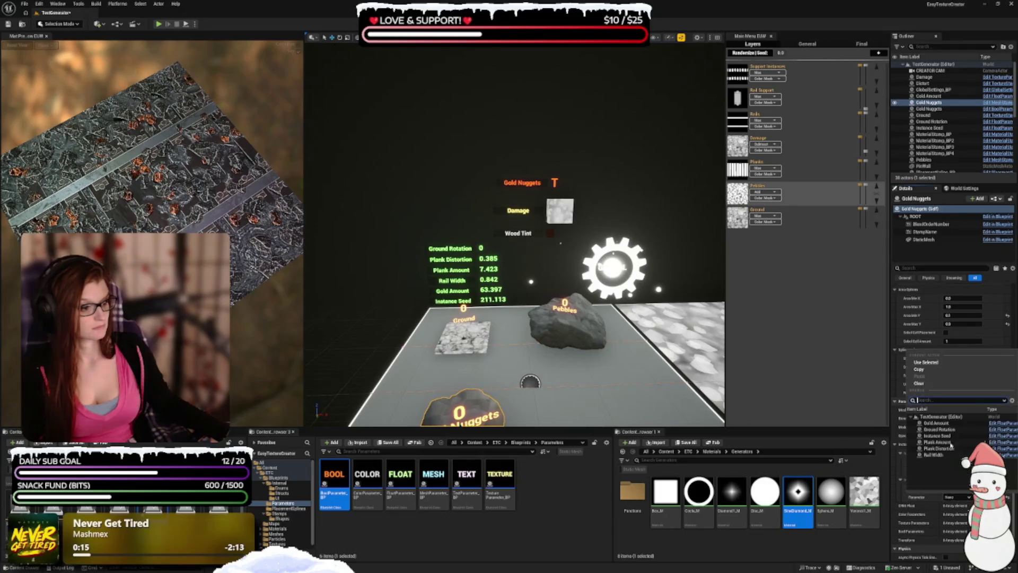
{"action": "left_click", "coordinate": [939, 436]}
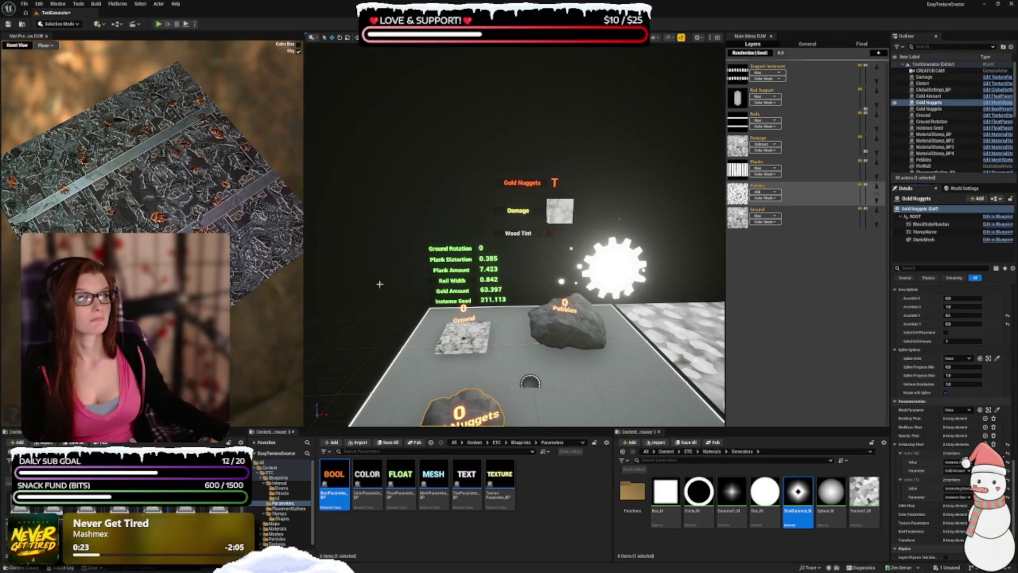
{"action": "left_click", "coordinate": [736, 172]}
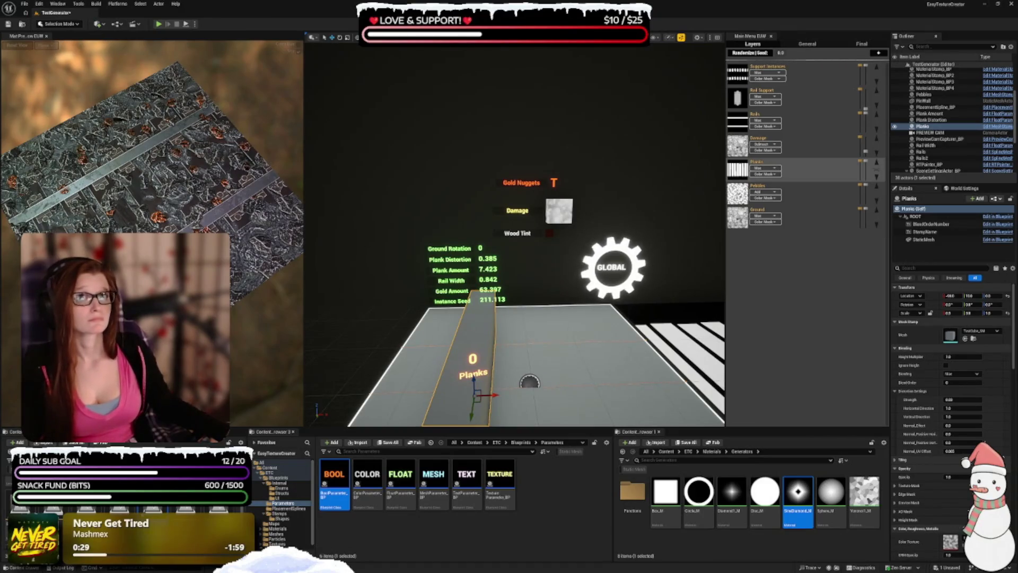
- Expand the Planks actor's Parameterization settings
{"action": "scroll", "coordinate": [987, 398], "scroll_direction": "down", "scroll_amount": 3}
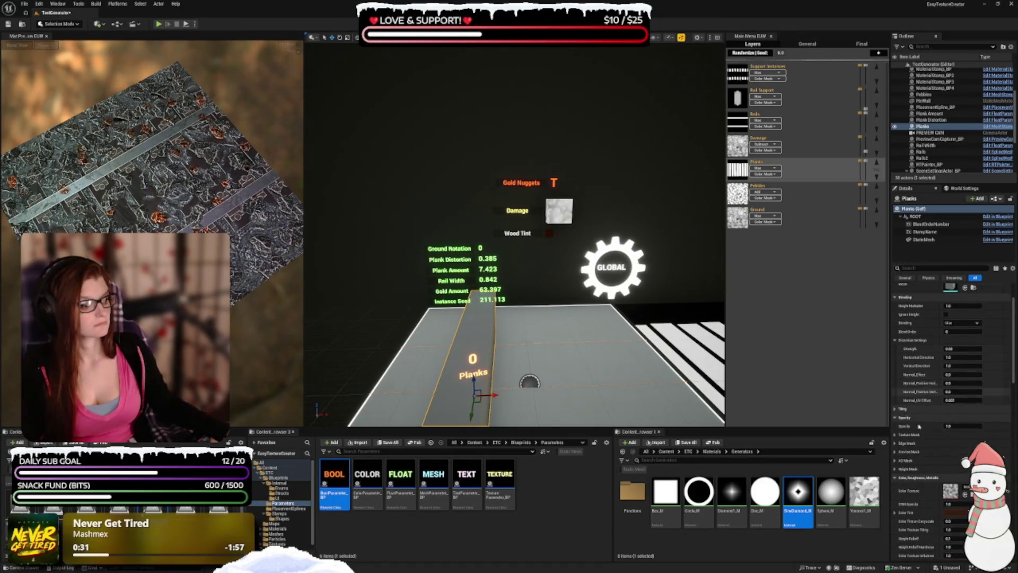
{"action": "left_click", "coordinate": [896, 418]}
{"action": "left_click", "coordinate": [897, 426]}
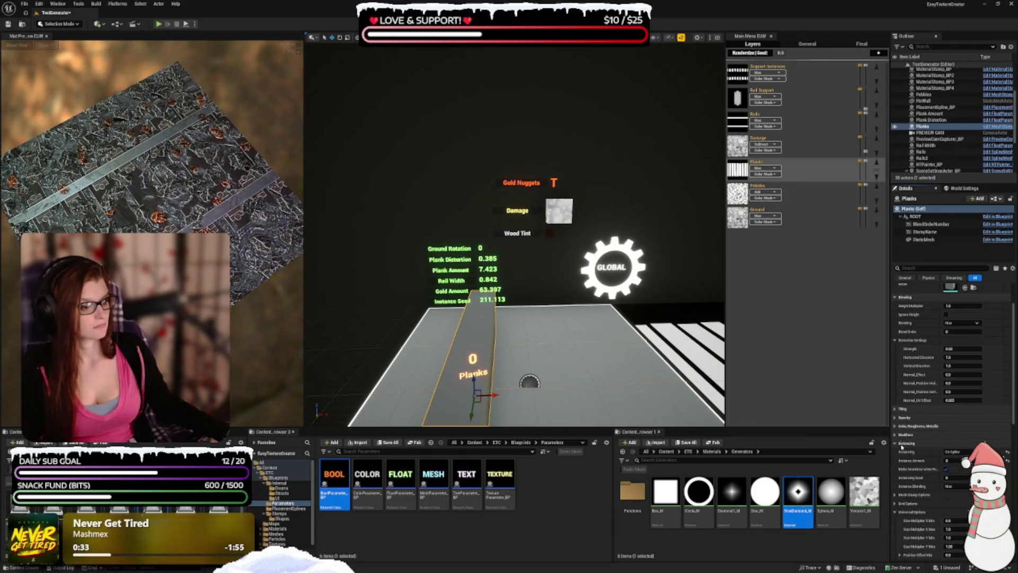
{"action": "left_click", "coordinate": [897, 451]}
{"action": "scroll", "coordinate": [897, 455], "scroll_direction": "down", "scroll_amount": 3}
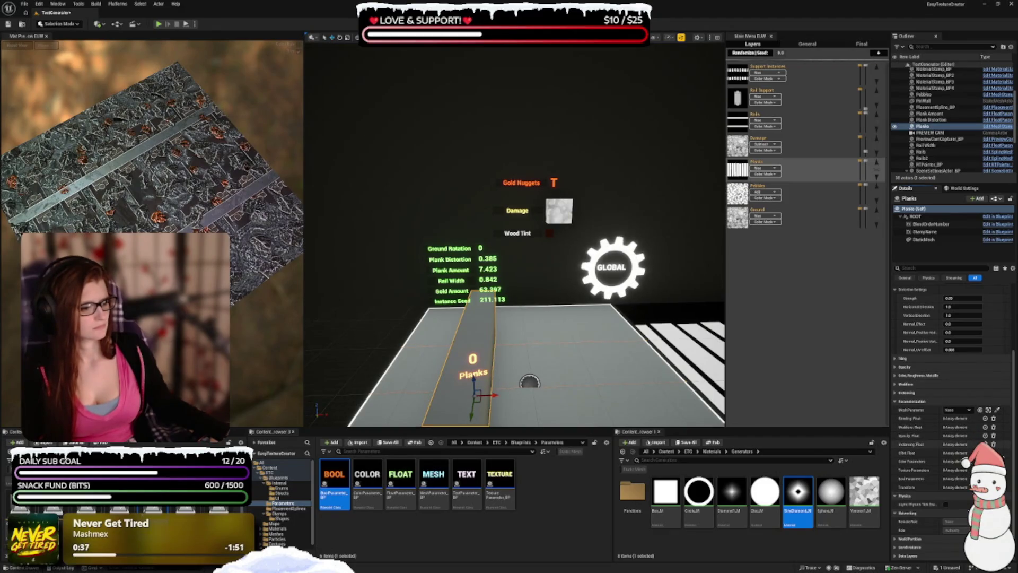
- Add an instancing float entry linked to Plank Amount, plus a second empty entry
{"action": "left_click", "coordinate": [918, 445]}
{"action": "scroll", "coordinate": [927, 459], "scroll_direction": "down", "scroll_amount": 2}
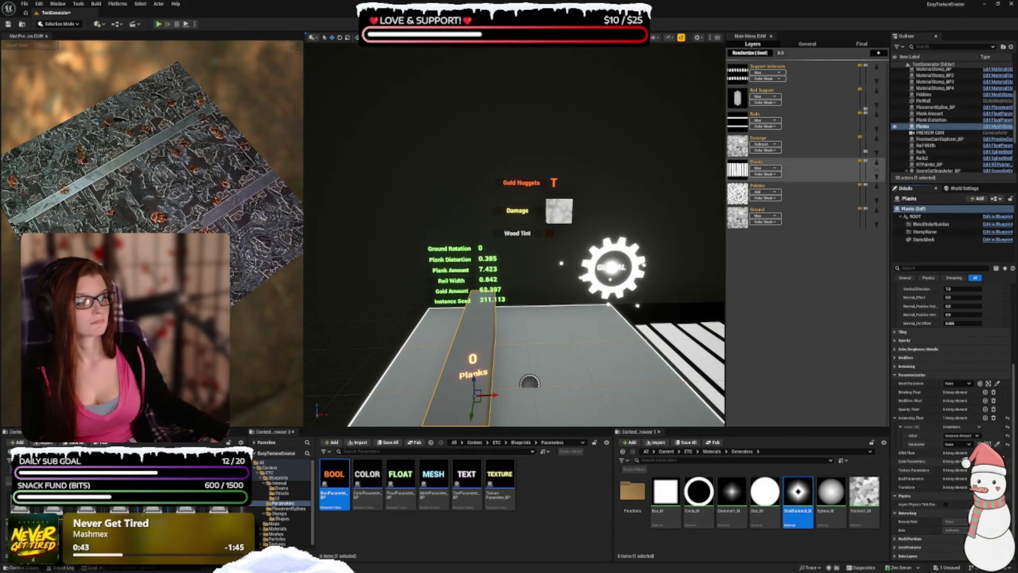
{"action": "left_click", "coordinate": [963, 446]}
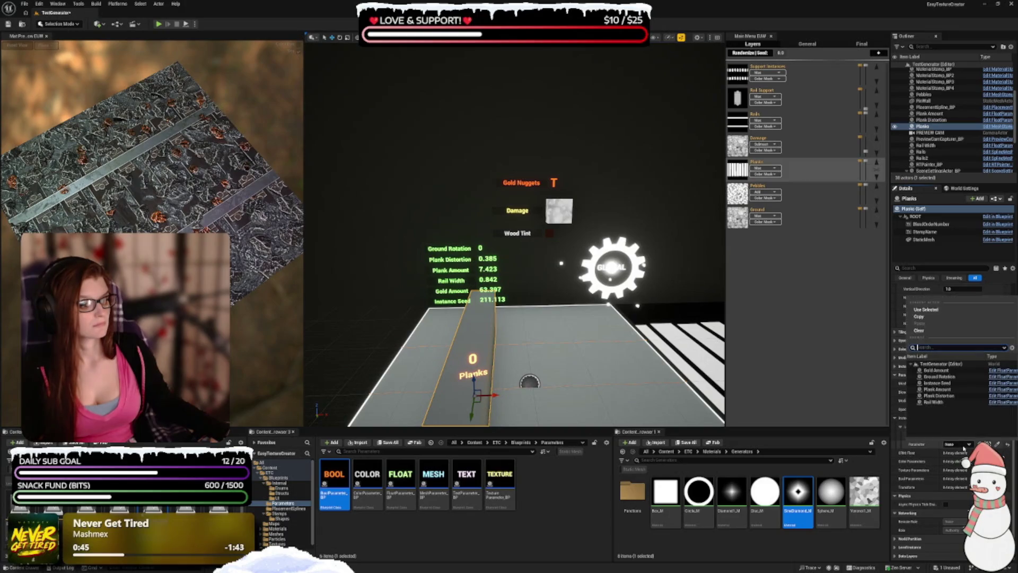
{"action": "left_click", "coordinate": [955, 389]}
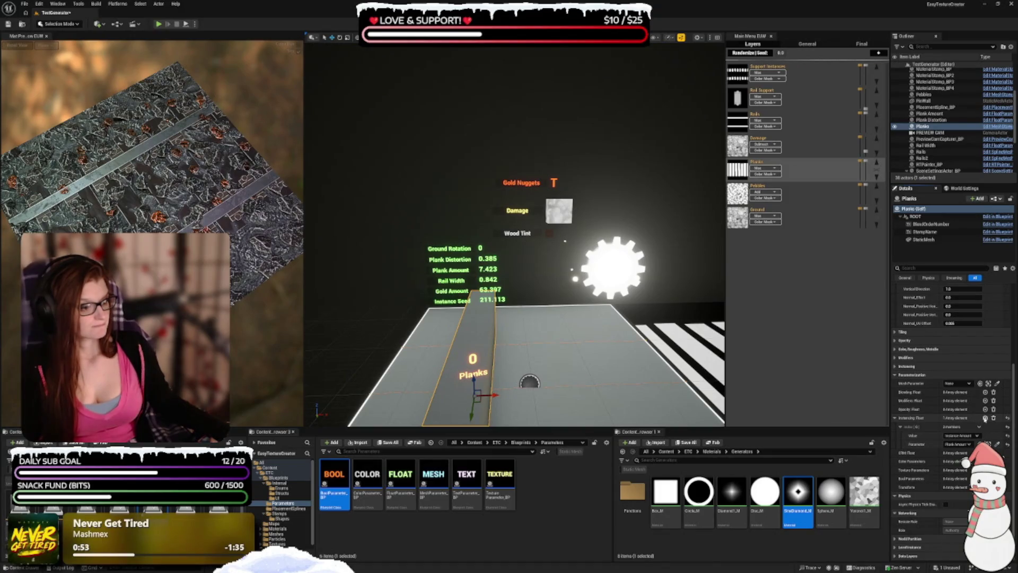
{"action": "left_click", "coordinate": [986, 417]}
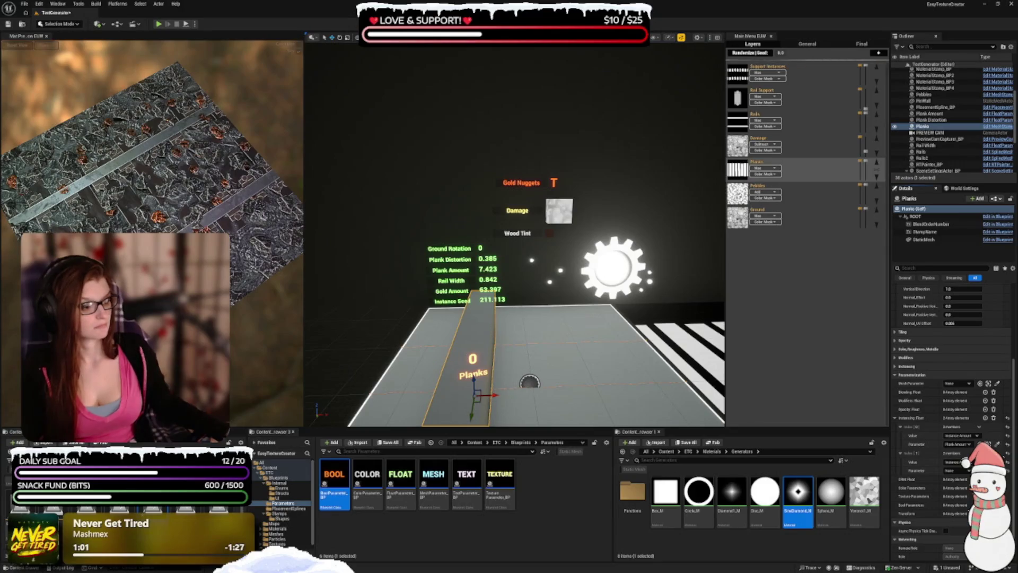
- Set the second instancing float entry to Instancing Seed, driven by Instance Seed
{"action": "left_click", "coordinate": [957, 462]}
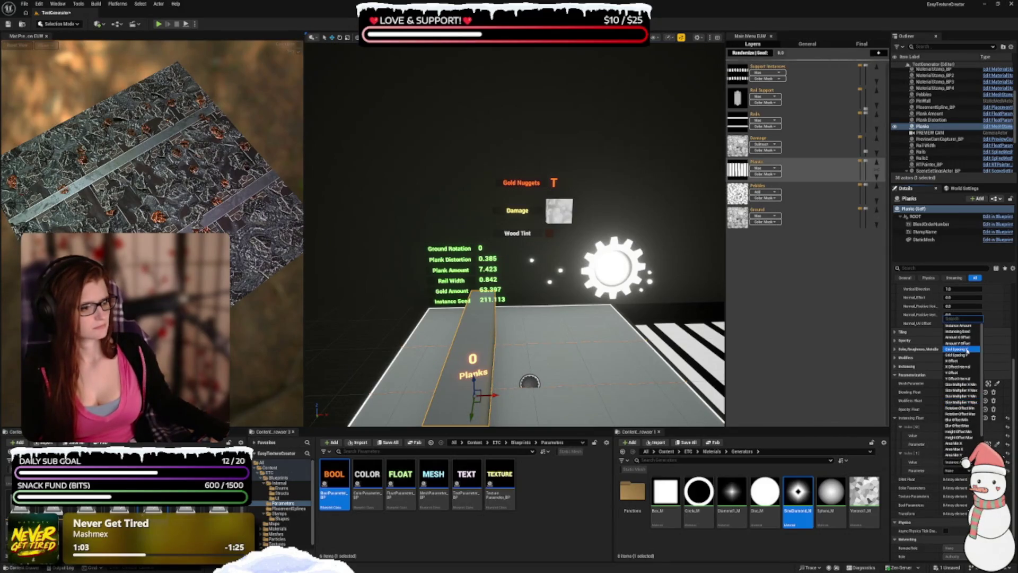
{"action": "left_click", "coordinate": [958, 332]}
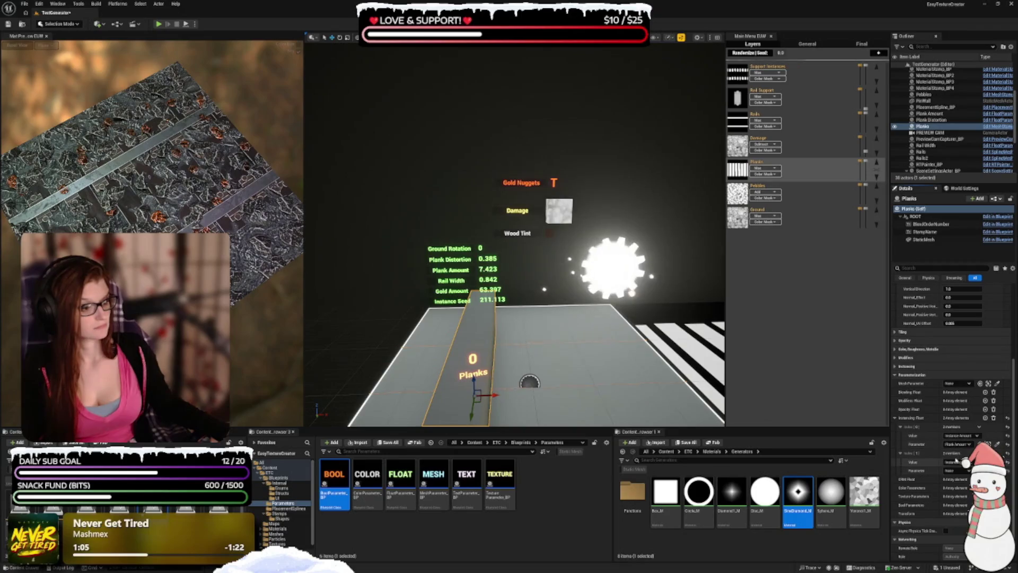
{"action": "left_click", "coordinate": [958, 471]}
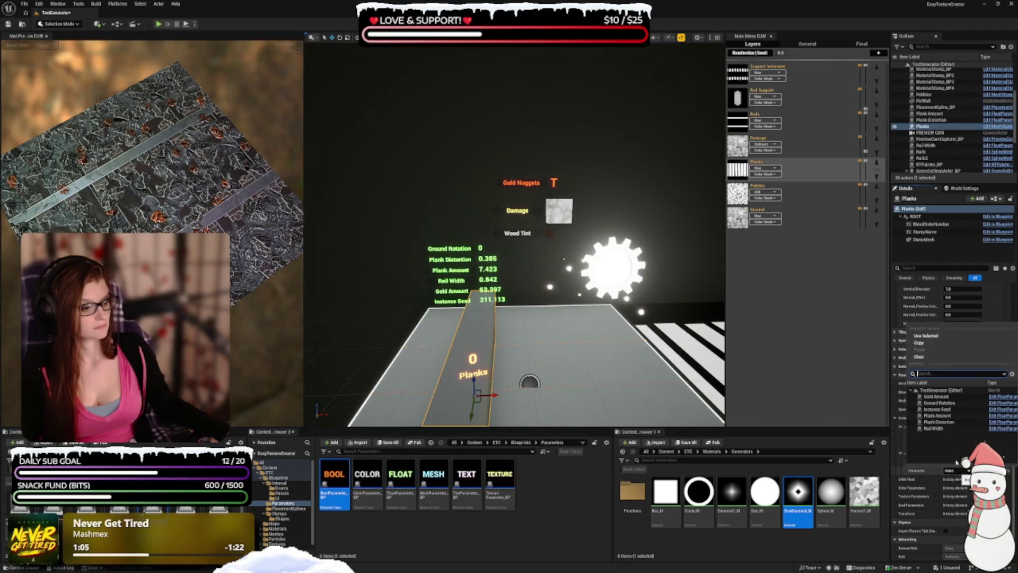
{"action": "left_click", "coordinate": [937, 409]}
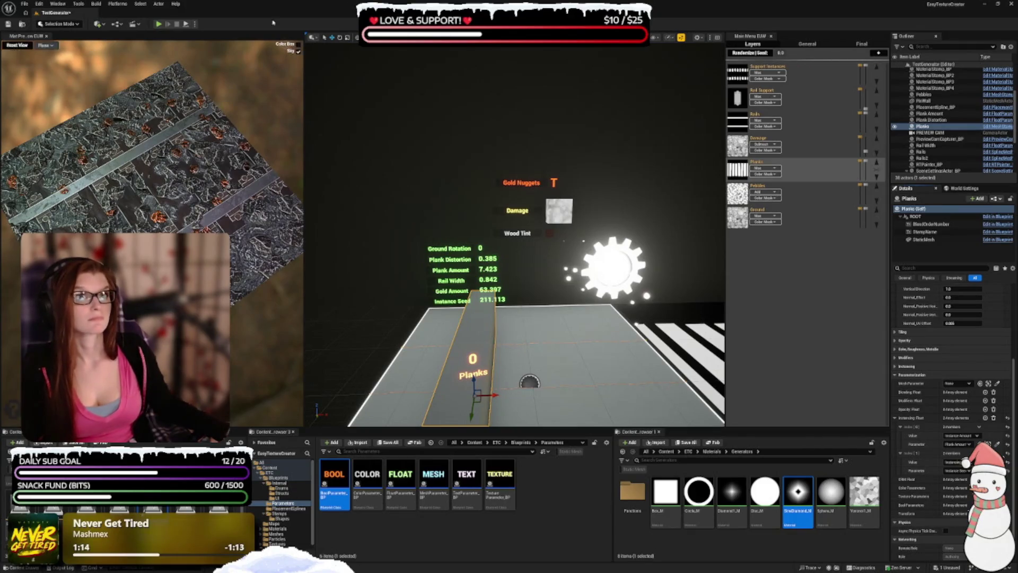
- Link the Planks colour parameter entry to Wood Tint
{"action": "scroll", "coordinate": [933, 359], "scroll_direction": "down", "scroll_amount": 2}
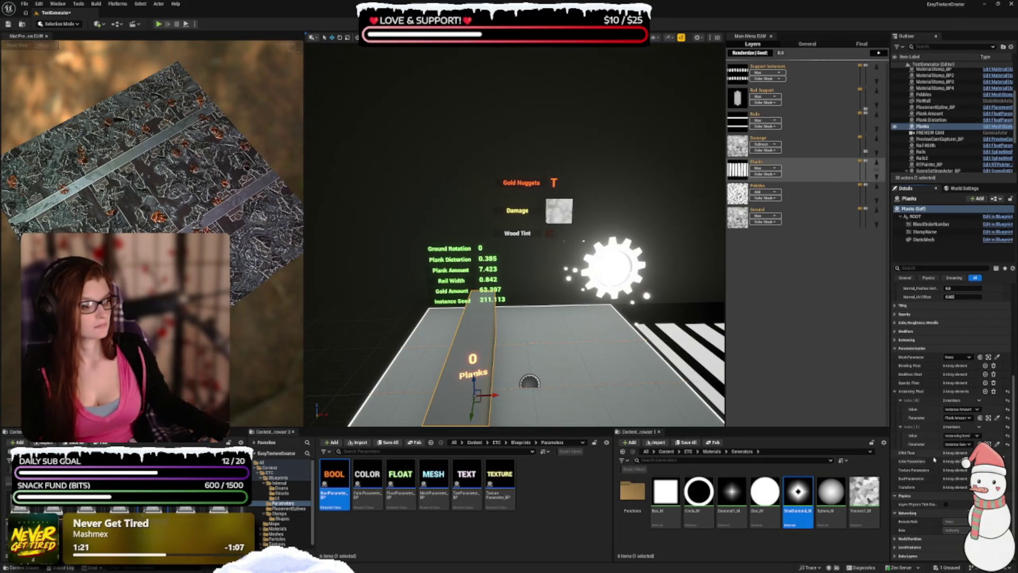
{"action": "scroll", "coordinate": [935, 460], "scroll_direction": "down", "scroll_amount": 2}
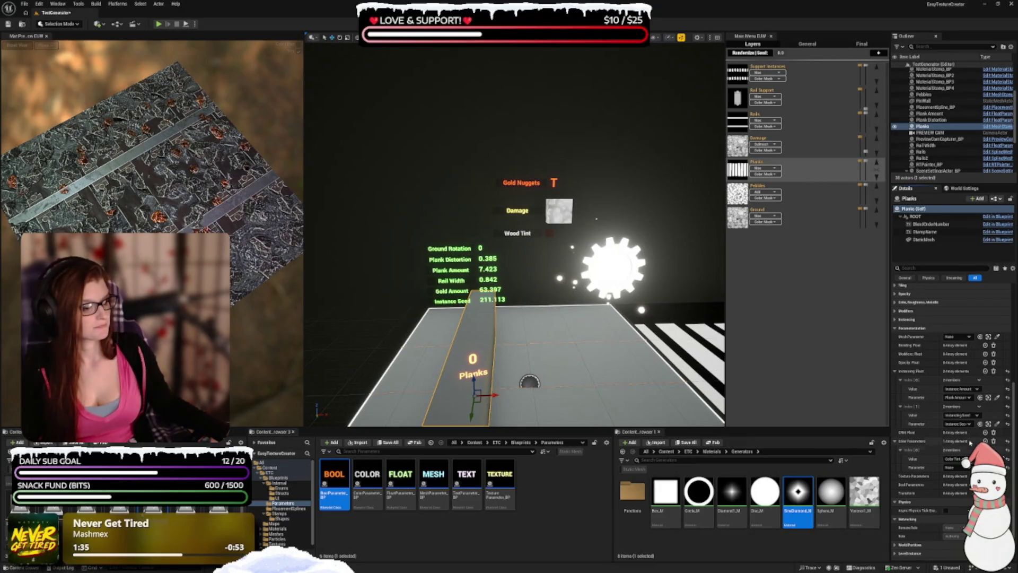
{"action": "left_click", "coordinate": [952, 467]}
{"action": "left_click", "coordinate": [947, 393]}
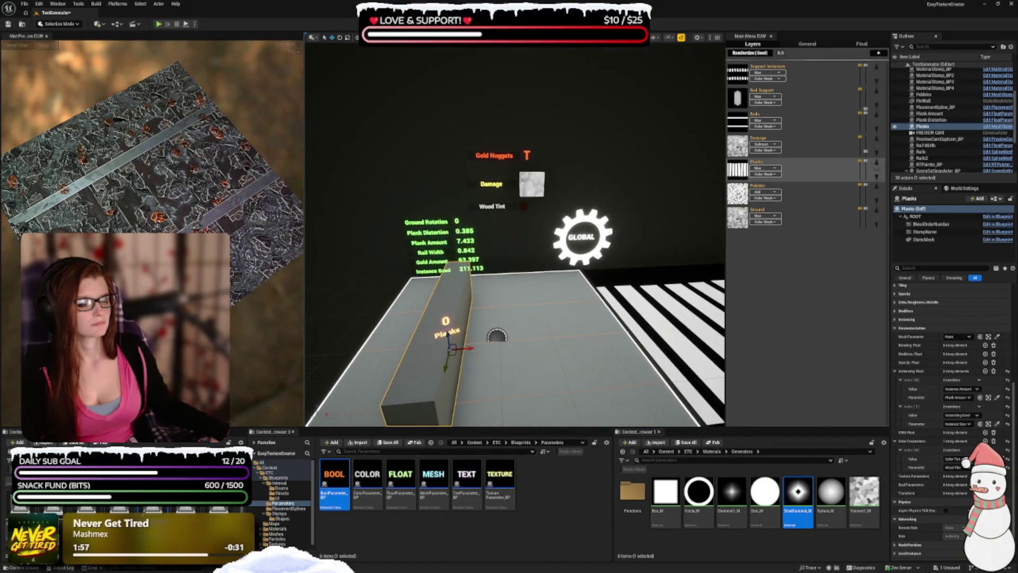
{"action": "scroll", "coordinate": [977, 138], "scroll_direction": "up", "scroll_amount": 2}
{"action": "scroll", "coordinate": [933, 88], "scroll_direction": "up", "scroll_amount": 2}
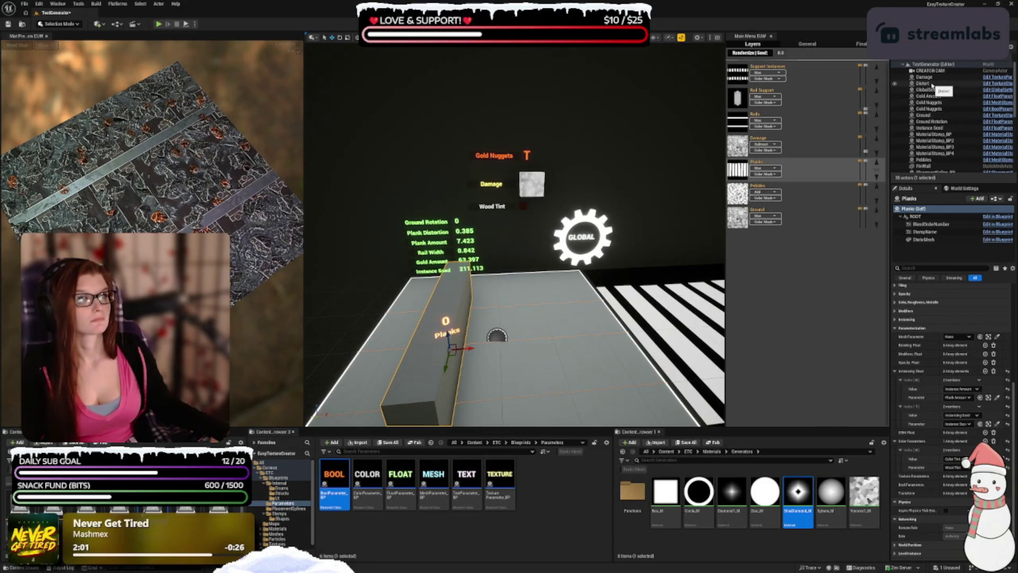
- Select and frame the Distort actor, then add a blending float entry under Parameterization
{"action": "left_click", "coordinate": [932, 84]}
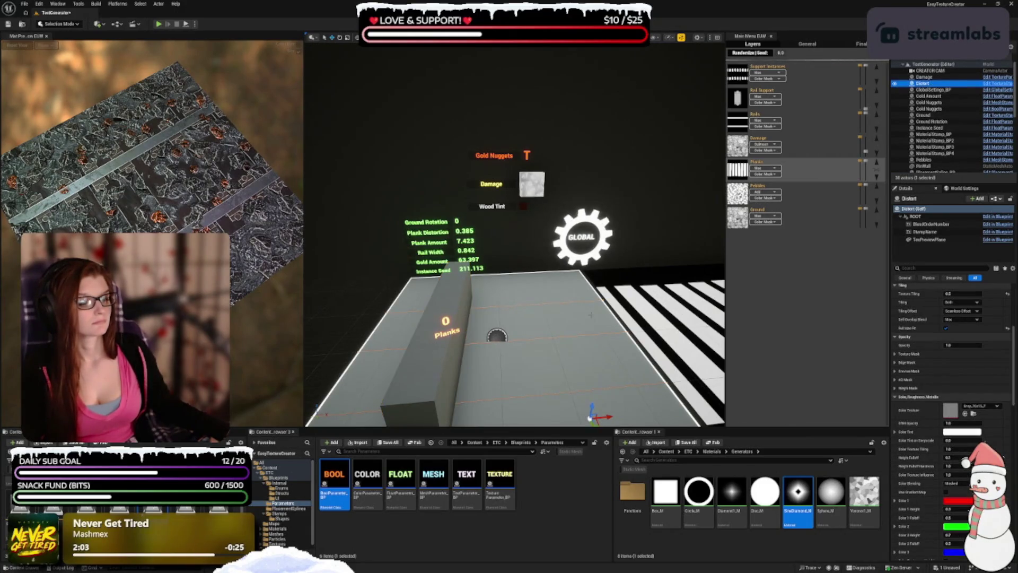
{"action": "key", "text": "f"}
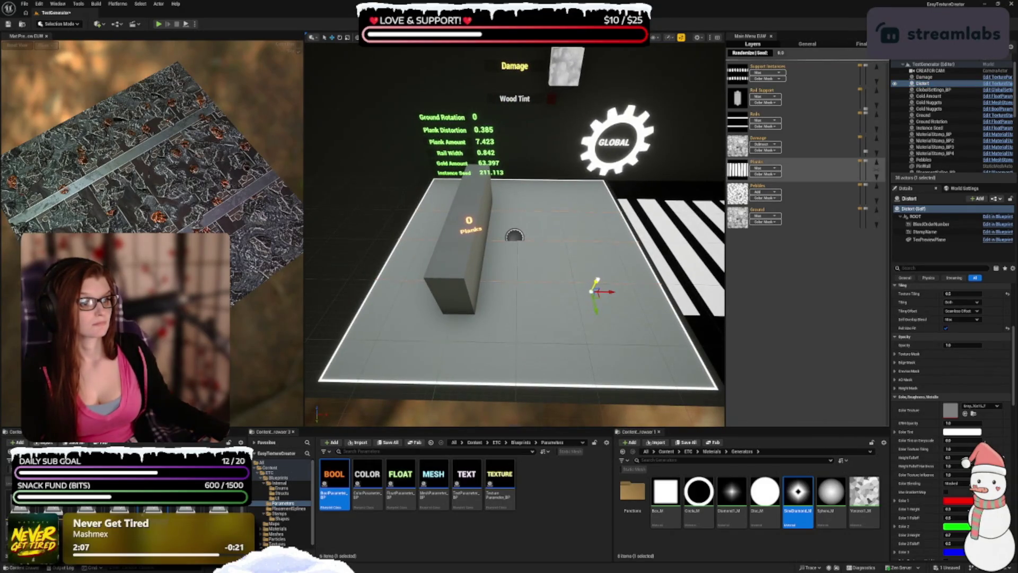
{"action": "scroll", "coordinate": [515, 234], "scroll_direction": "up", "scroll_amount": 8}
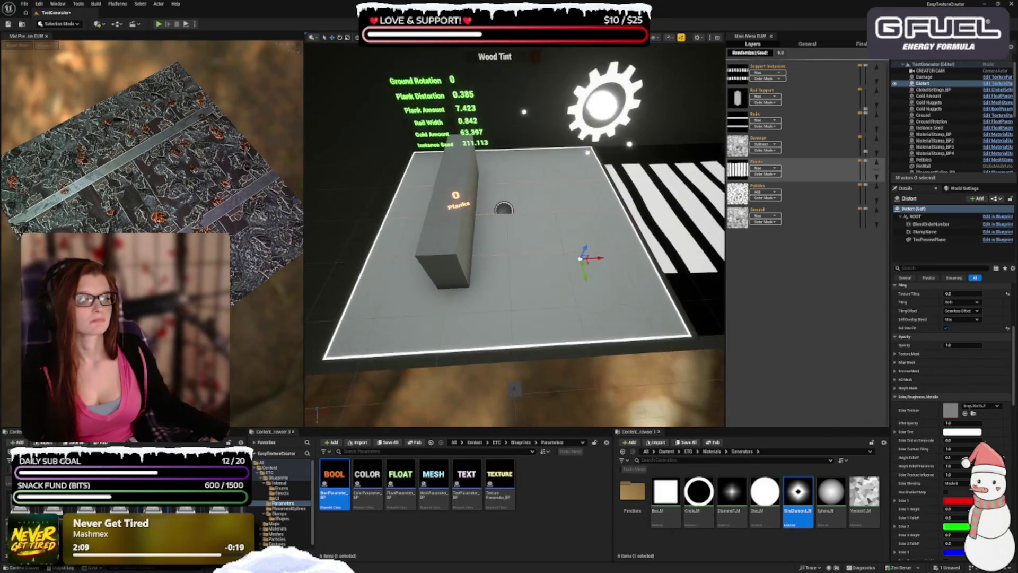
{"action": "scroll", "coordinate": [534, 96], "scroll_direction": "down", "scroll_amount": 5}
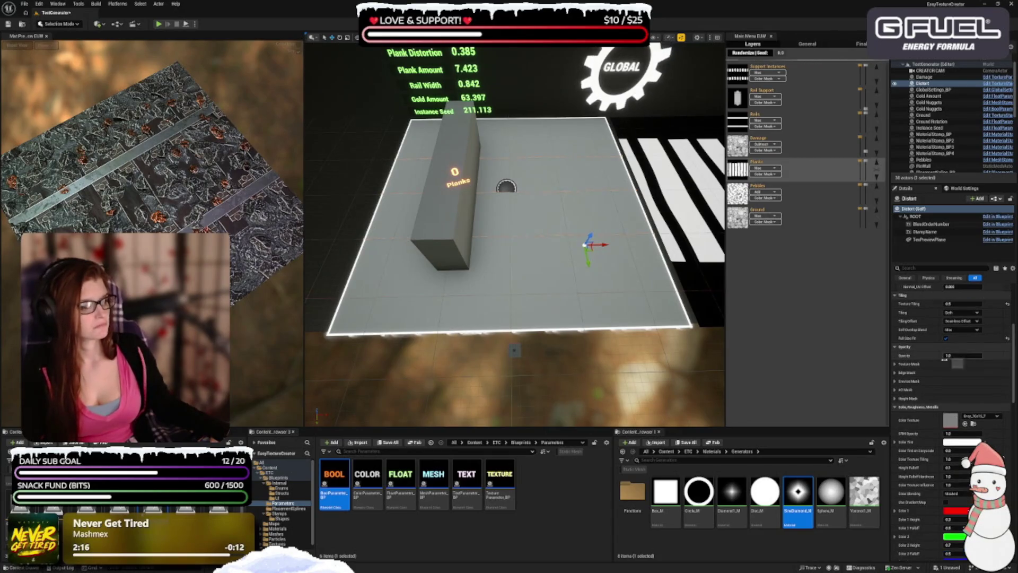
{"action": "scroll", "coordinate": [914, 376], "scroll_direction": "up", "scroll_amount": 2}
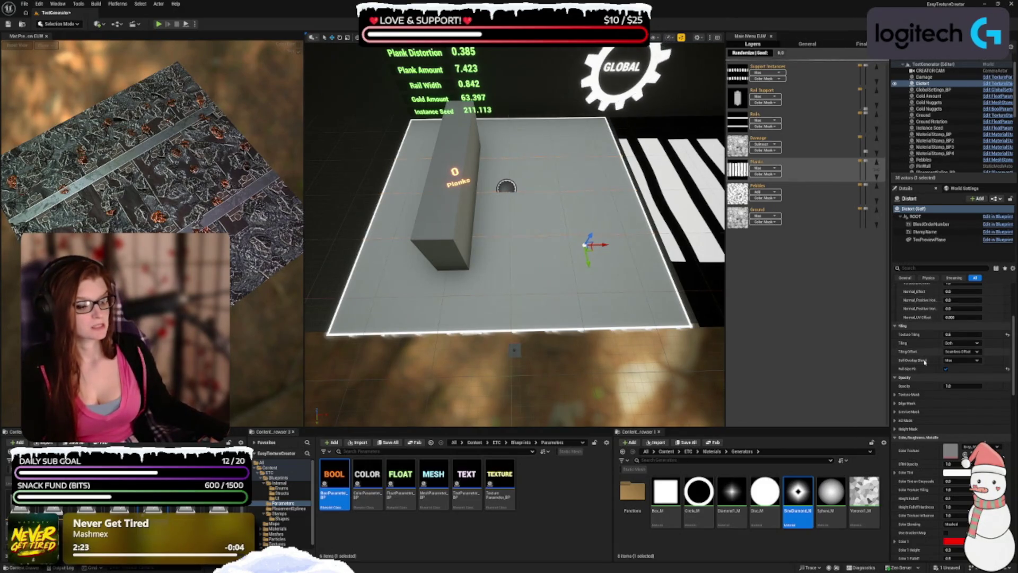
{"action": "scroll", "coordinate": [925, 362], "scroll_direction": "up", "scroll_amount": 5}
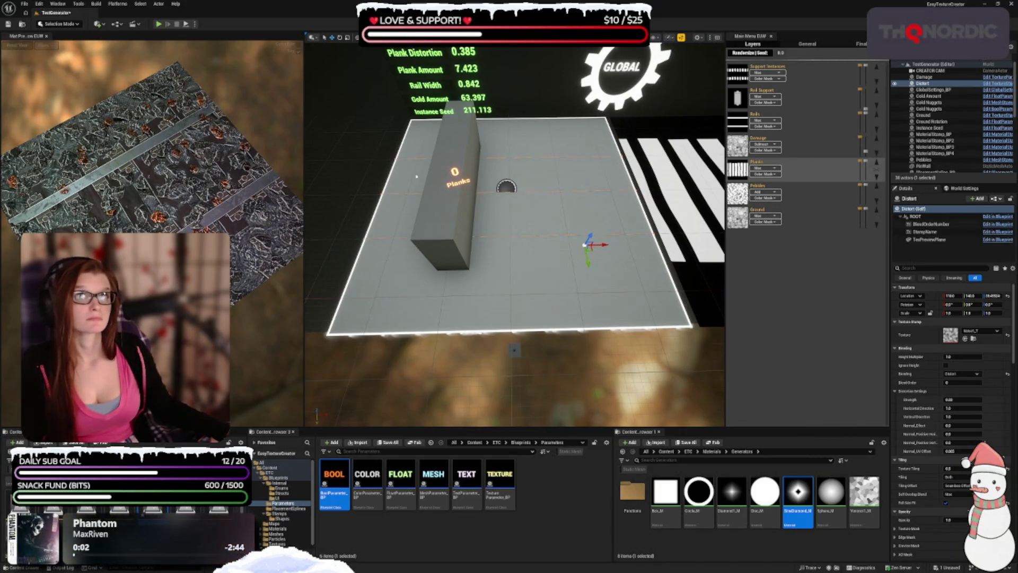
{"action": "scroll", "coordinate": [917, 444], "scroll_direction": "down", "scroll_amount": 5}
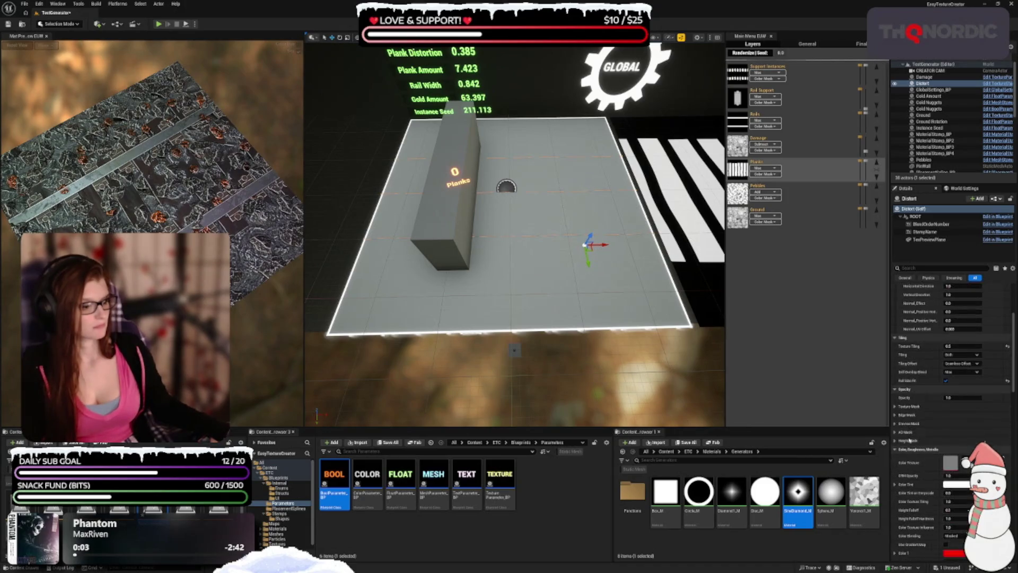
{"action": "scroll", "coordinate": [917, 445], "scroll_direction": "down", "scroll_amount": 6}
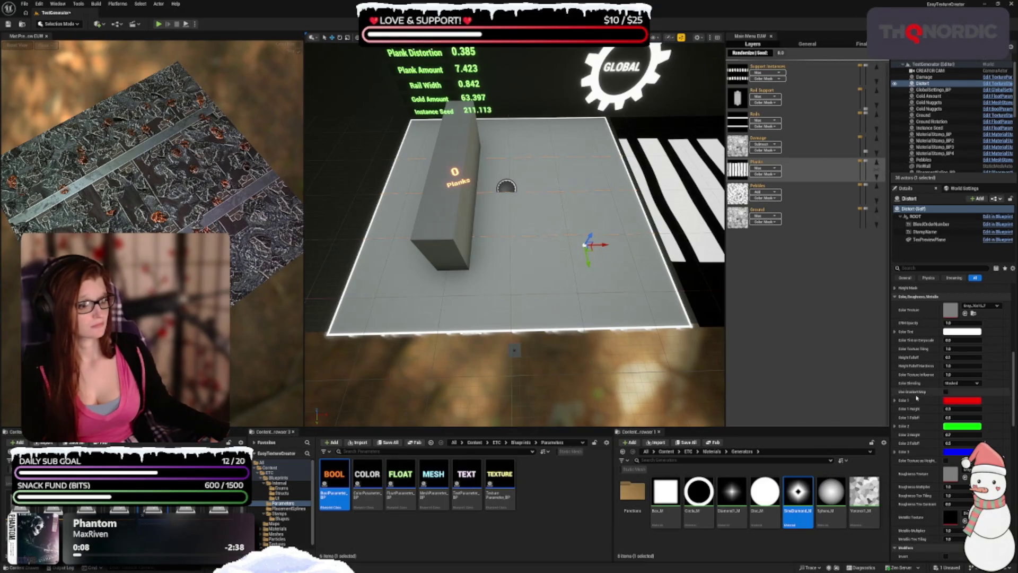
{"action": "scroll", "coordinate": [916, 398], "scroll_direction": "down", "scroll_amount": 8}
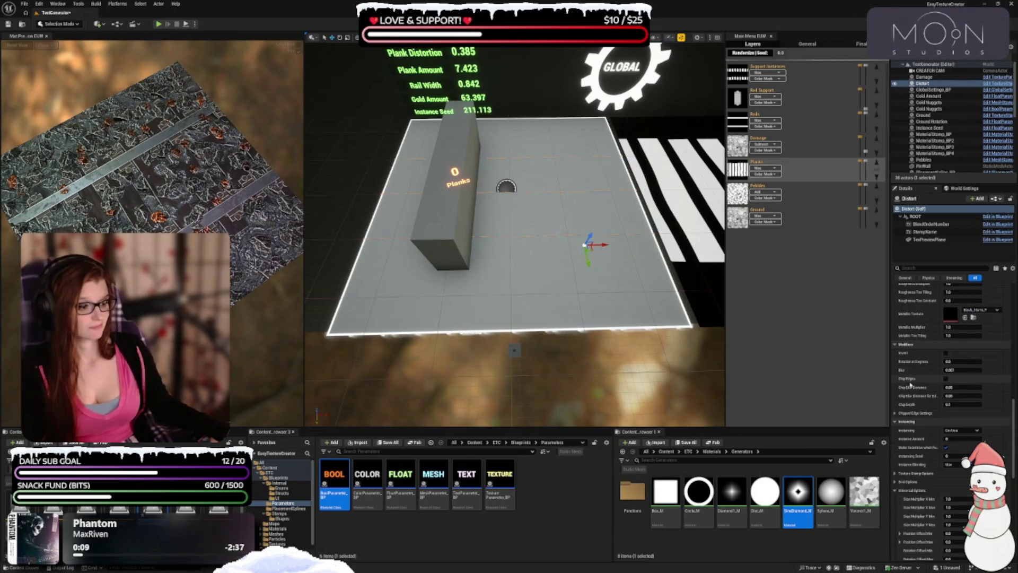
{"action": "scroll", "coordinate": [910, 377], "scroll_direction": "down", "scroll_amount": 8}
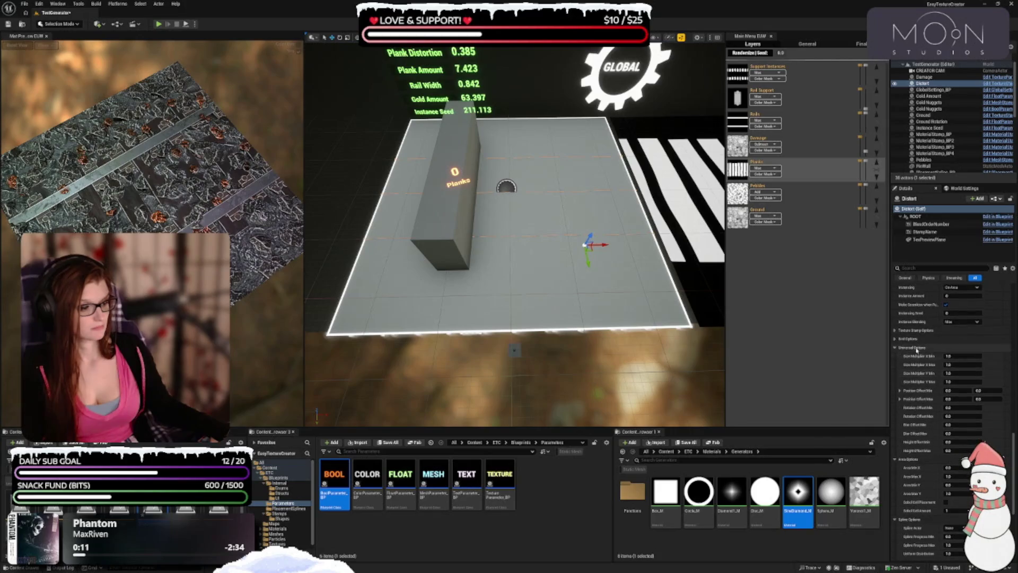
{"action": "scroll", "coordinate": [916, 358], "scroll_direction": "down", "scroll_amount": 5}
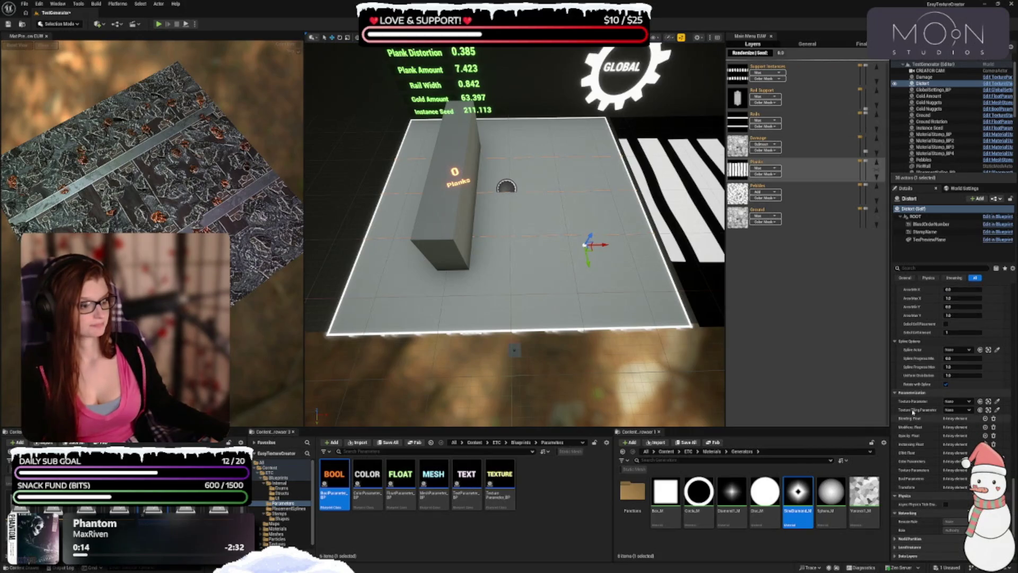
{"action": "left_click", "coordinate": [985, 419]}
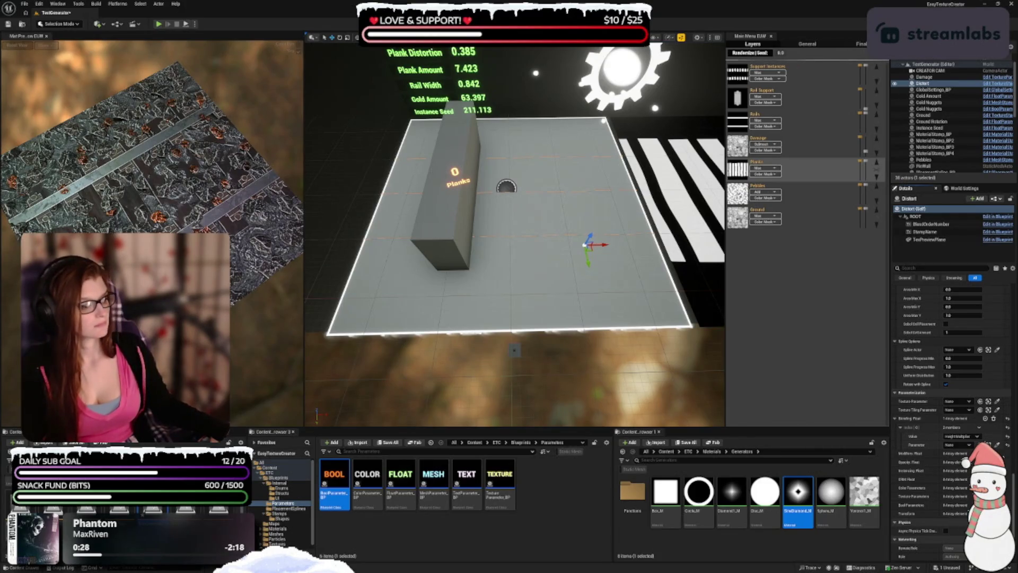
- Link Distort's blending entry to Plank Distortion, then preview the Damage and Planks layers
{"action": "left_click", "coordinate": [958, 447]}
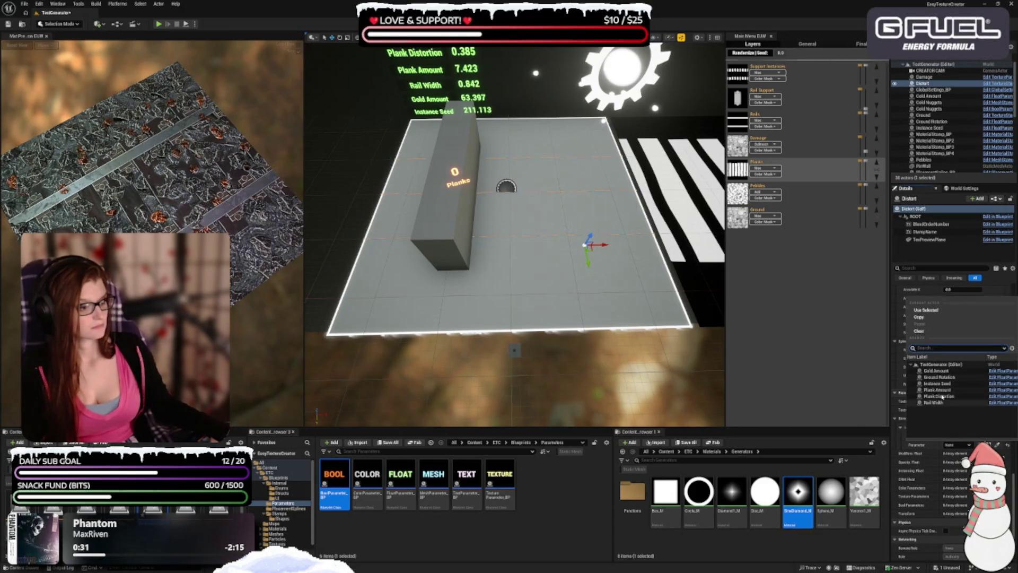
{"action": "left_click", "coordinate": [944, 415]}
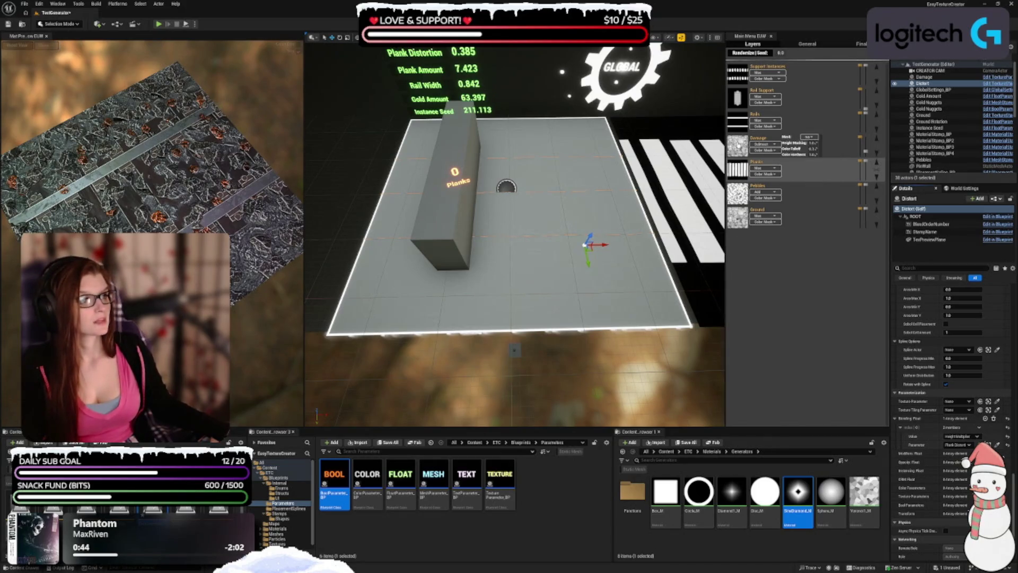
{"action": "left_click", "coordinate": [738, 145]}
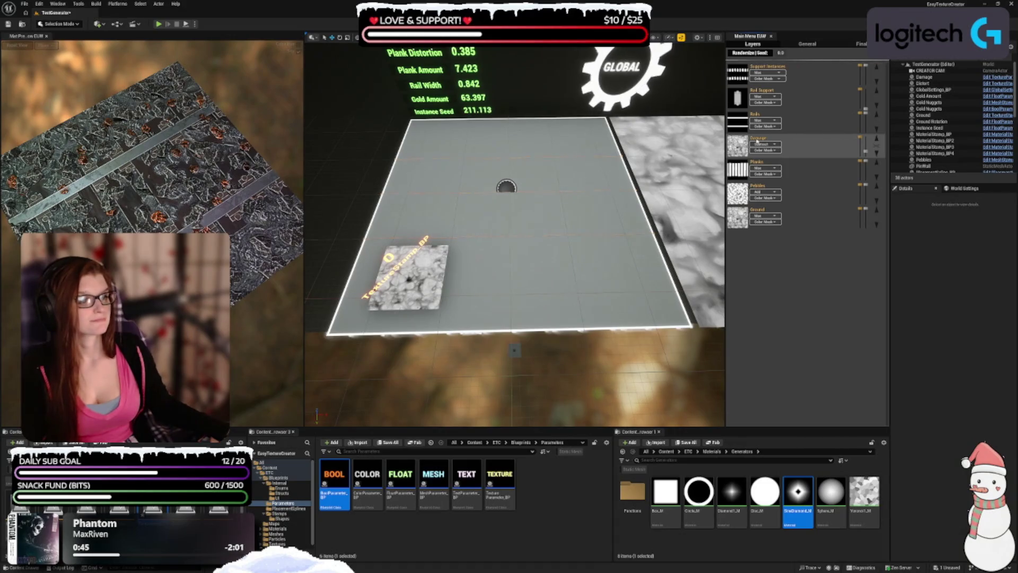
{"action": "left_click", "coordinate": [738, 169]}
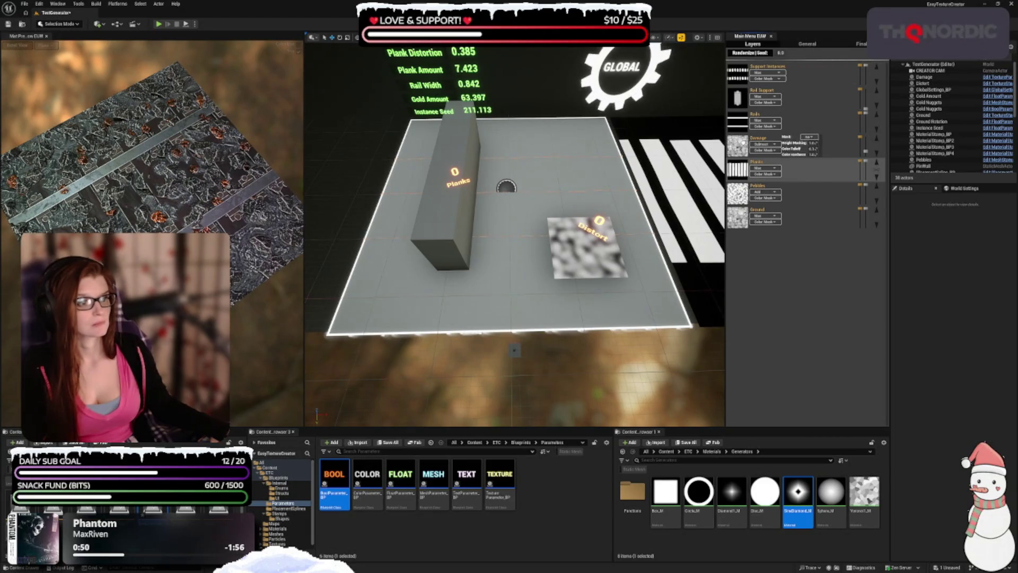
- Select the Damage texture stamp and set its Texture Parameter to Damage, then open the Pebbles layer
{"action": "left_click", "coordinate": [875, 144]}
{"action": "left_click", "coordinate": [875, 144]}
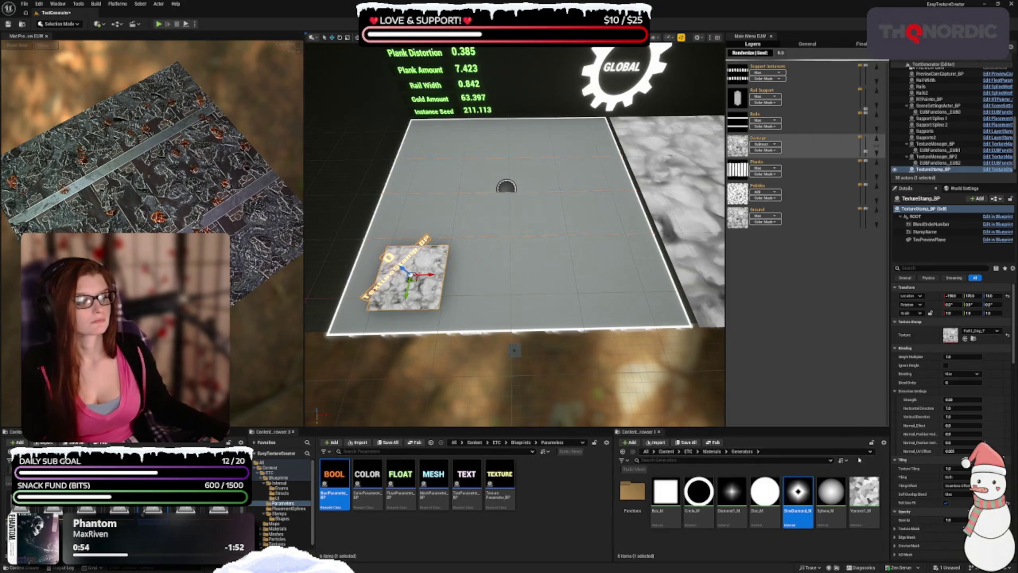
{"action": "scroll", "coordinate": [921, 327], "scroll_direction": "down", "scroll_amount": 8}
{"action": "scroll", "coordinate": [920, 326], "scroll_direction": "down", "scroll_amount": 10}
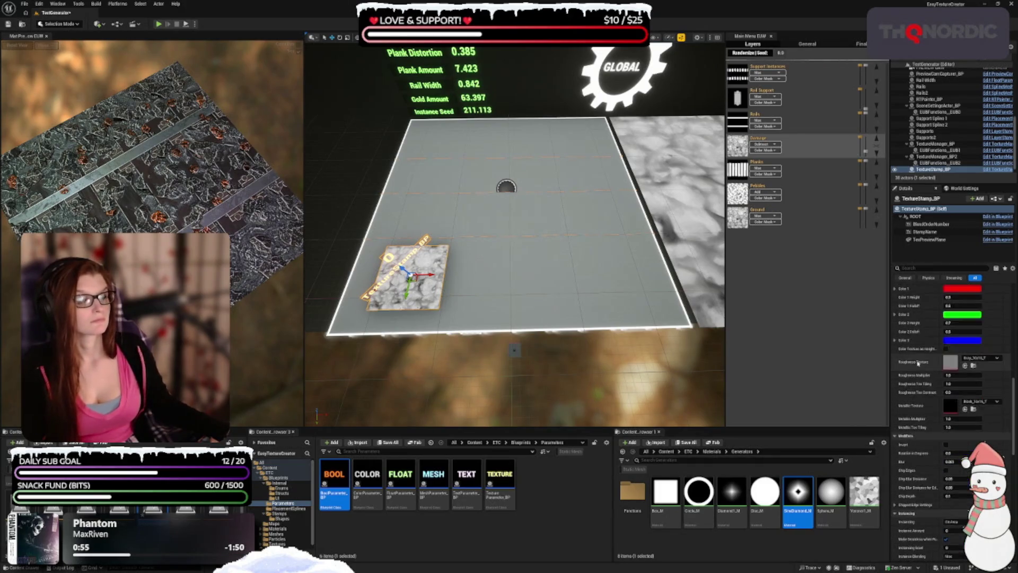
{"action": "scroll", "coordinate": [910, 340], "scroll_direction": "down", "scroll_amount": 6}
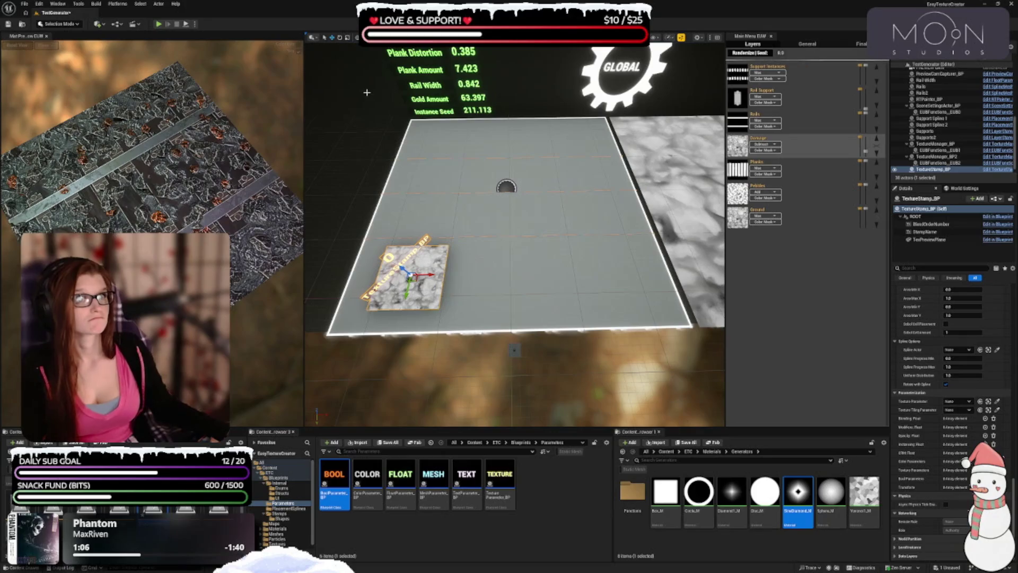
{"action": "left_click", "coordinate": [965, 402]}
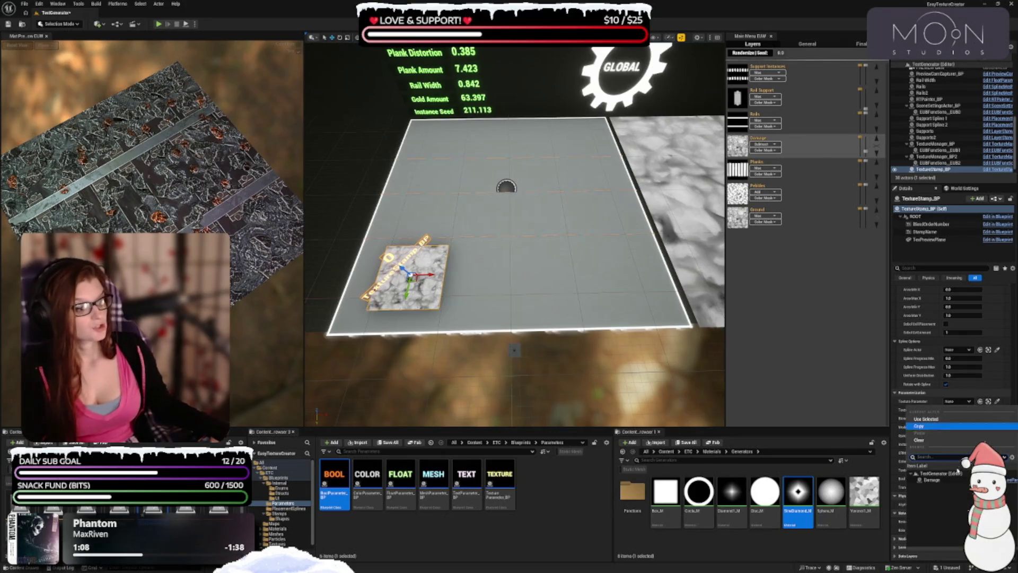
{"action": "left_click", "coordinate": [953, 481]}
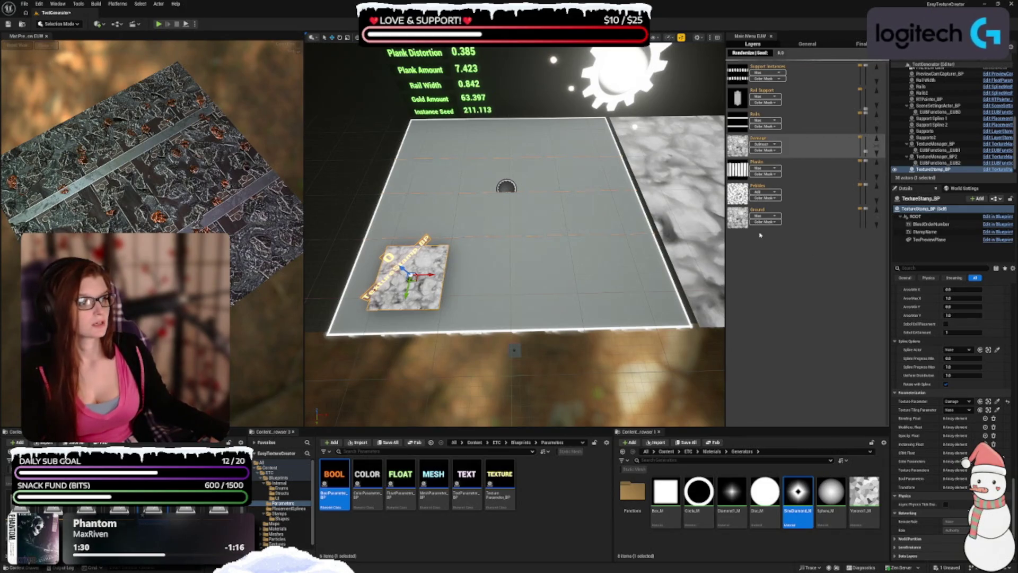
{"action": "left_click", "coordinate": [778, 185]}
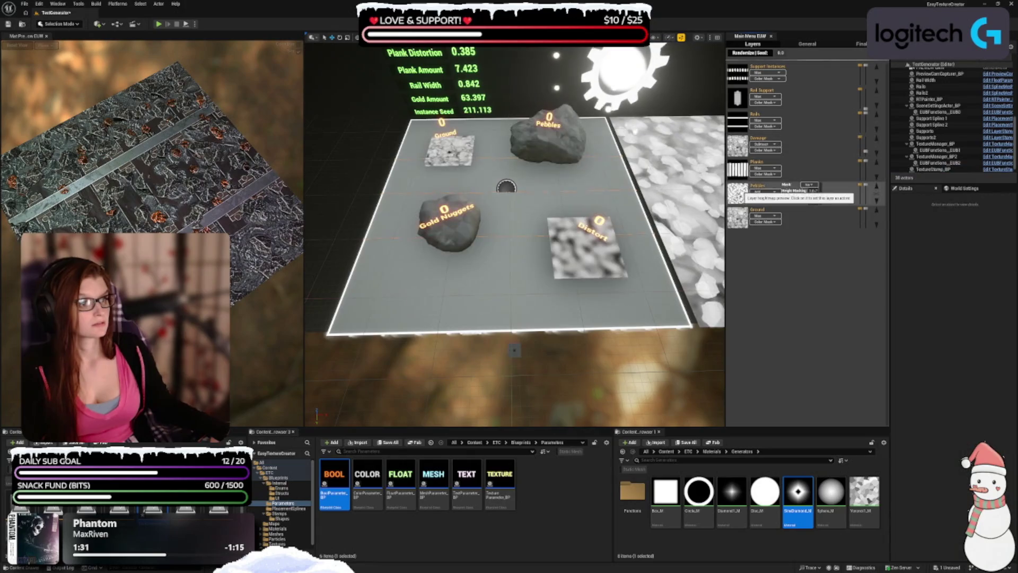
- Inspect the Pebbles rock, Gold Nuggets rock and GLOBAL settings gear in the Pebbles scene
{"action": "left_click", "coordinate": [575, 147]}
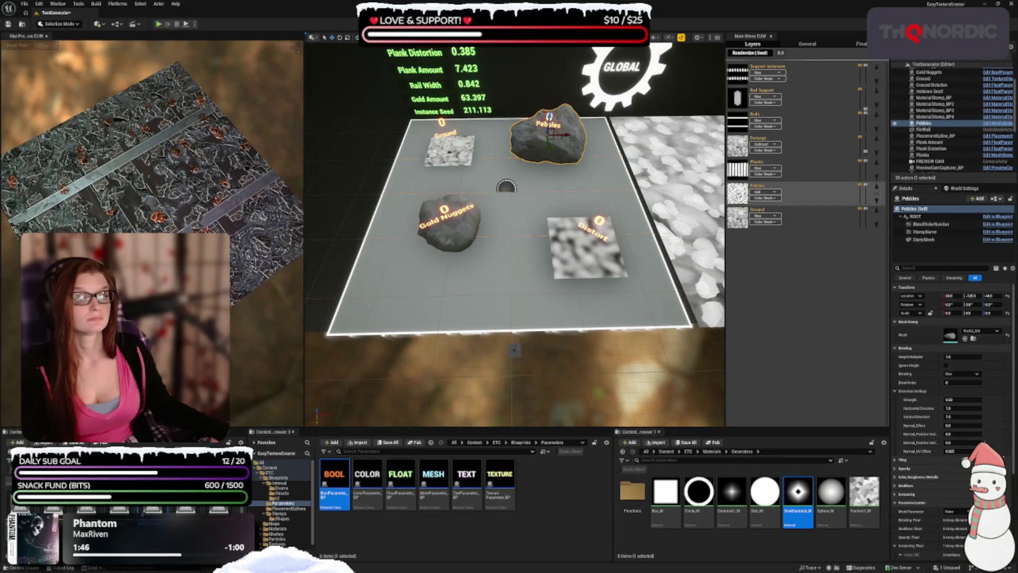
{"action": "left_click", "coordinate": [450, 225]}
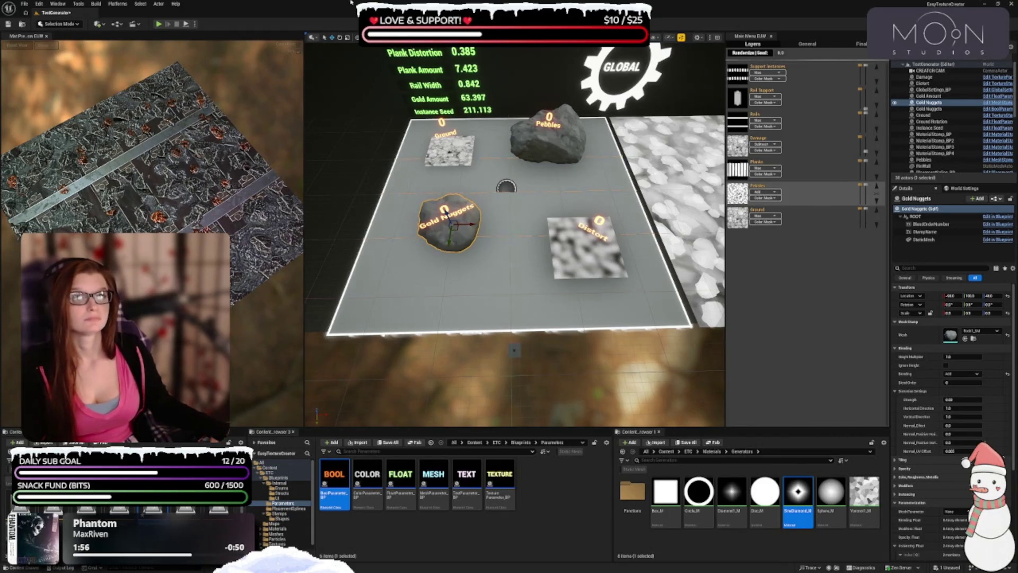
{"action": "left_click_drag", "start_coordinate": [523, 209], "coordinate": [524, 191]}
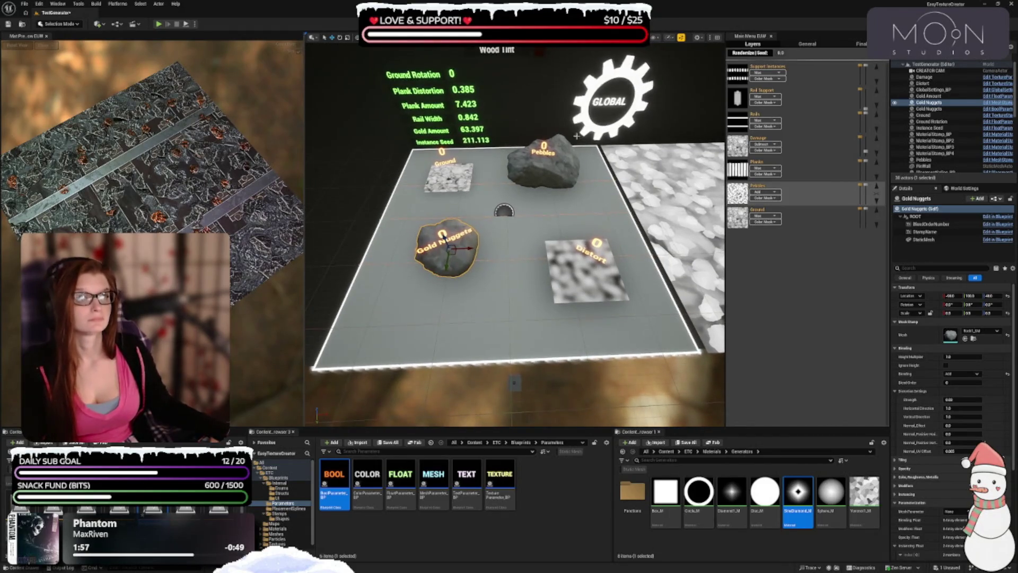
{"action": "left_click", "coordinate": [618, 101]}
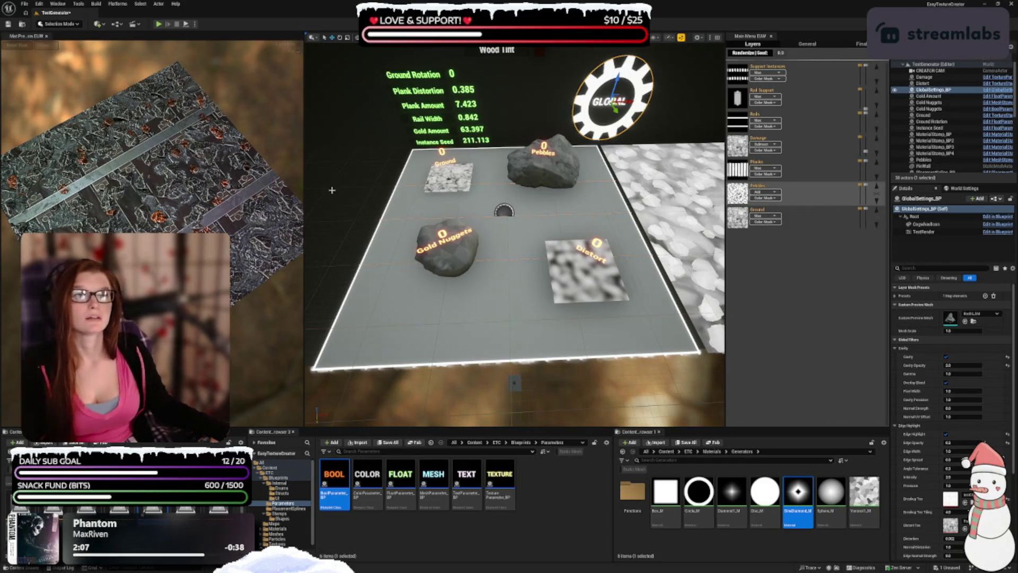
- Pull the camera back and duplicate Gold Amount into a Gold Amount2 copy beside it
{"action": "key", "text": "Up"}
{"action": "key", "text": "Up"}
{"action": "key", "text": "Up"}
{"action": "key", "text": "Up"}
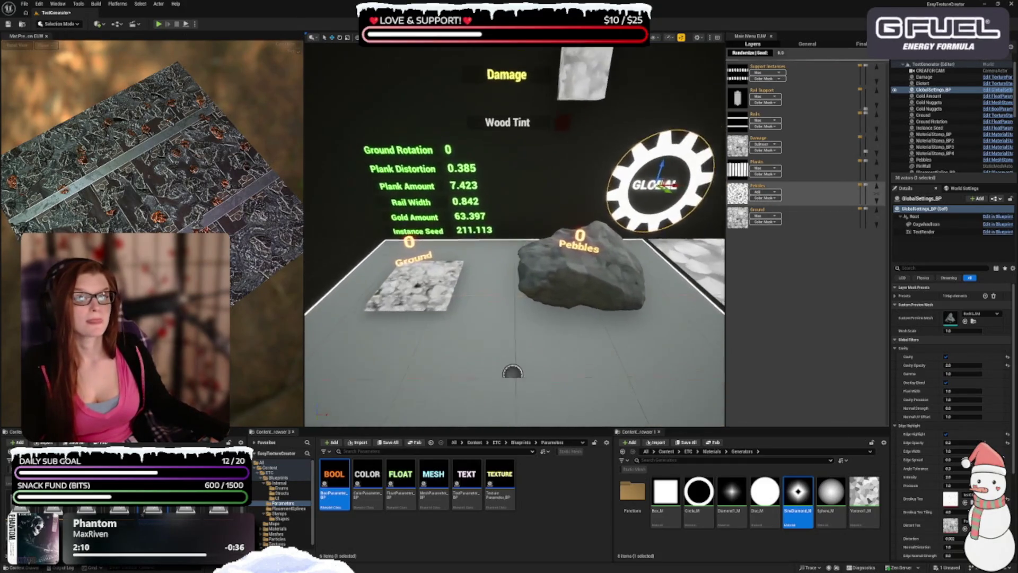
{"action": "key", "text": "Down"}
{"action": "key", "text": "Down"}
{"action": "key", "text": "Down"}
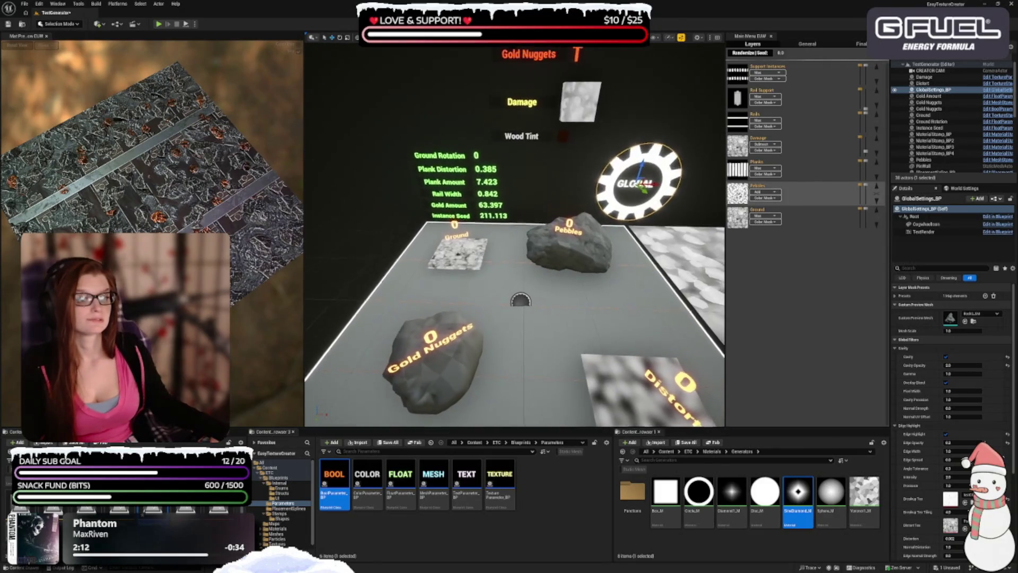
{"action": "key", "text": "Down"}
{"action": "left_click", "coordinate": [445, 196]}
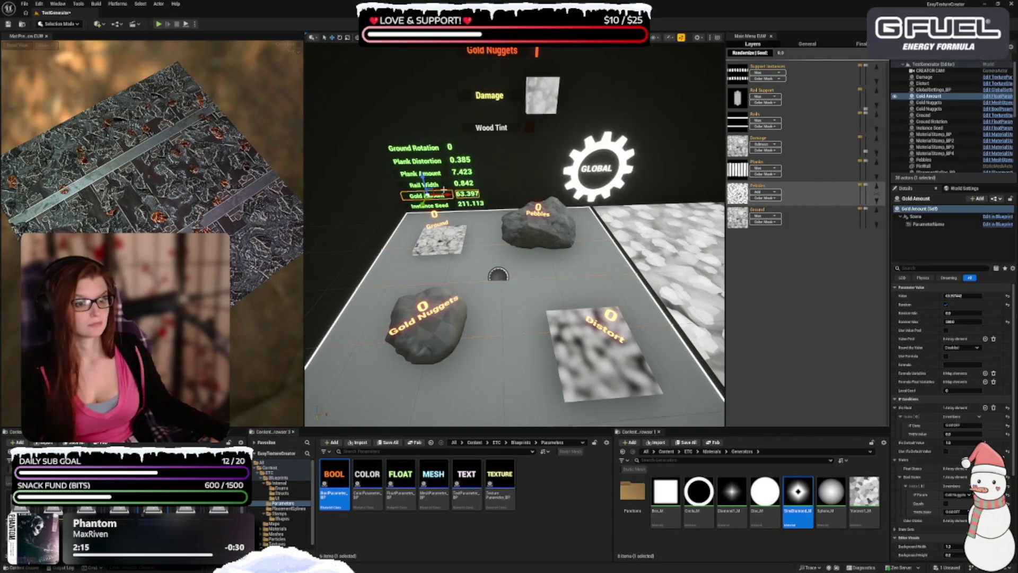
{"action": "left_click_drag", "start_coordinate": [446, 195], "coordinate": [527, 188], "text": "alt"}
- Rename the Gold Amount2 copy to 'Gold Height'
{"action": "left_click", "coordinate": [596, 167]}
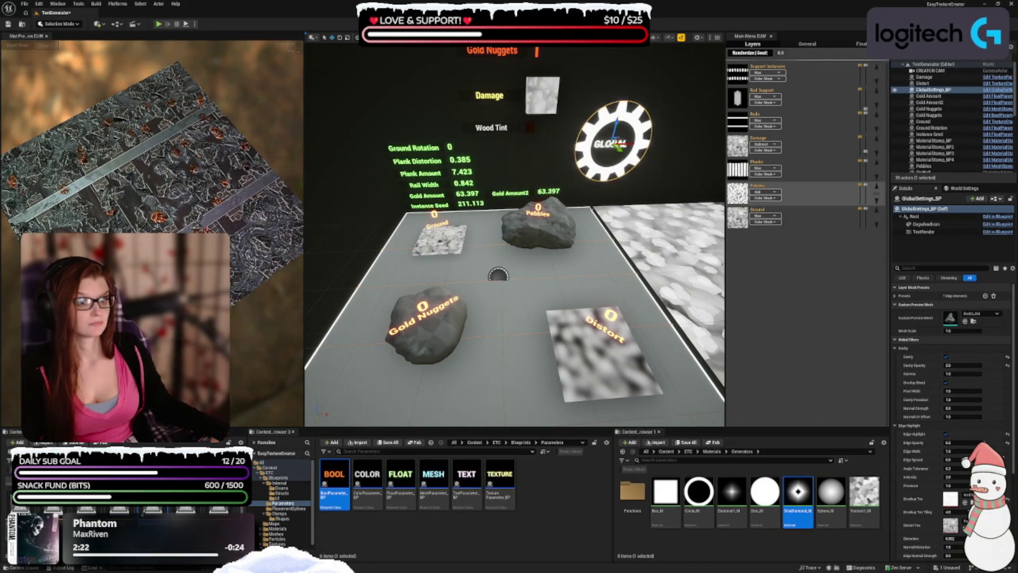
{"action": "left_click", "coordinate": [504, 193]}
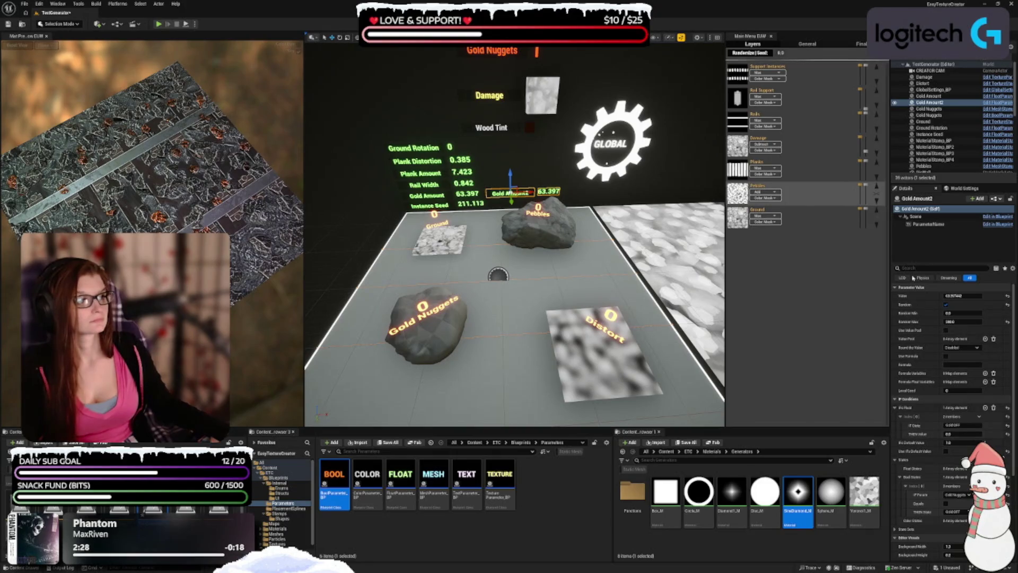
{"action": "left_click", "coordinate": [926, 198]}
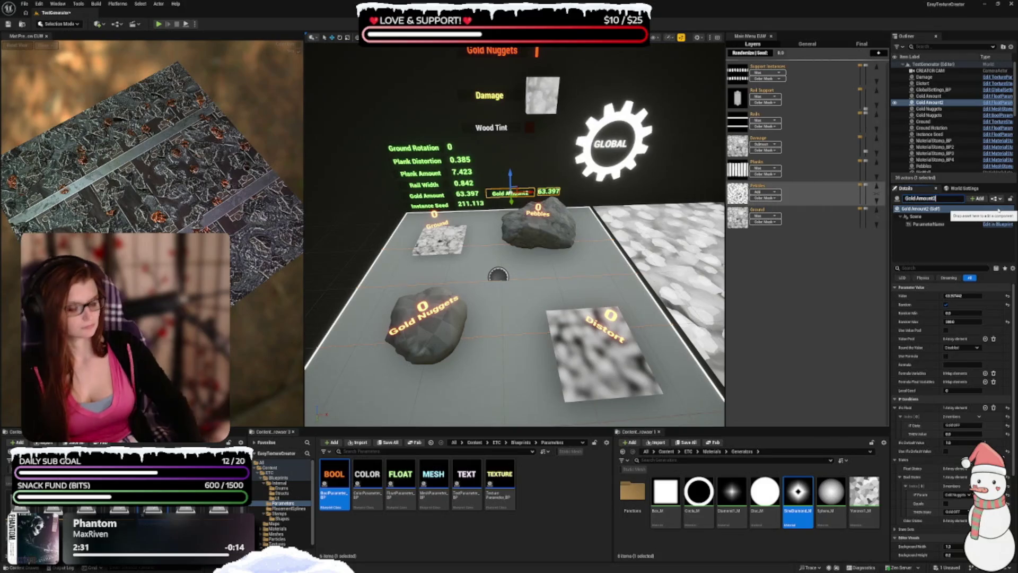
{"action": "type", "text": "Gold Height"}
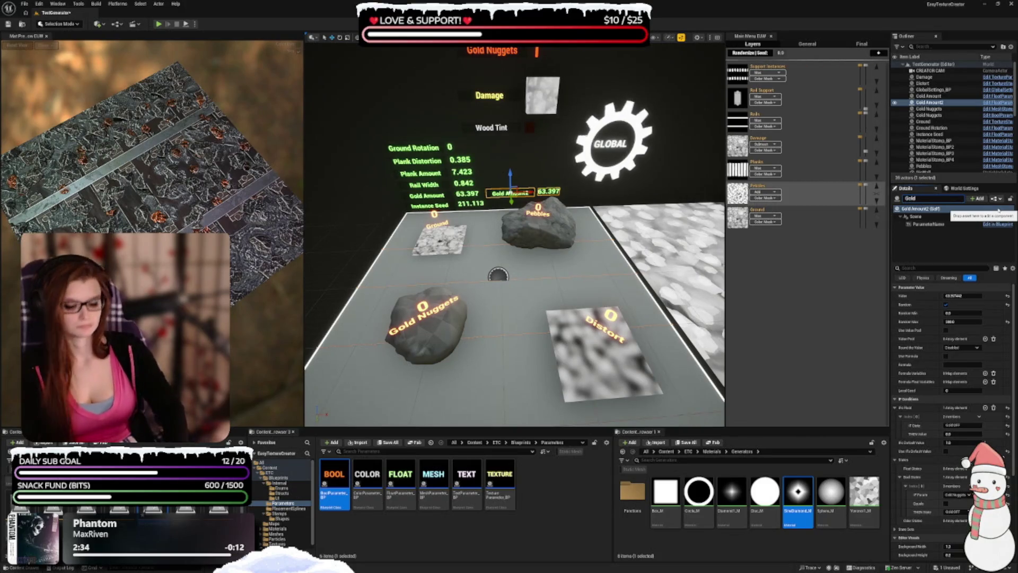
{"action": "key", "text": "Return"}
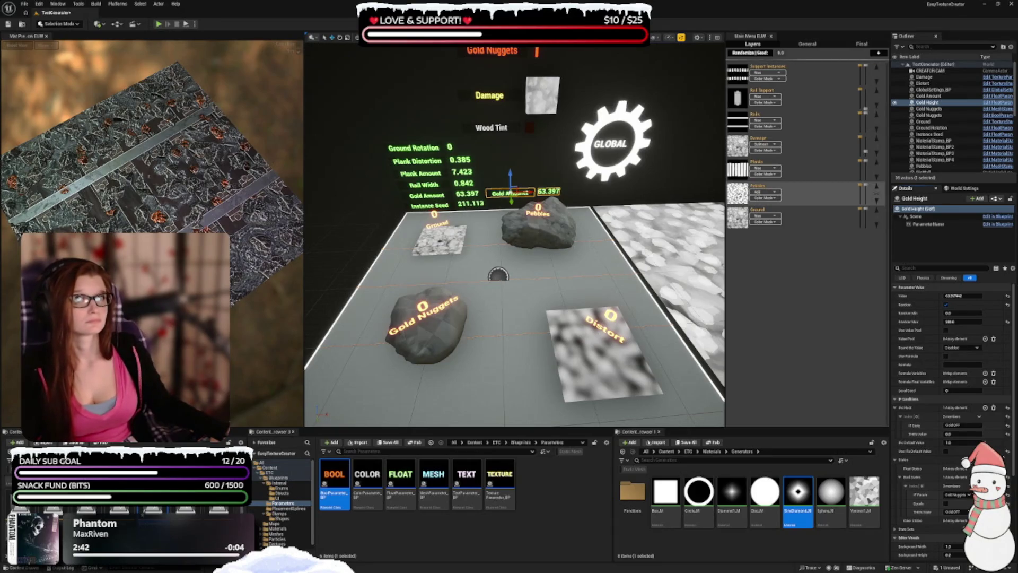
- Enable Use If's Default Value on Gold Height, then select the Gold Nuggets rock
{"action": "scroll", "coordinate": [922, 368], "scroll_direction": "down", "scroll_amount": 2}
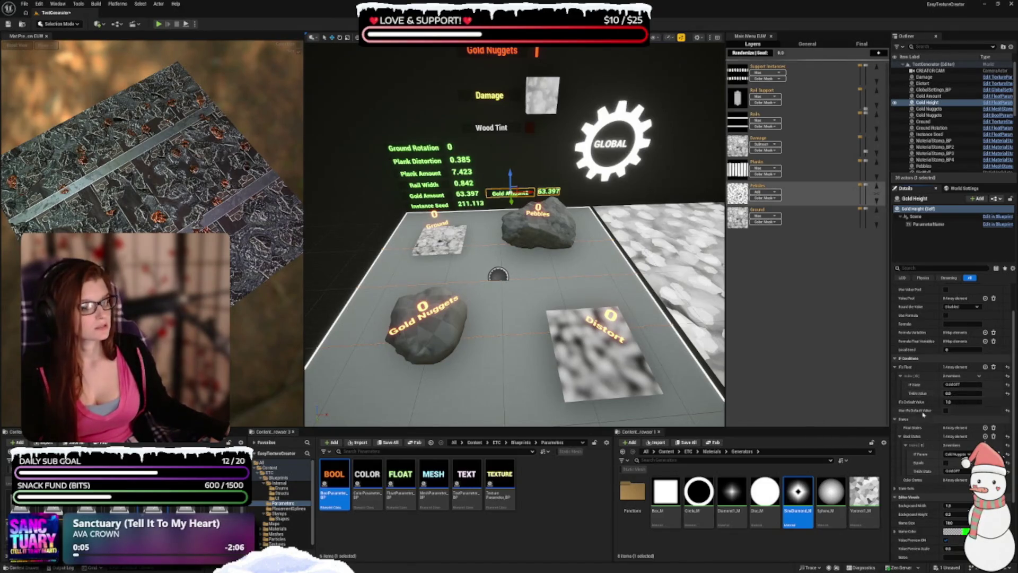
{"action": "left_click", "coordinate": [946, 411]}
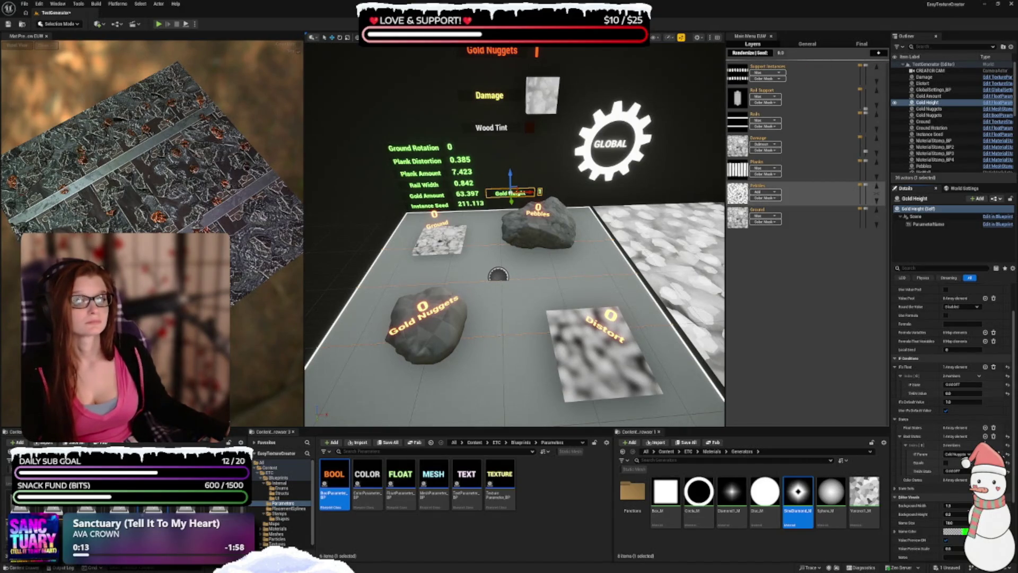
{"action": "left_click", "coordinate": [424, 329]}
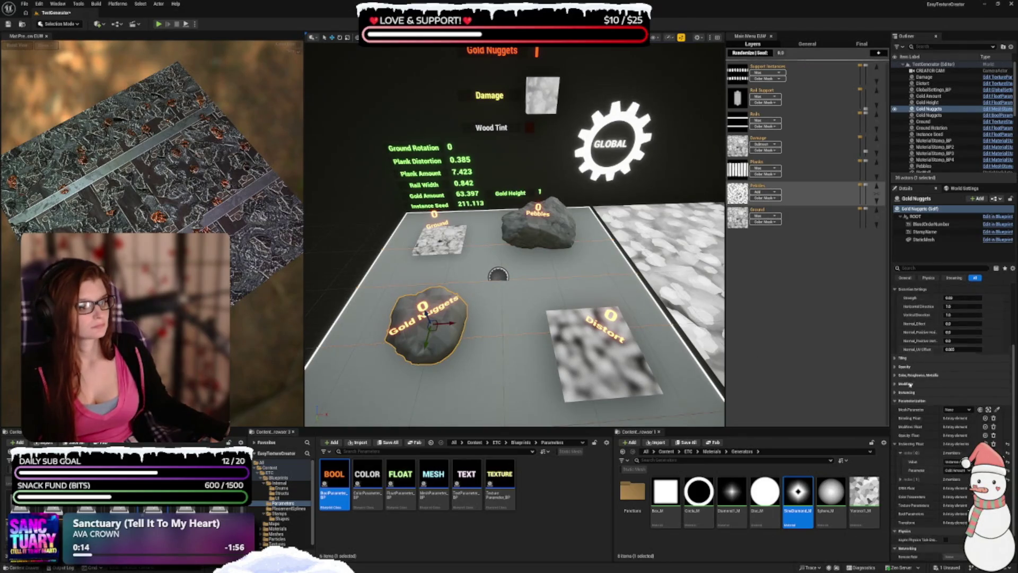
- Add a Blending Float entry on Gold Nuggets linked to Gold Height, then show the Rails layer
{"action": "scroll", "coordinate": [910, 384], "scroll_direction": "down", "scroll_amount": 2}
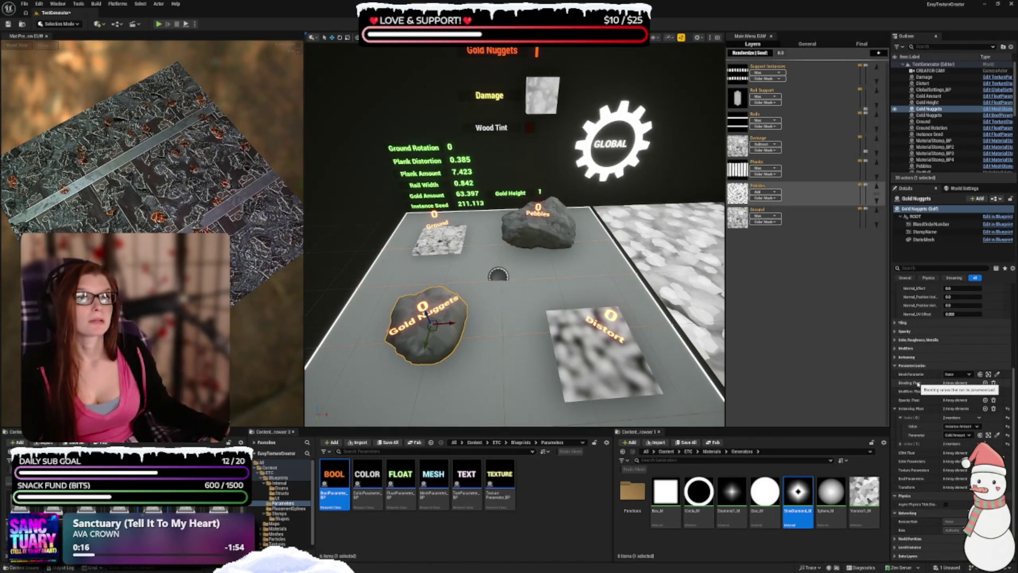
{"action": "left_click", "coordinate": [985, 383]}
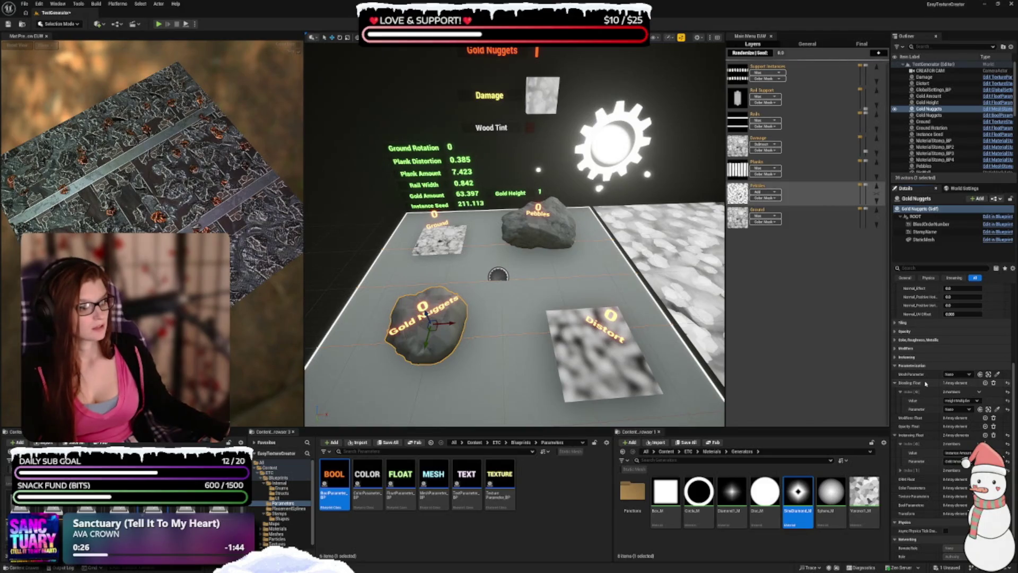
{"action": "left_click", "coordinate": [961, 409]}
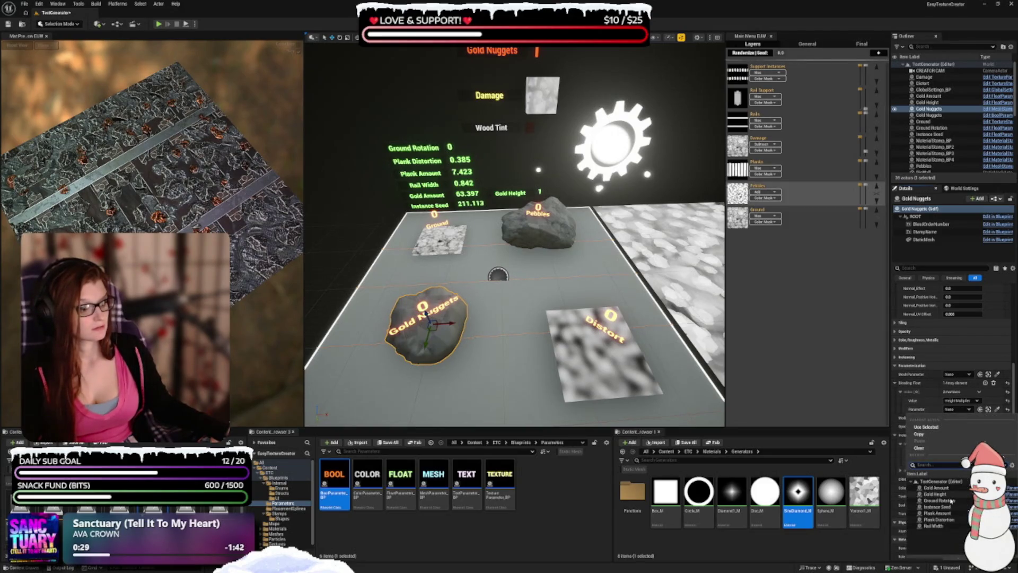
{"action": "left_click", "coordinate": [933, 494]}
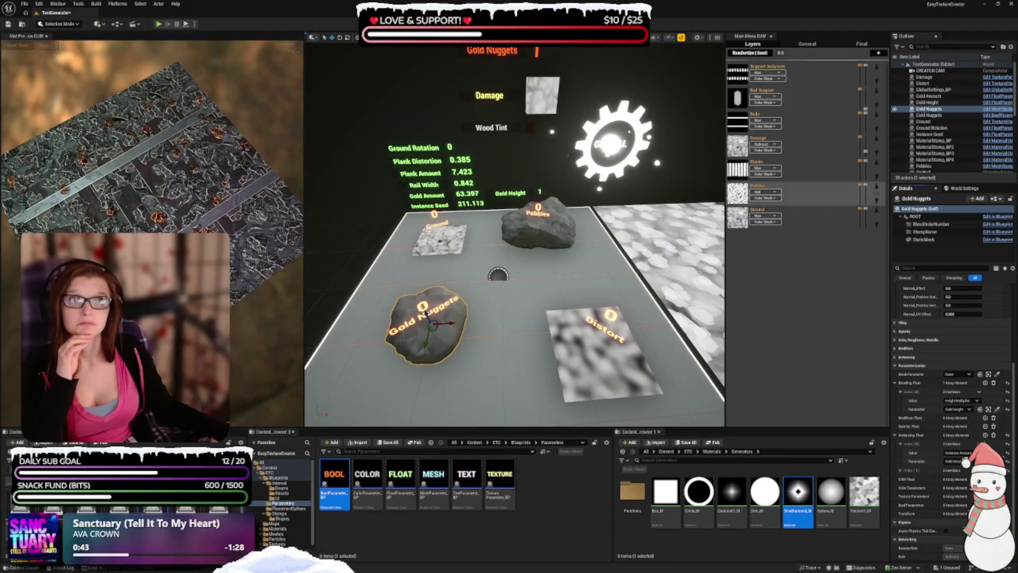
{"action": "left_click", "coordinate": [736, 118]}
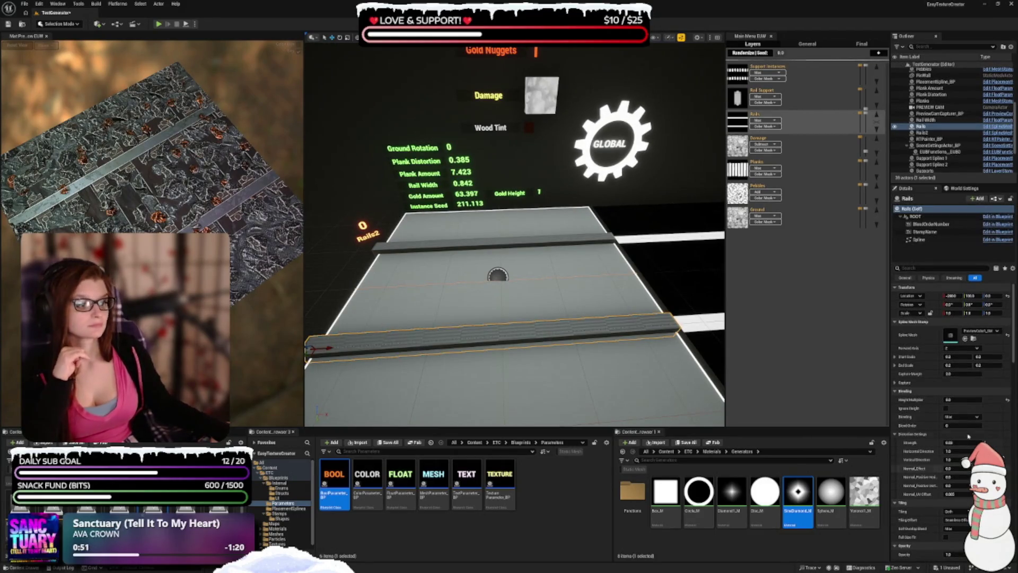
- Add a Transform parameterization on Rails that drives its scale from the Rail Width parameter
{"action": "scroll", "coordinate": [968, 436], "scroll_direction": "down", "scroll_amount": 15}
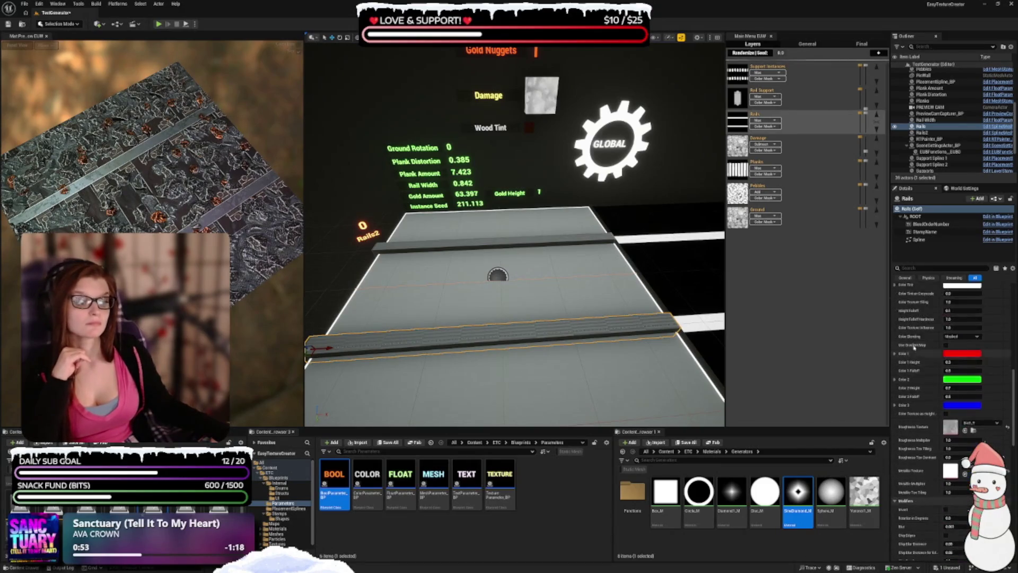
{"action": "scroll", "coordinate": [914, 346], "scroll_direction": "down", "scroll_amount": 10}
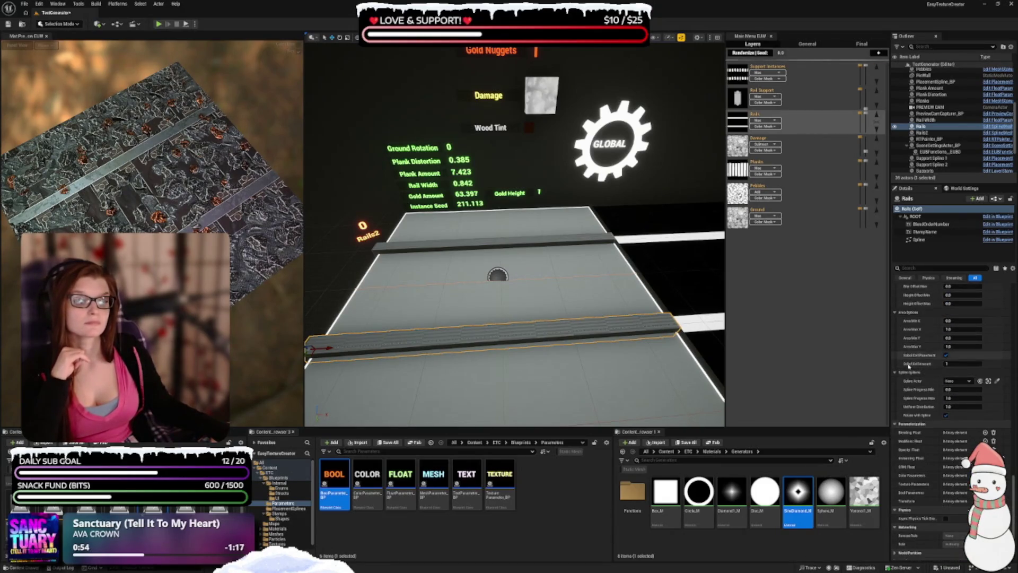
{"action": "scroll", "coordinate": [910, 366], "scroll_direction": "down", "scroll_amount": 1}
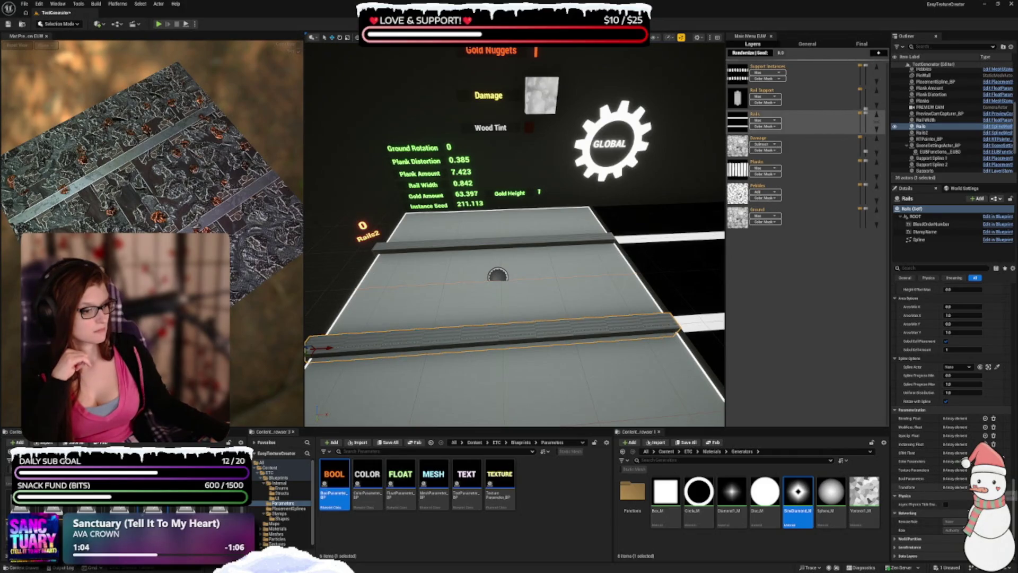
{"action": "scroll", "coordinate": [944, 451], "scroll_direction": "down", "scroll_amount": 1}
{"action": "left_click", "coordinate": [985, 461]}
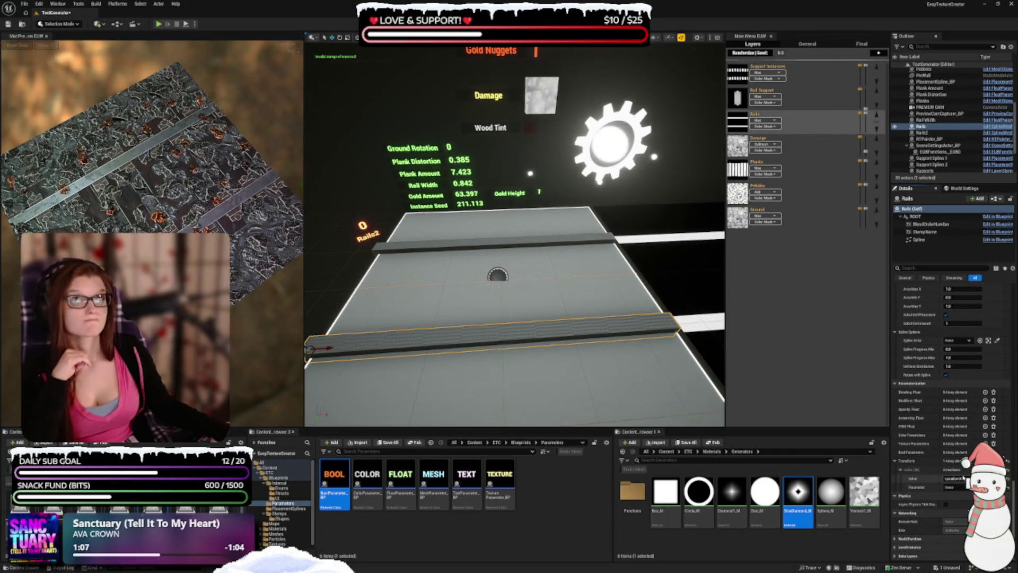
{"action": "left_click", "coordinate": [963, 479]}
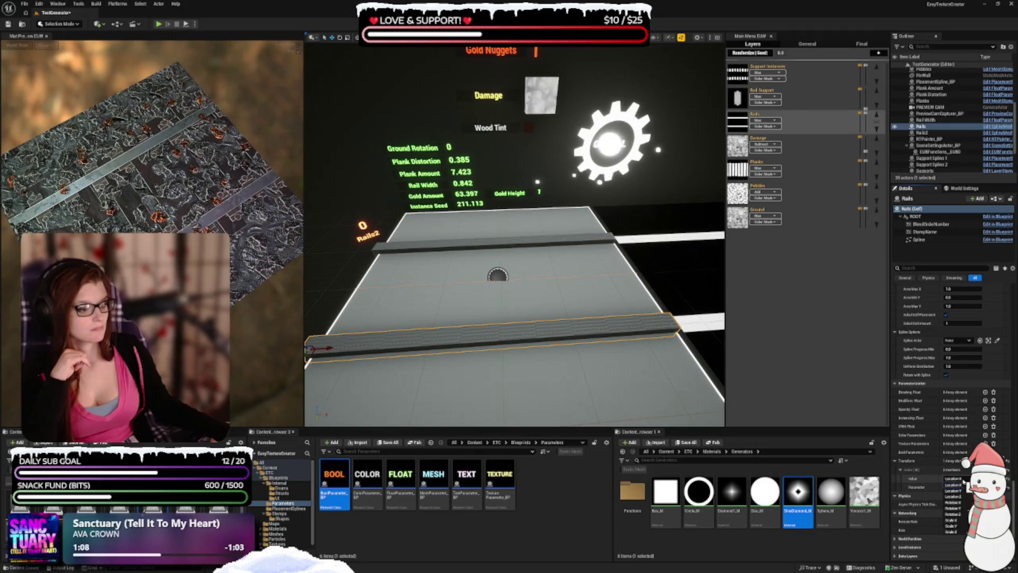
{"action": "left_click", "coordinate": [954, 530]}
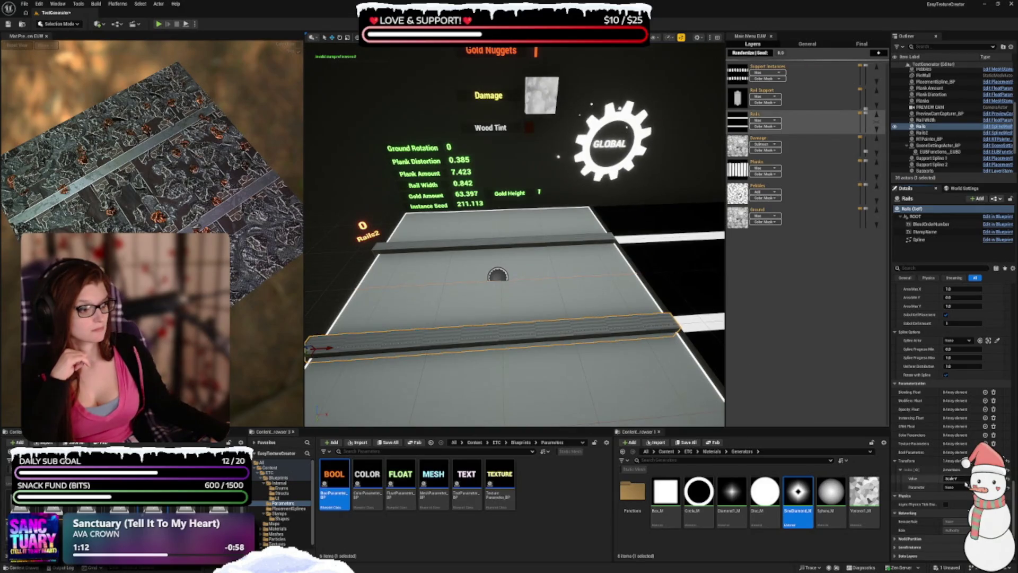
{"action": "left_click", "coordinate": [962, 488]}
{"action": "left_click", "coordinate": [949, 452]}
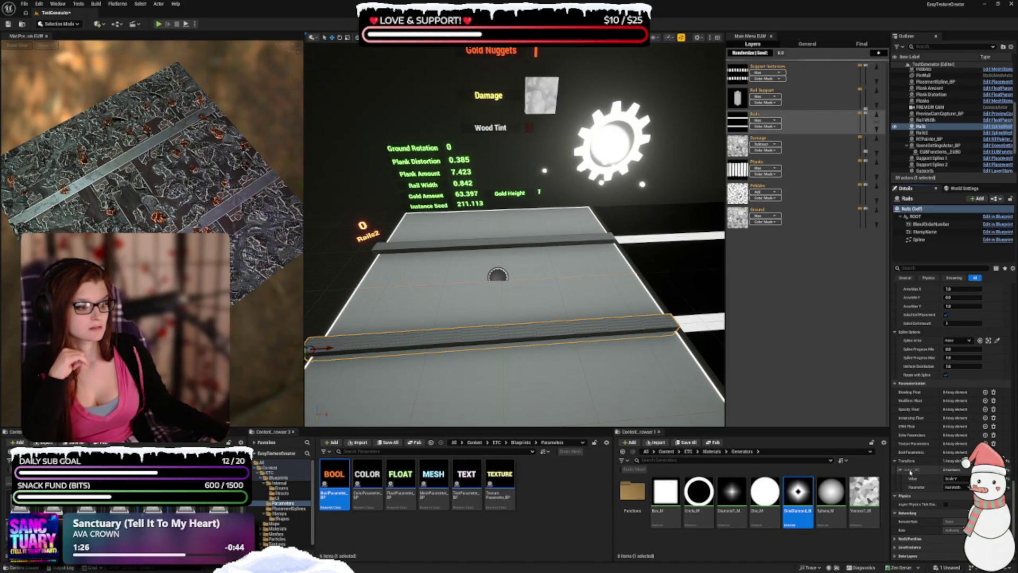
{"action": "right_click", "coordinate": [910, 472]}
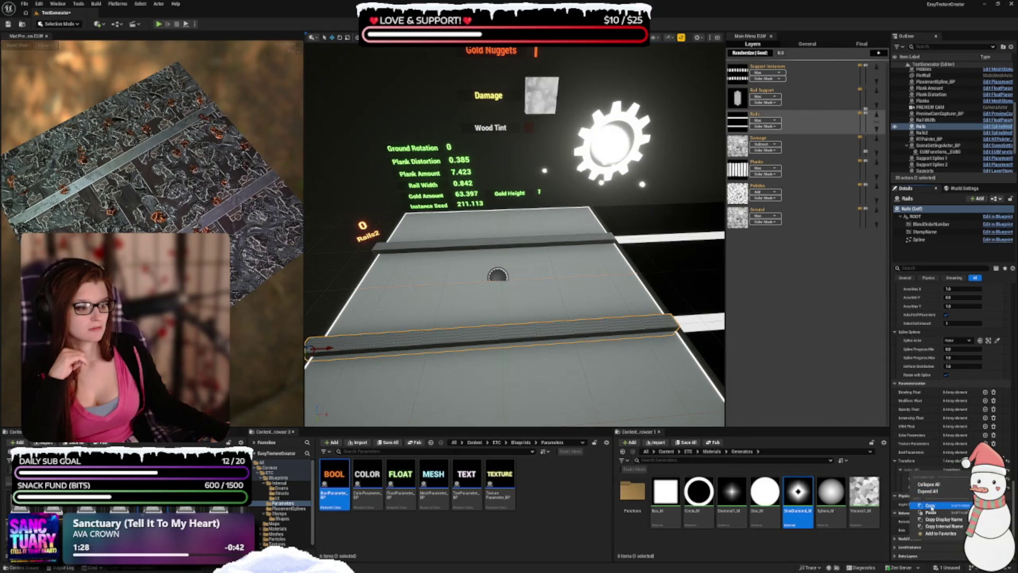
- Copy the Transform scale binding to Rails2 and link its Transform Index[0] to Rail Width
{"action": "left_click", "coordinate": [930, 506]}
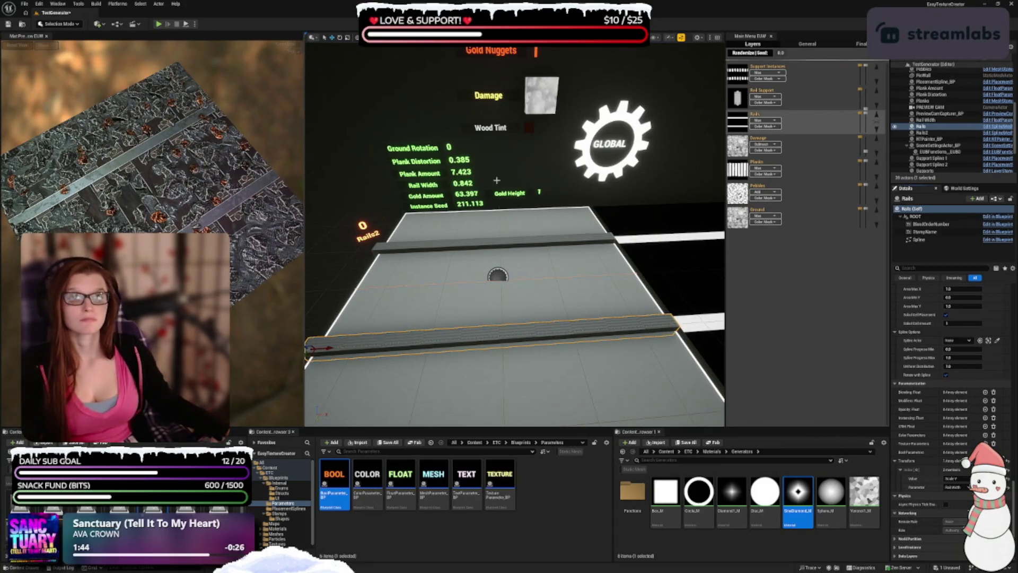
{"action": "left_click", "coordinate": [425, 243]}
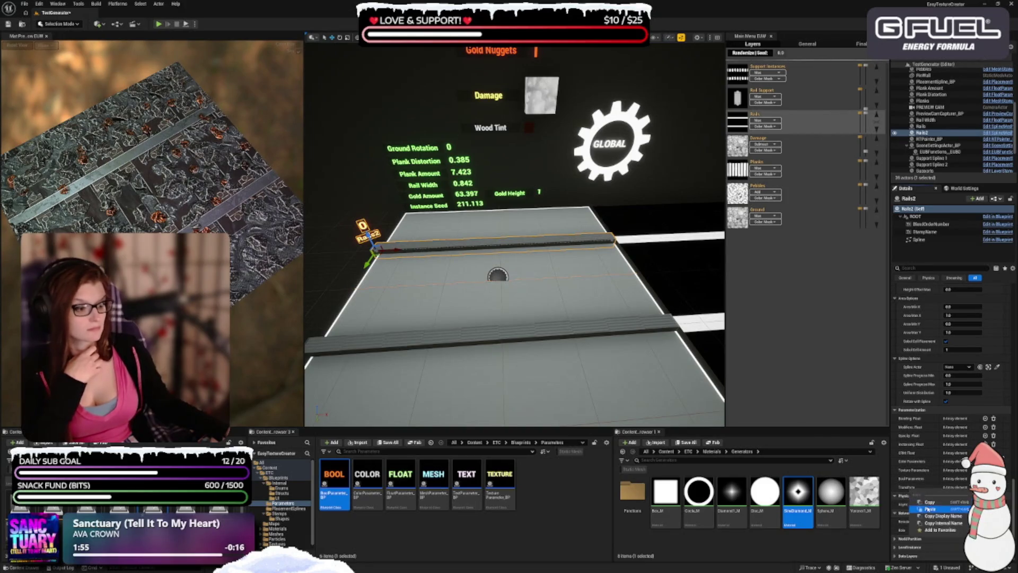
{"action": "left_click", "coordinate": [909, 487]}
{"action": "left_click", "coordinate": [900, 496]}
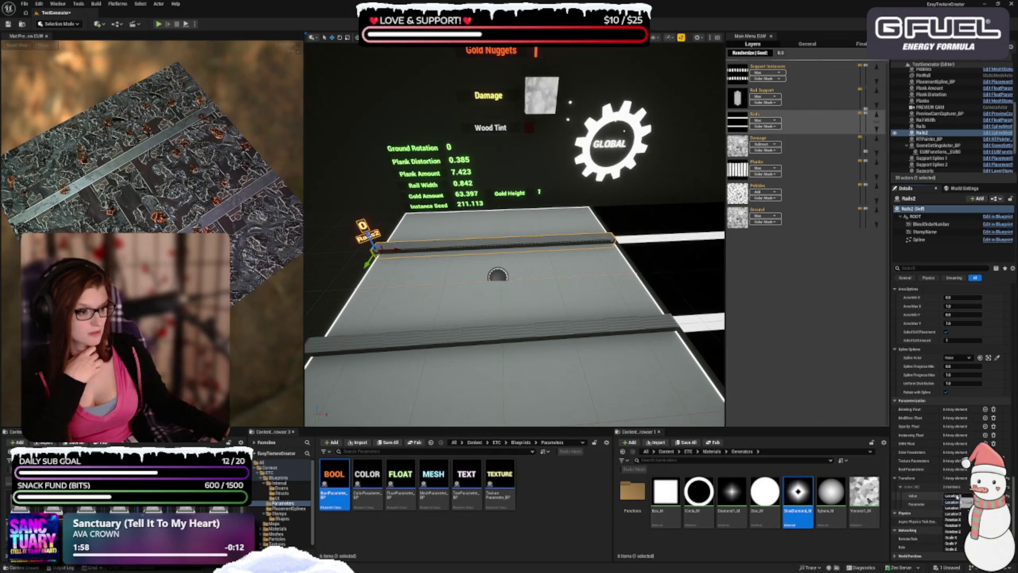
{"action": "left_click", "coordinate": [957, 504]}
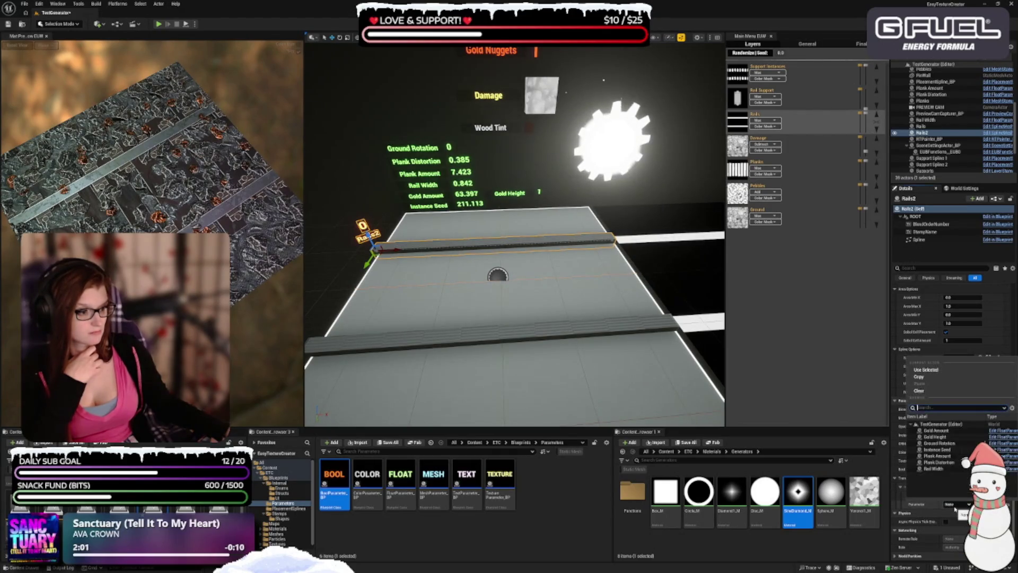
{"action": "left_click", "coordinate": [947, 470]}
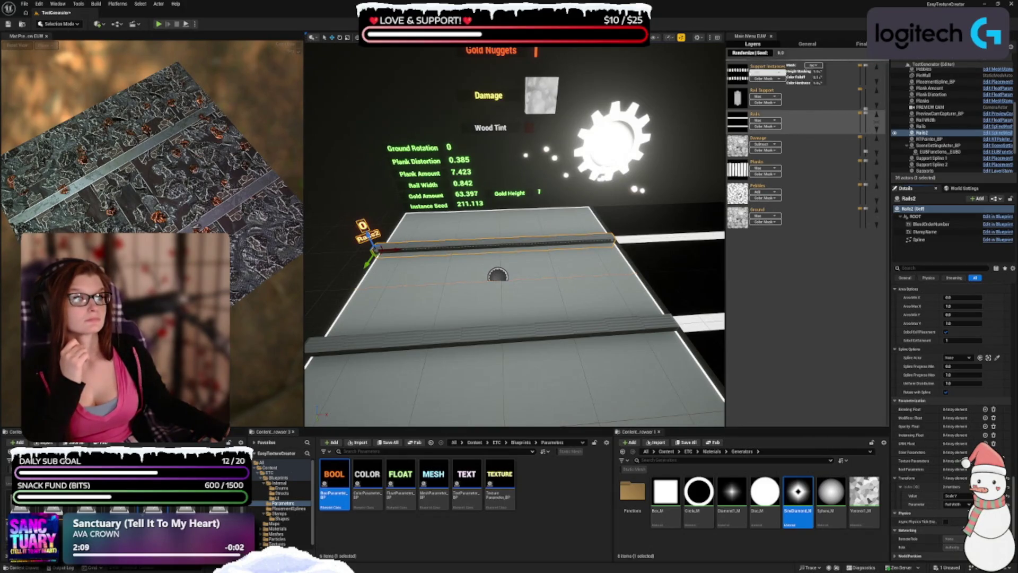
{"action": "left_click", "coordinate": [730, 77]}
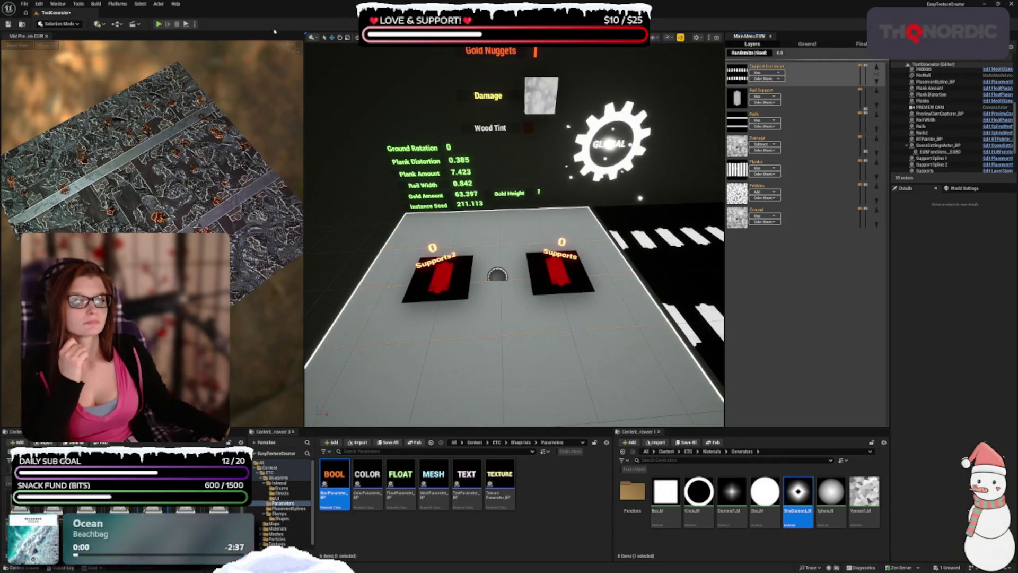
- On the Supports actor, add an Instancing Float binding linked to Plank Amount
{"action": "left_click", "coordinate": [567, 276]}
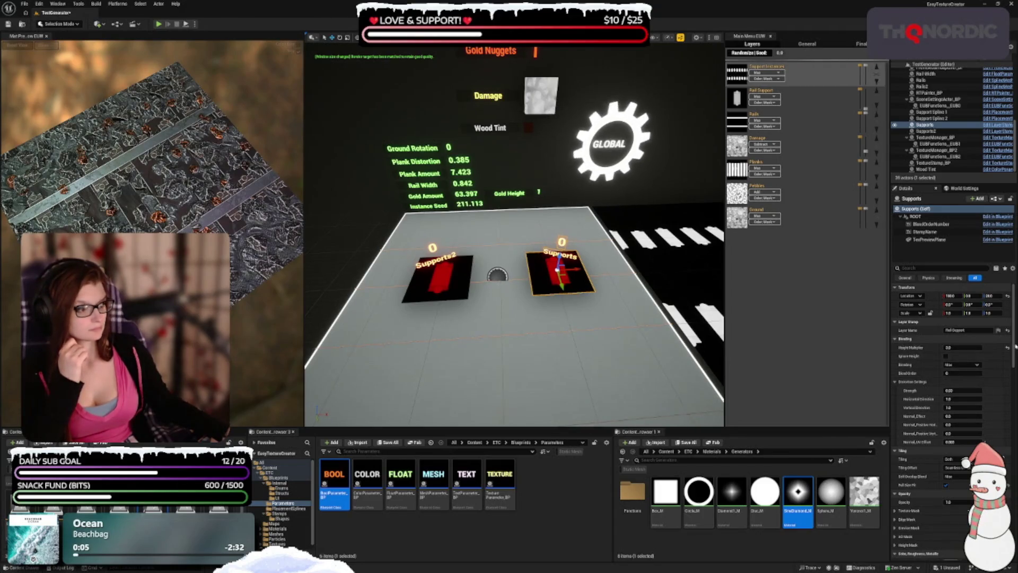
{"action": "scroll", "coordinate": [949, 371], "scroll_direction": "down", "scroll_amount": 10}
{"action": "scroll", "coordinate": [950, 372], "scroll_direction": "down", "scroll_amount": 5}
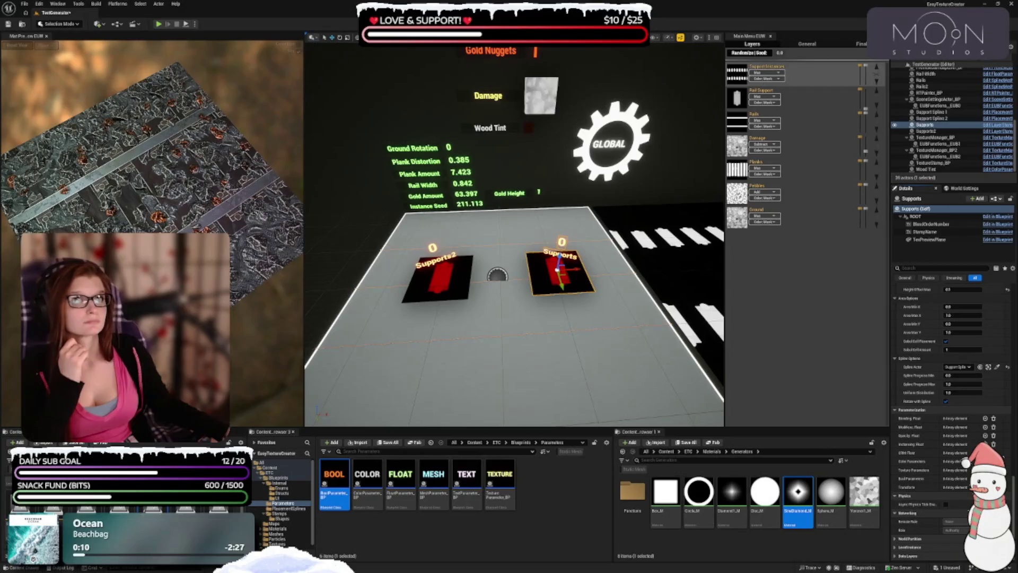
{"action": "left_click", "coordinate": [985, 444]}
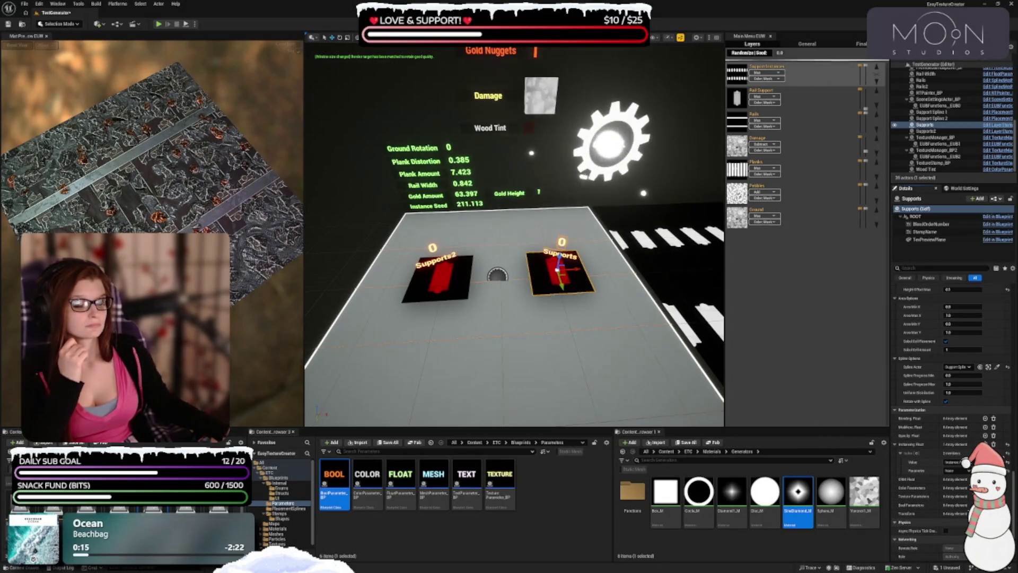
{"action": "left_click", "coordinate": [965, 471]}
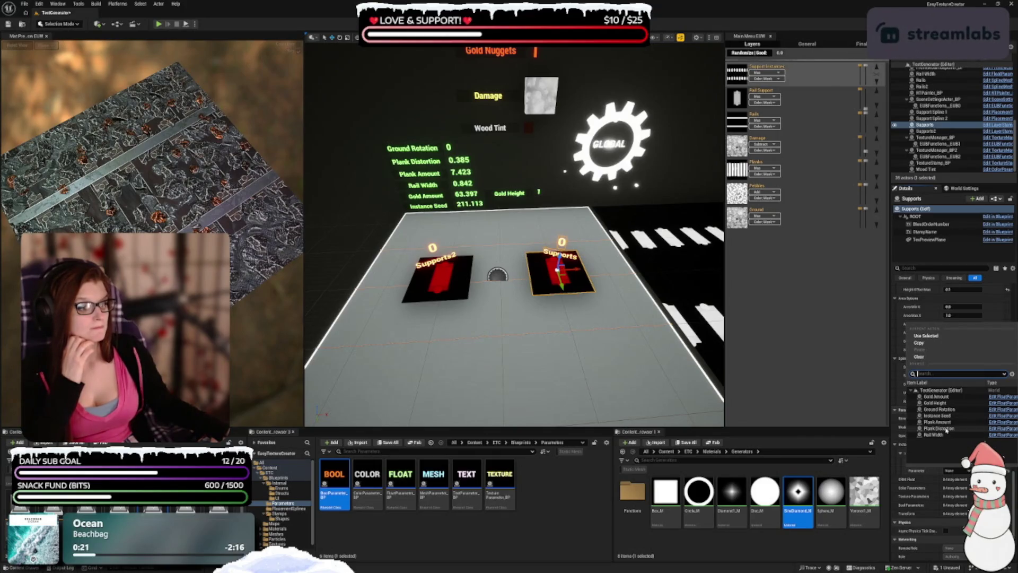
{"action": "left_click", "coordinate": [940, 416]}
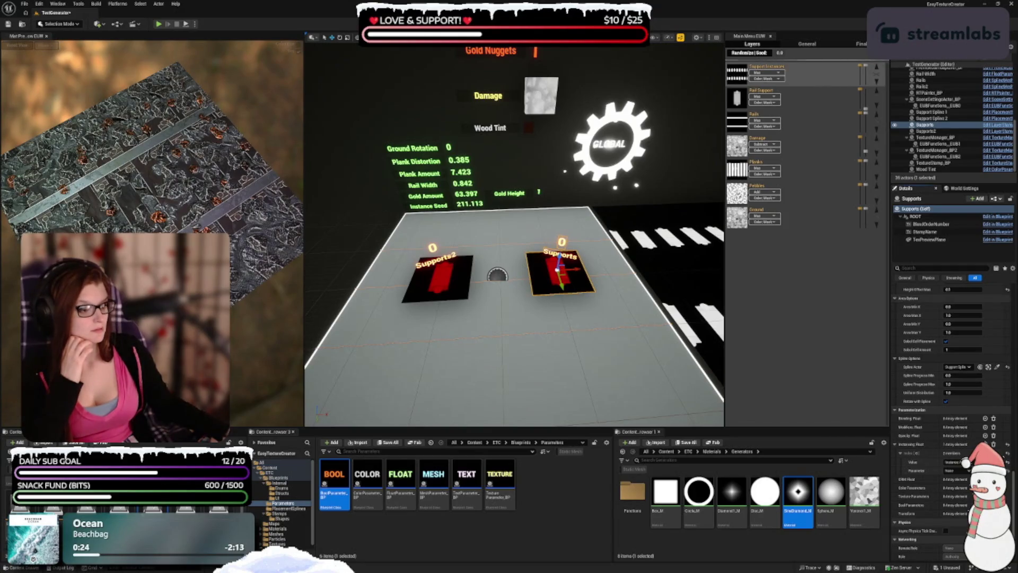
{"action": "left_click", "coordinate": [960, 471]}
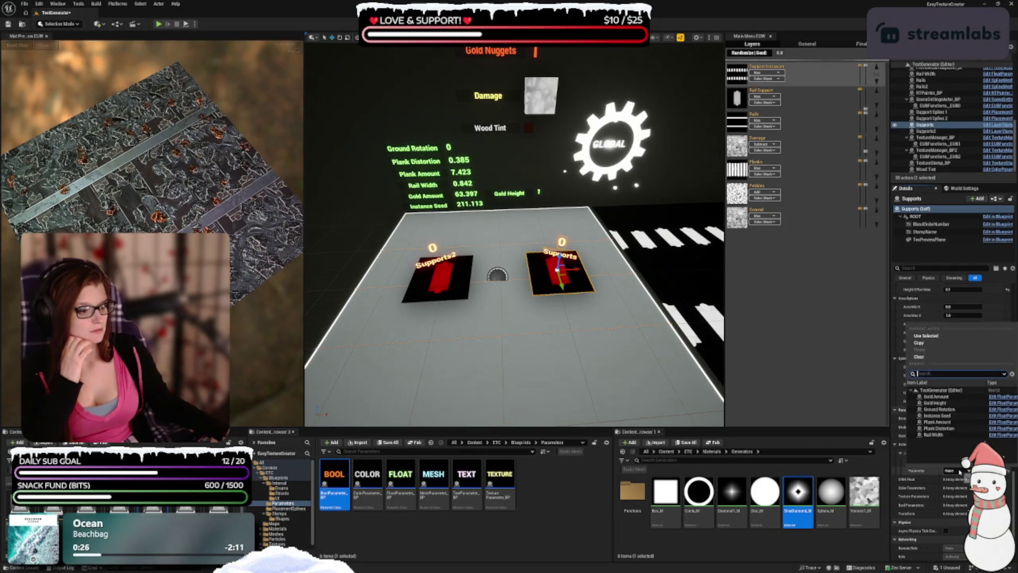
{"action": "left_click", "coordinate": [937, 422]}
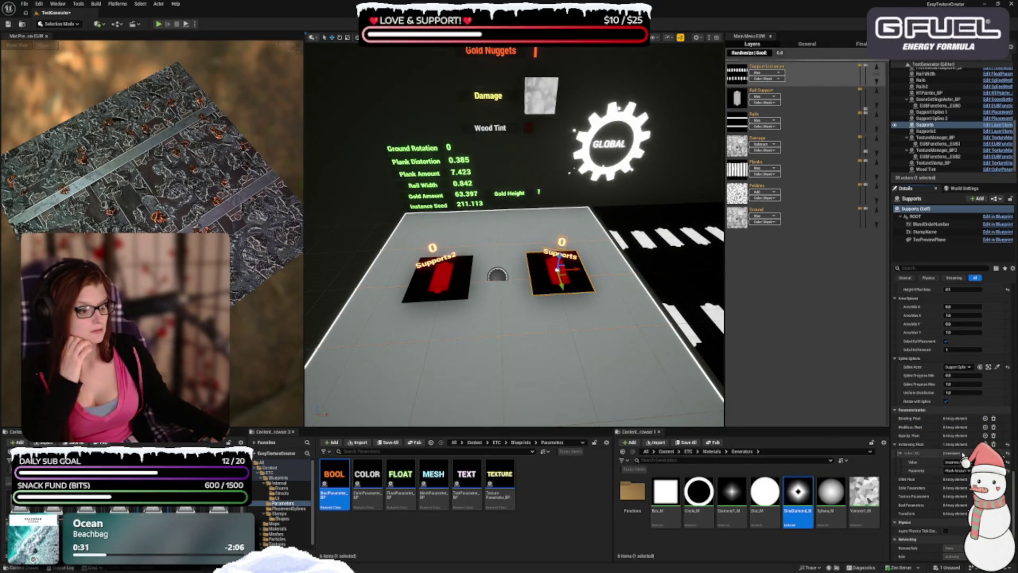
- Add a second Instancing Float controlling Instancing Seed, linked to Instance Seed, and save the level
{"action": "left_click", "coordinate": [985, 444]}
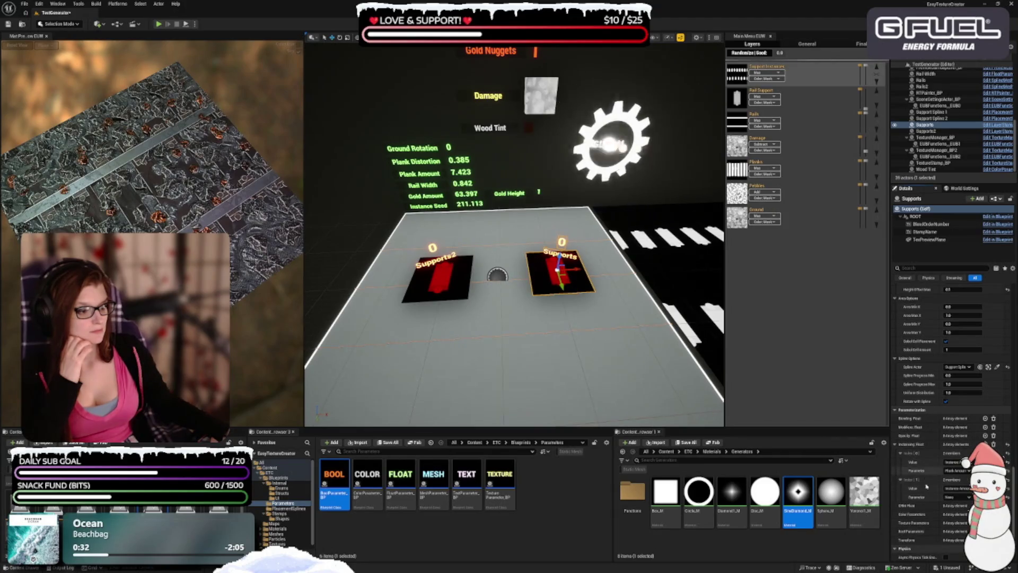
{"action": "left_click", "coordinate": [957, 497]}
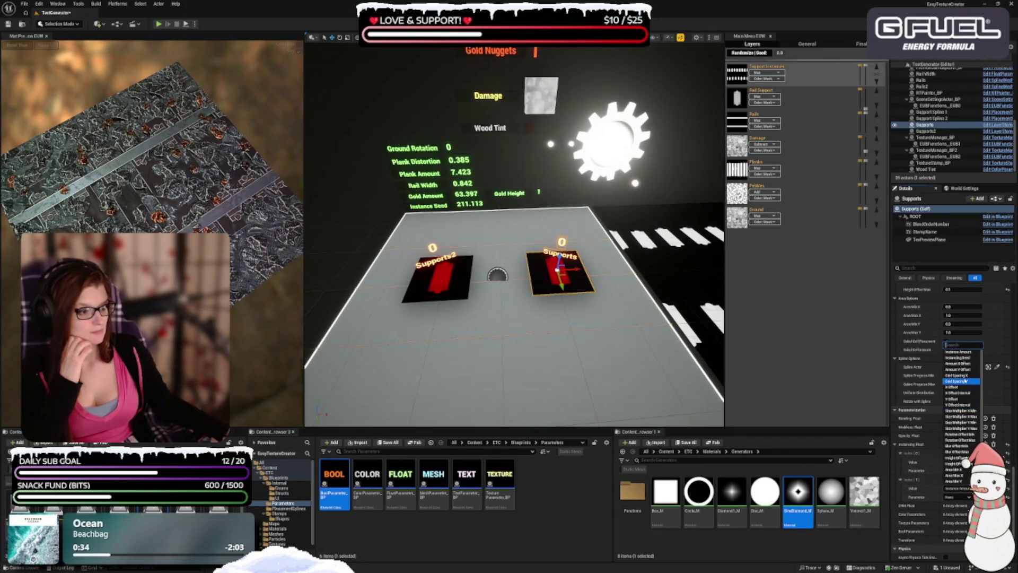
{"action": "left_click", "coordinate": [958, 358]}
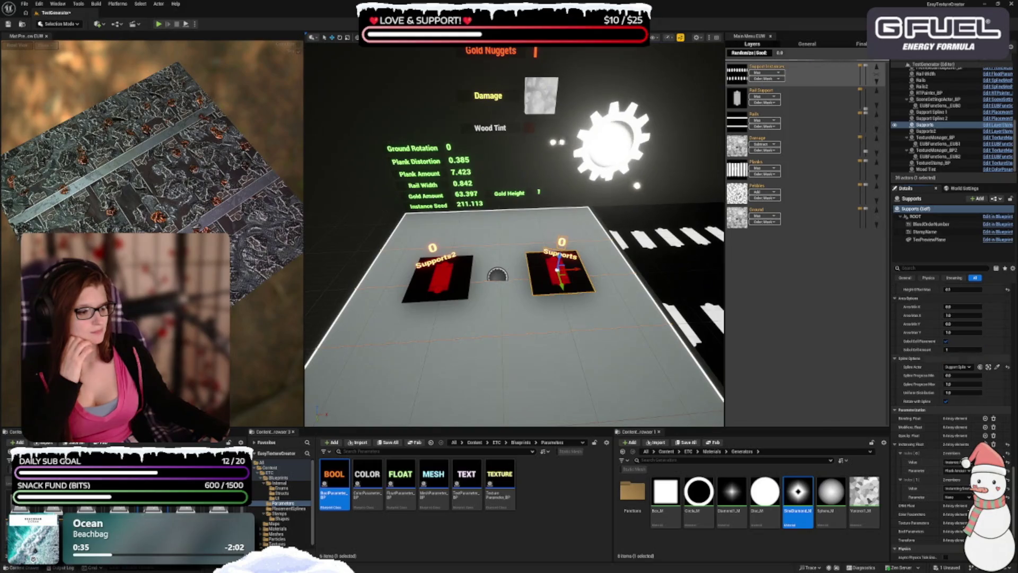
{"action": "left_click", "coordinate": [955, 497]}
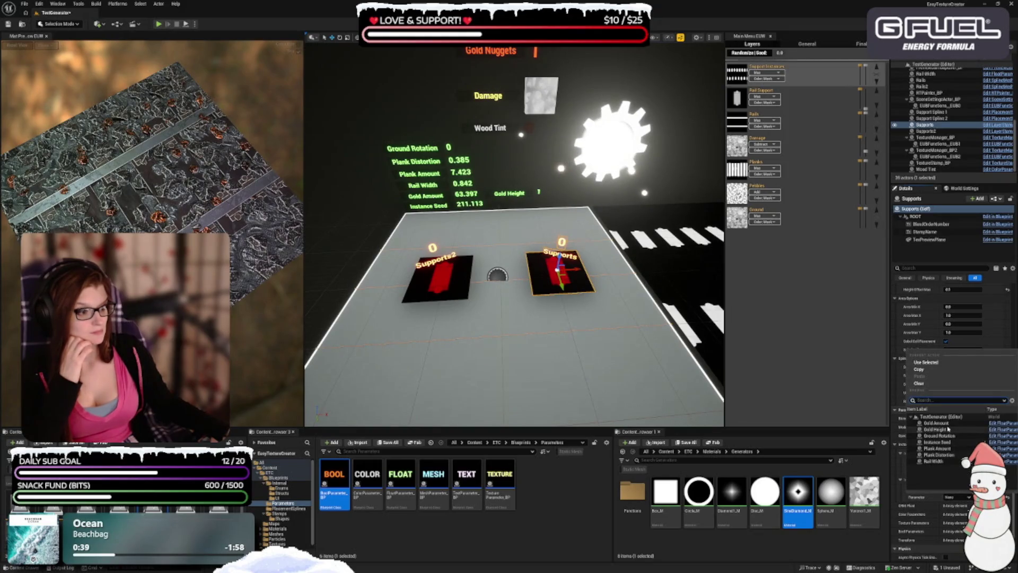
{"action": "left_click", "coordinate": [937, 442]}
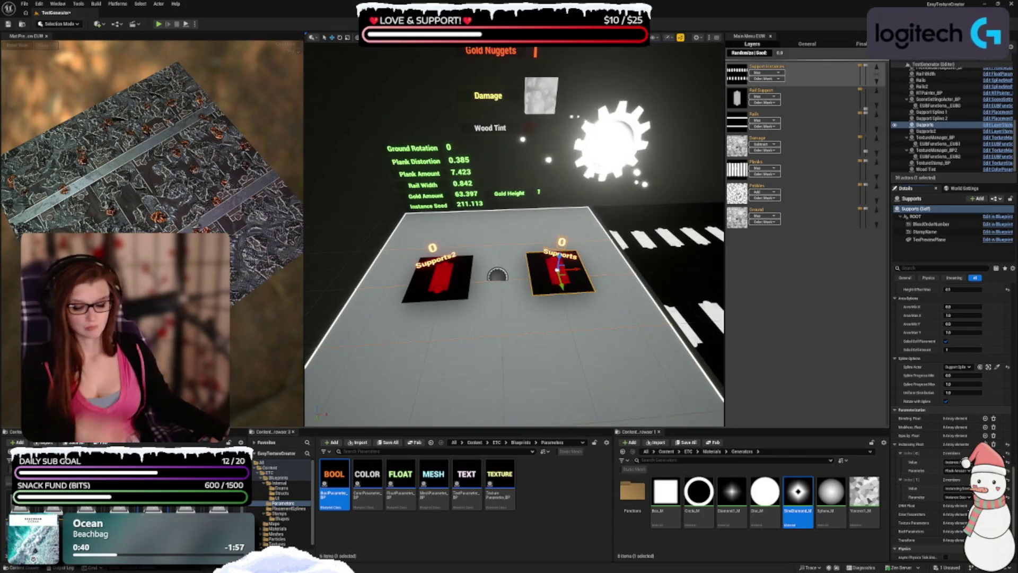
{"action": "key", "text": "ctrl+s"}
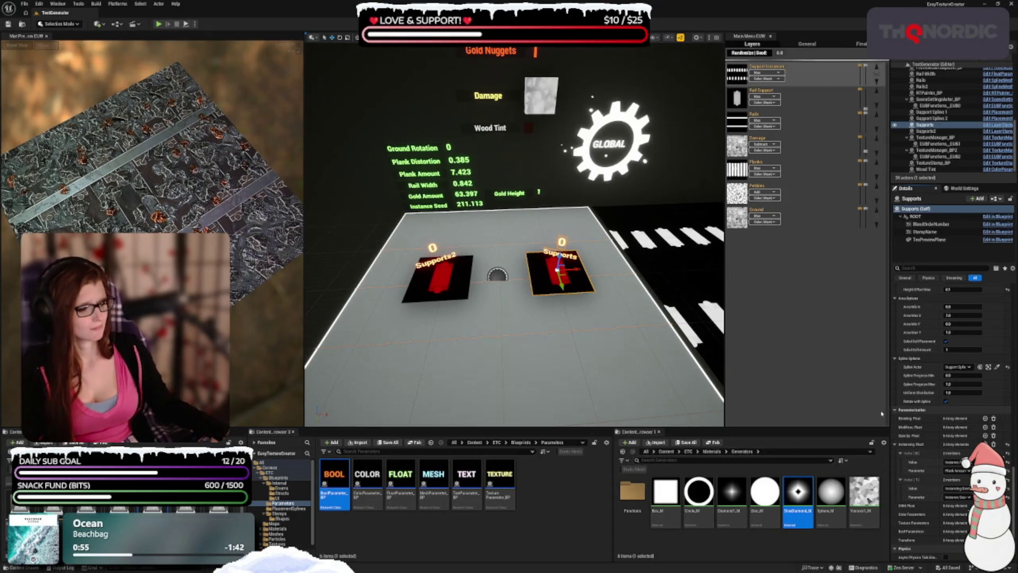
- Expand Instancing Float Index[0] and Index[1] on Supports and Supports2, then save all with Ctrl+S
{"action": "right_click", "coordinate": [918, 447]}
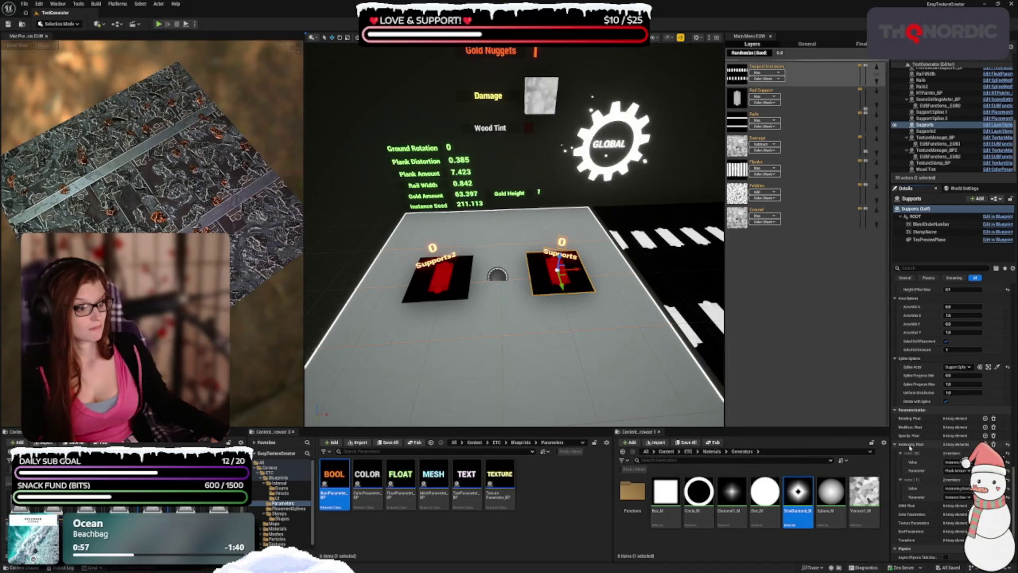
{"action": "right_click", "coordinate": [910, 448]}
{"action": "left_click", "coordinate": [937, 468]}
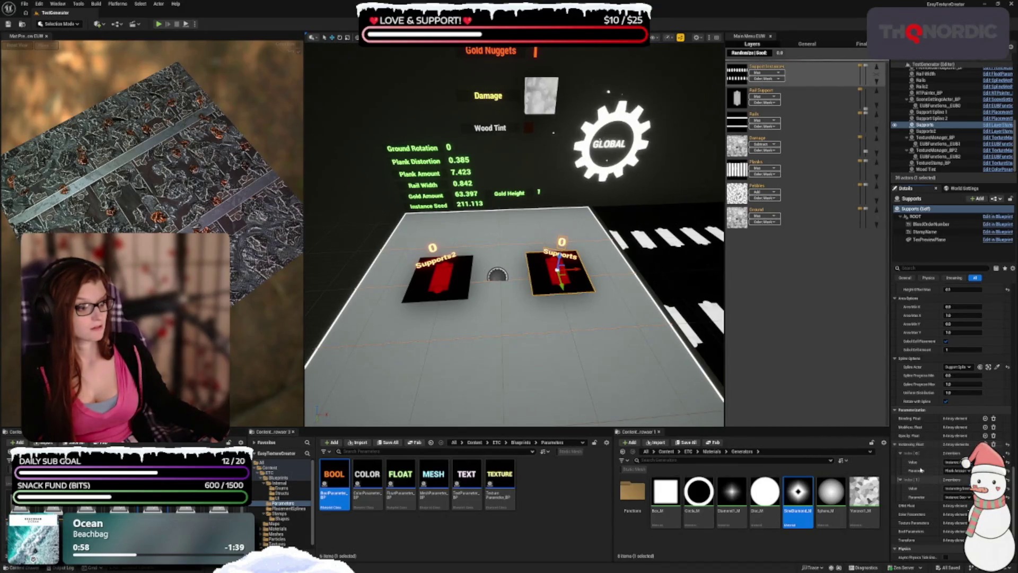
{"action": "left_click", "coordinate": [926, 131]}
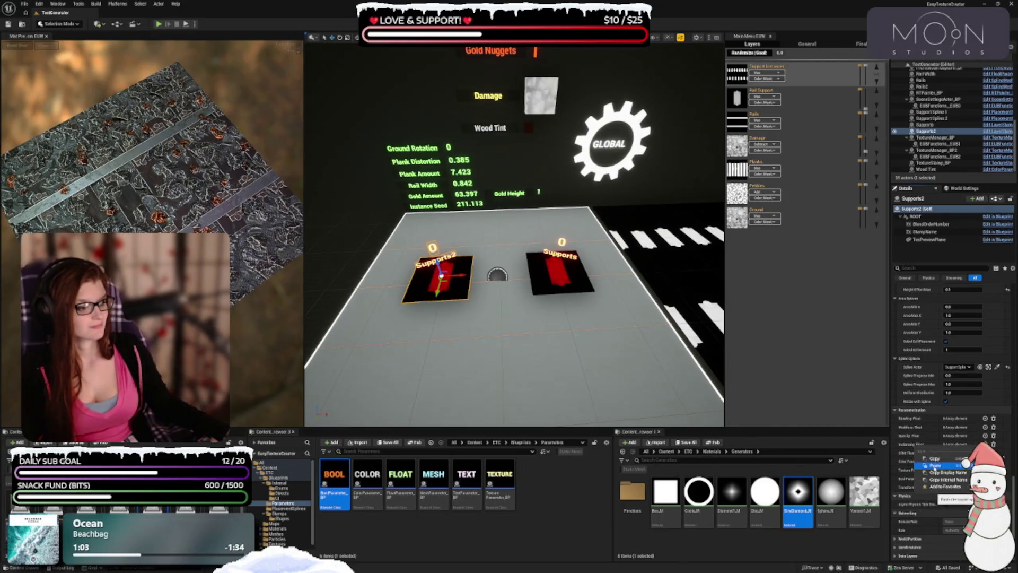
{"action": "left_click", "coordinate": [914, 445]}
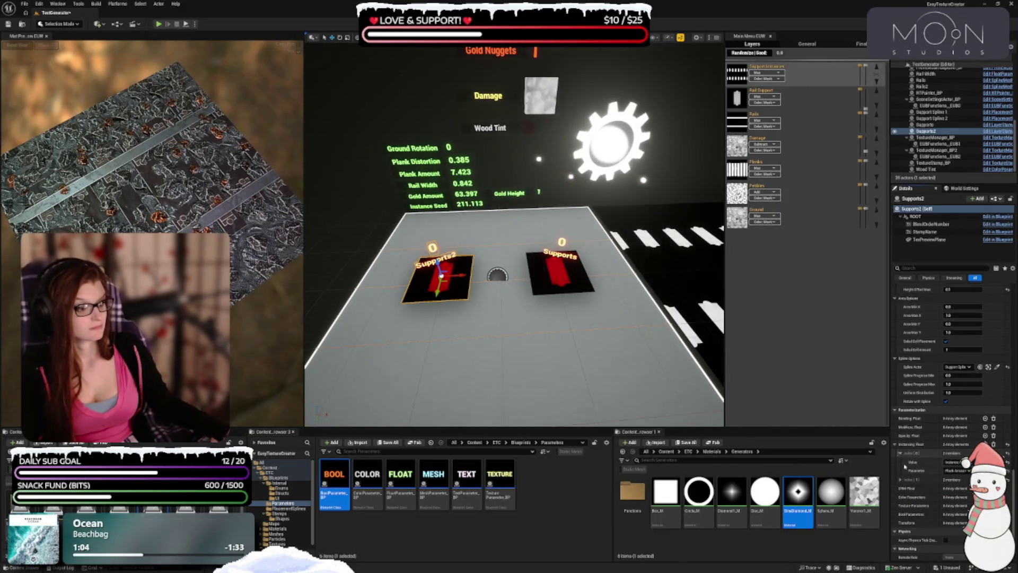
{"action": "left_click", "coordinate": [900, 453]}
{"action": "left_click", "coordinate": [900, 479]}
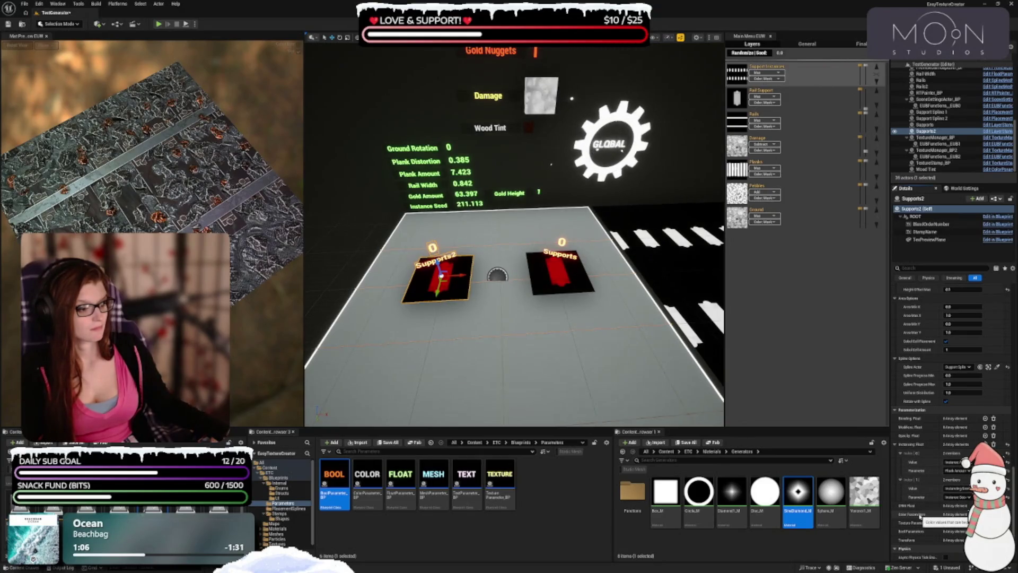
{"action": "key", "text": "ctrl+s"}
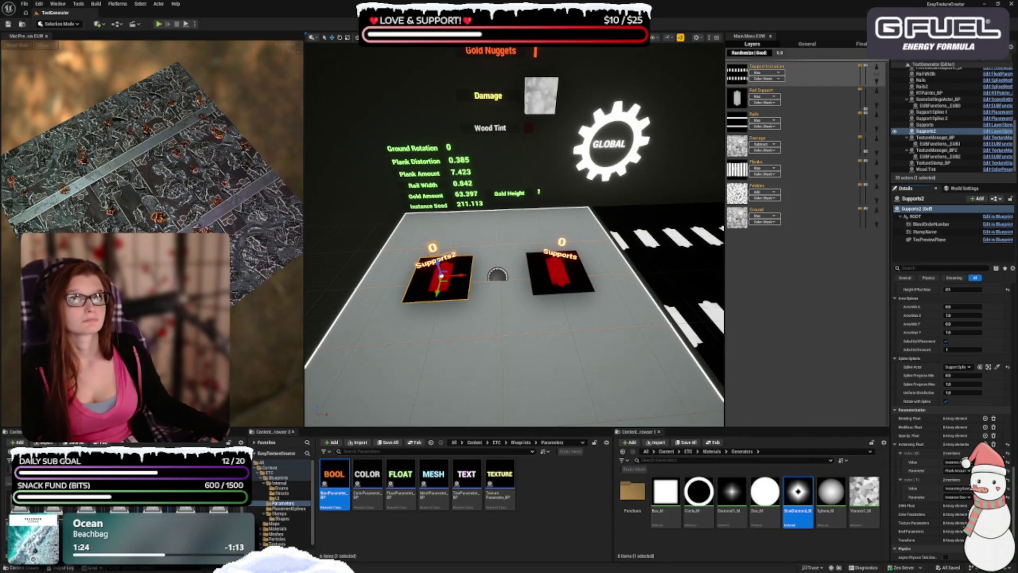
{"action": "key", "text": "alt+Tab"}
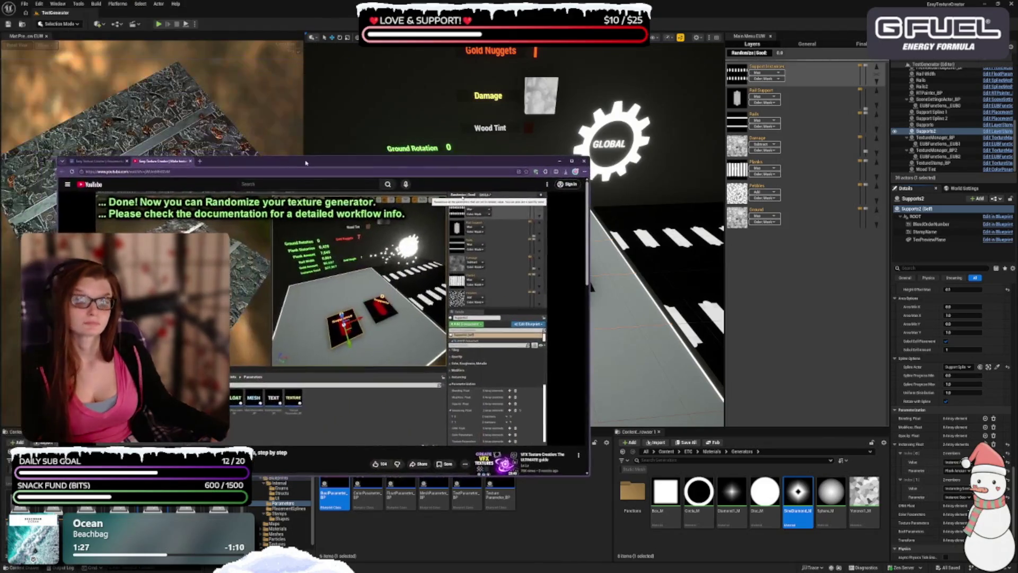
{"action": "left_click_drag", "start_coordinate": [306, 163], "coordinate": [379, 253]}
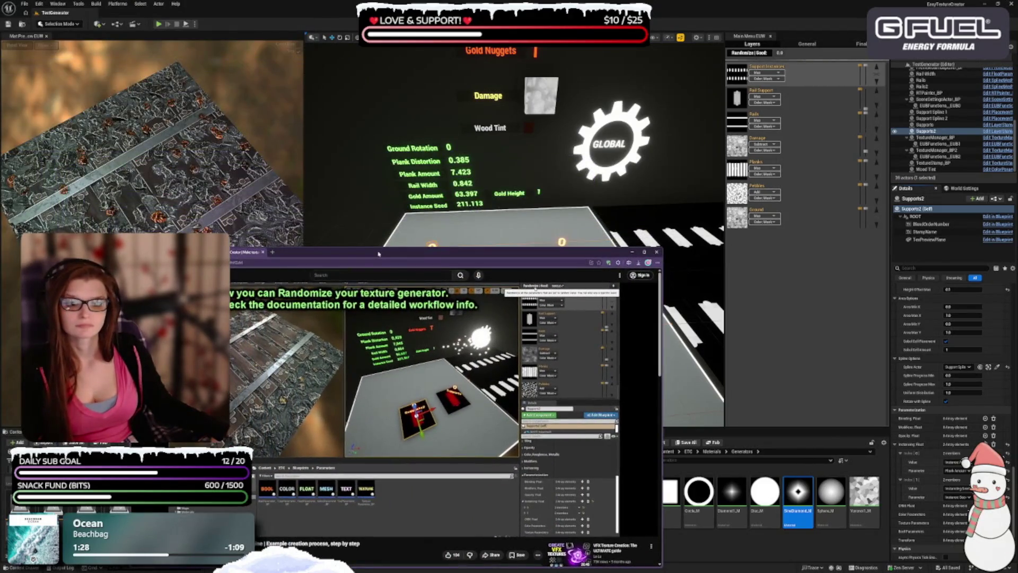
{"action": "key", "text": "alt+Tab"}
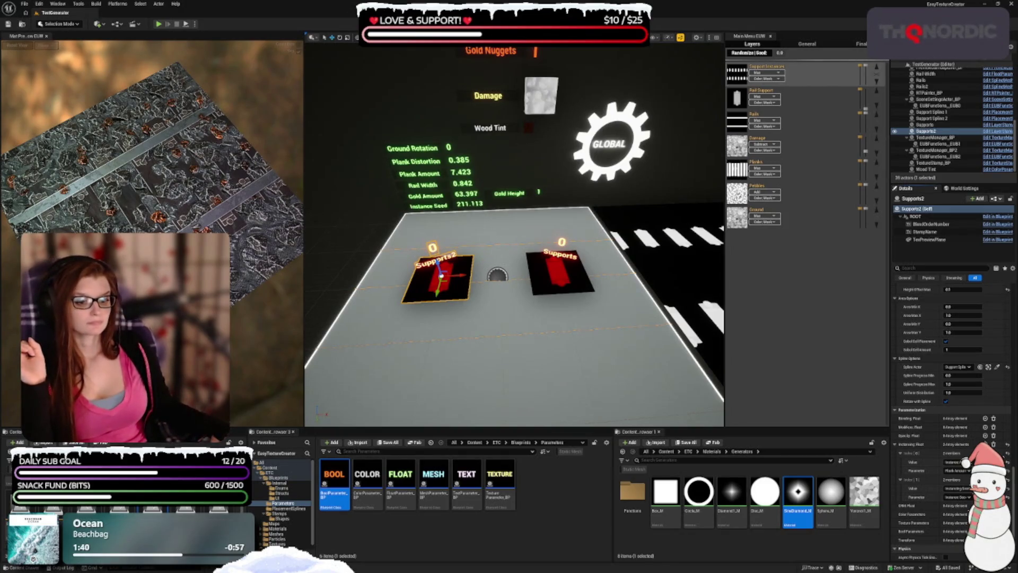
- Switch to the Planks layer and orbit the material preview low to inspect the plank texture
{"action": "left_click_drag", "start_coordinate": [529, 271], "coordinate": [525, 228]}
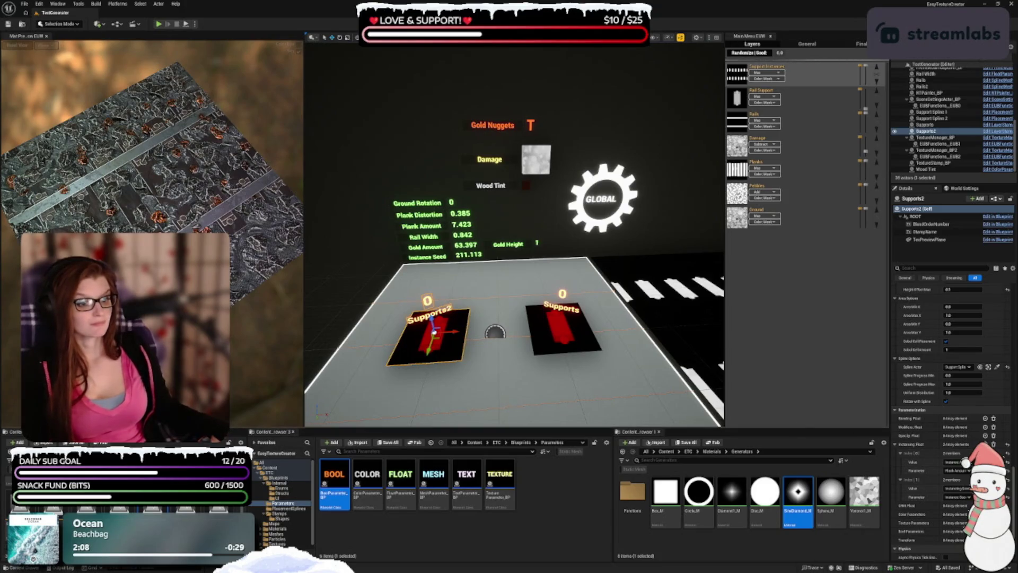
{"action": "left_click", "coordinate": [748, 172]}
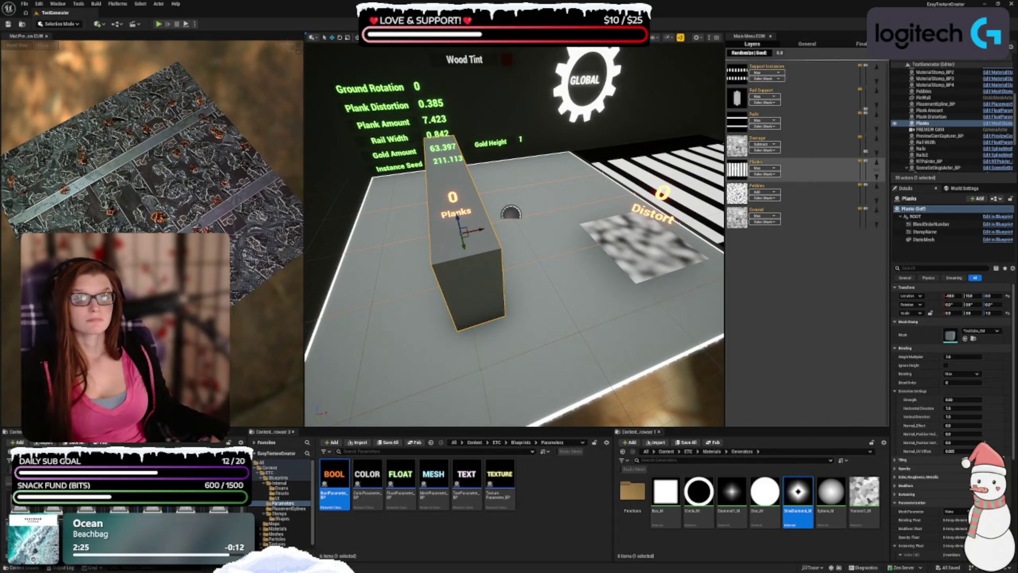
{"action": "mouse_move", "coordinate": [154, 159]}
{"action": "left_mouse_down"}
{"action": "mouse_move", "coordinate": [153, 117]}
{"action": "mouse_move", "coordinate": [164, 109]}
{"action": "mouse_move", "coordinate": [164, 159]}
{"action": "left_mouse_up"}
{"action": "left_click_drag", "start_coordinate": [117, 101], "coordinate": [117, 81]}
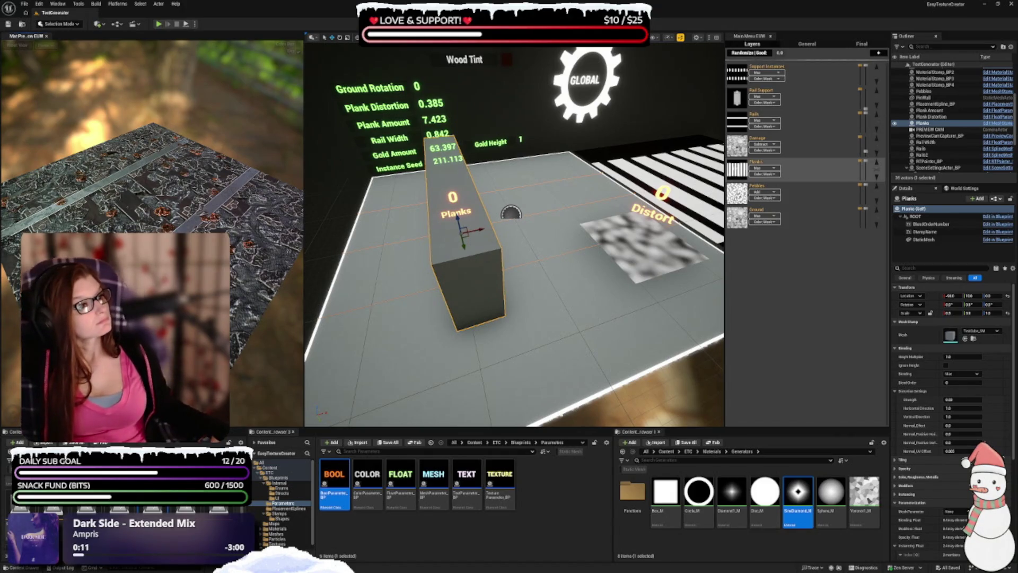
- Switch to the Pebbles layer, change its blend mode from Add, and select the Ground plane
{"action": "left_click", "coordinate": [737, 193]}
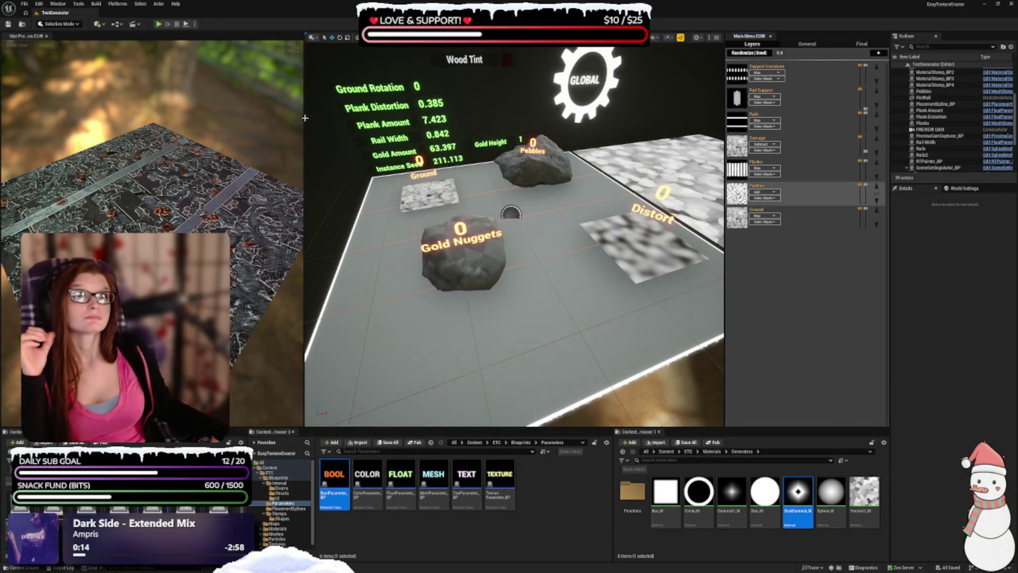
{"action": "left_click", "coordinate": [764, 191]}
{"action": "left_click", "coordinate": [758, 208]}
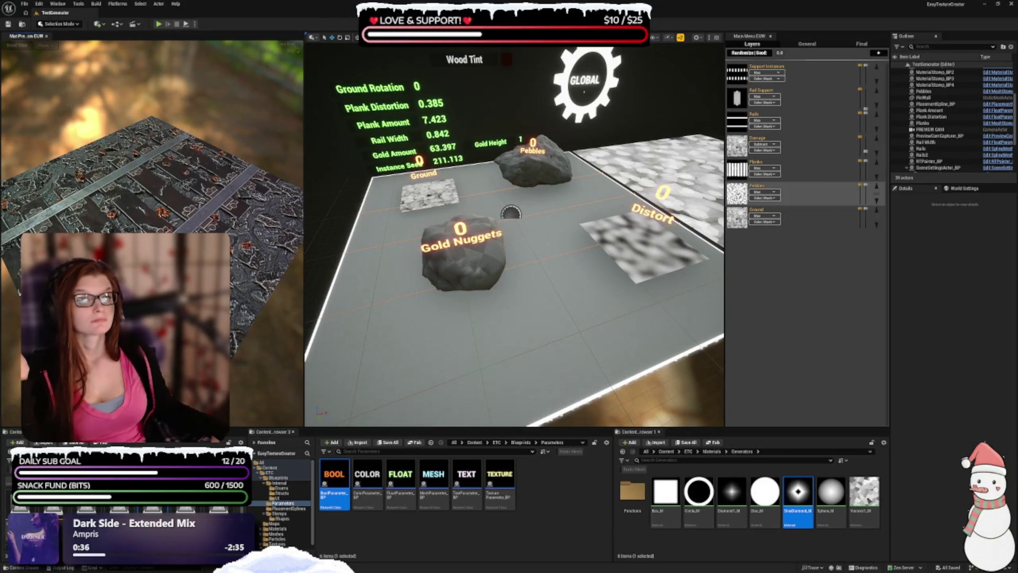
{"action": "left_click", "coordinate": [430, 195]}
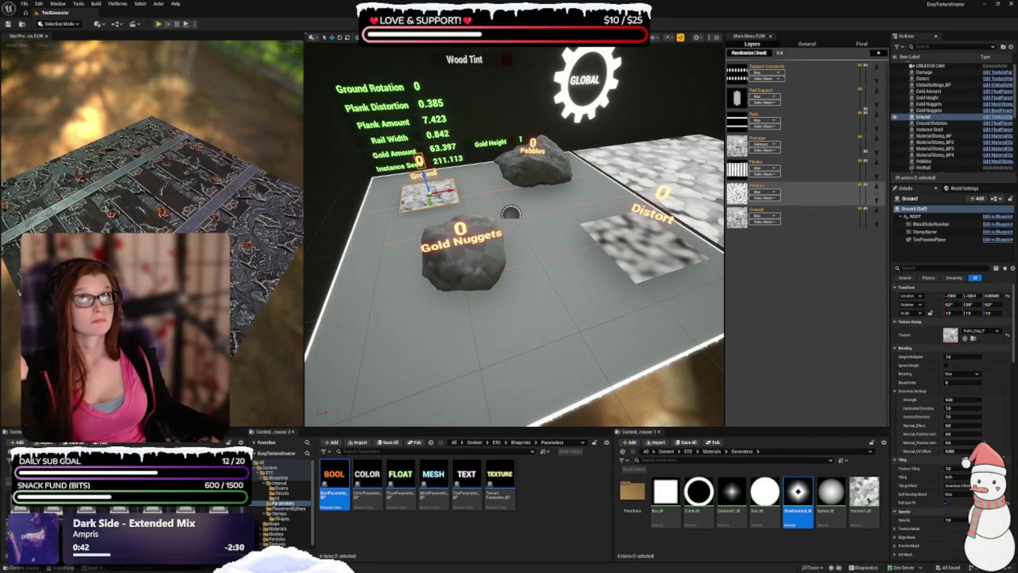
- Select the Pebbles rock and expand its Instancing and Universal Options categories in Details
{"action": "mouse_move", "coordinate": [791, 192]}
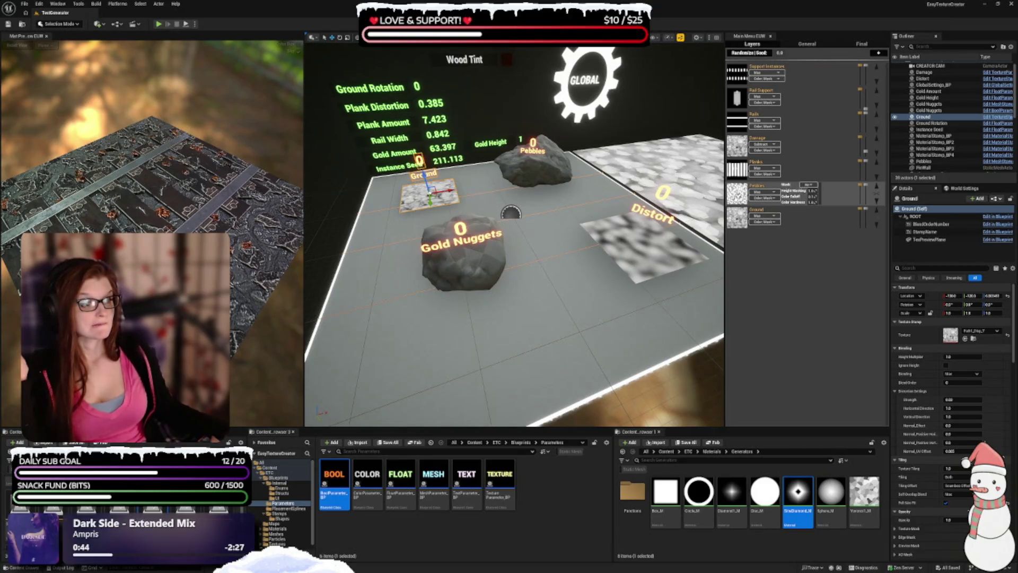
{"action": "left_click", "coordinate": [790, 192]}
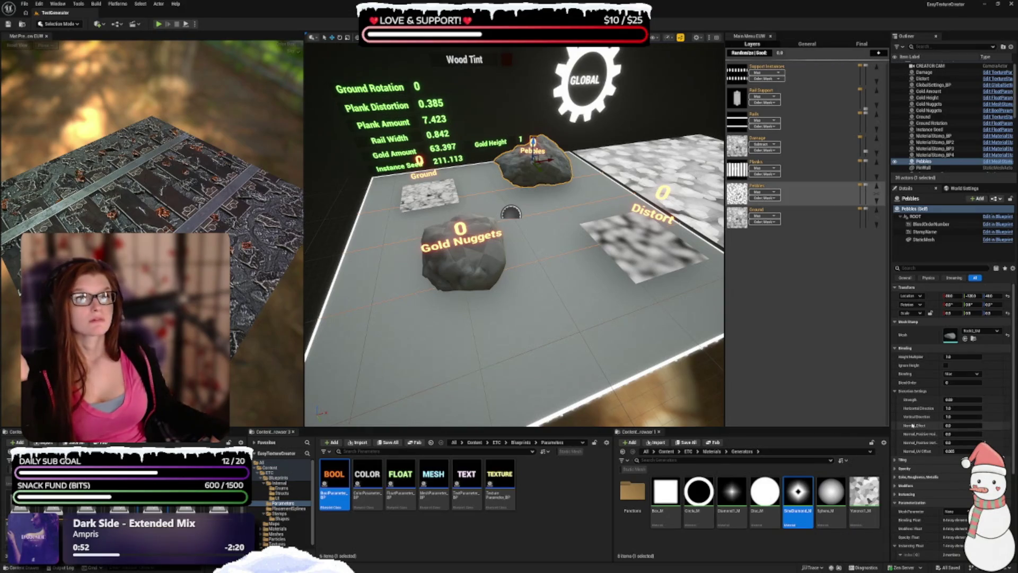
{"action": "mouse_move", "coordinate": [912, 426]}
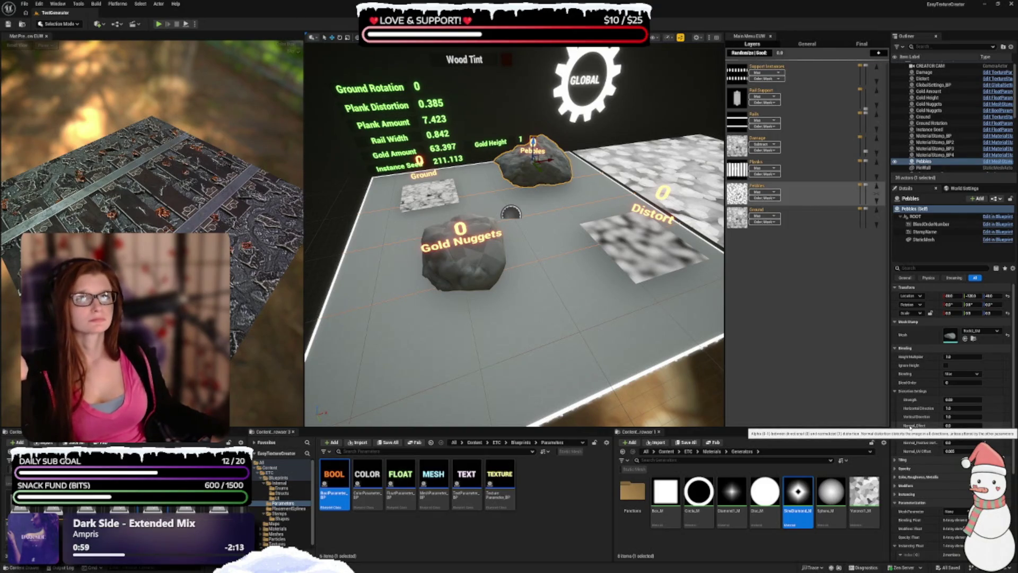
{"action": "scroll", "coordinate": [910, 427], "scroll_direction": "down", "scroll_amount": 2}
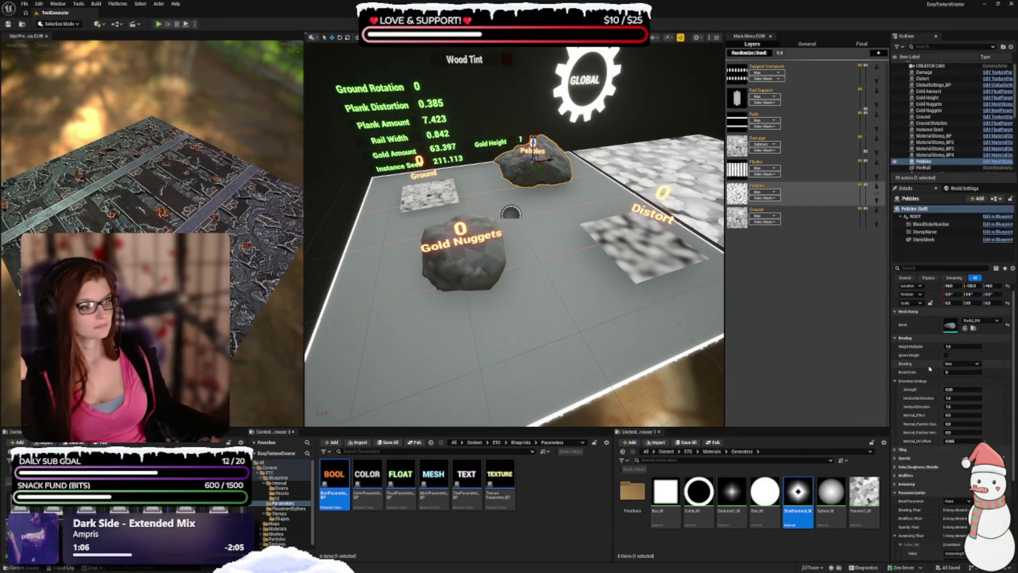
{"action": "scroll", "coordinate": [910, 382], "scroll_direction": "down", "scroll_amount": 2}
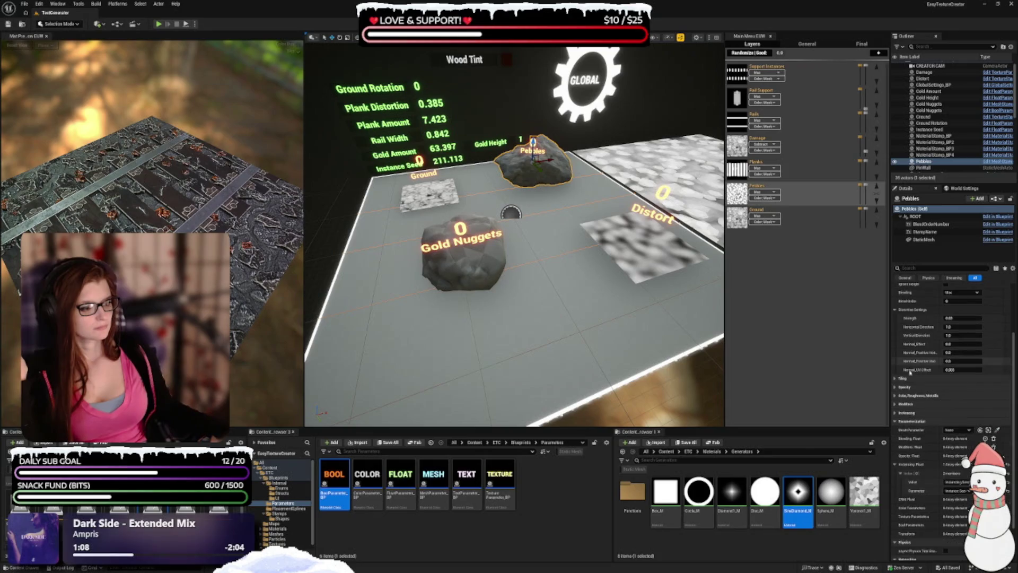
{"action": "left_click", "coordinate": [895, 412]}
{"action": "scroll", "coordinate": [901, 414], "scroll_direction": "down", "scroll_amount": 1}
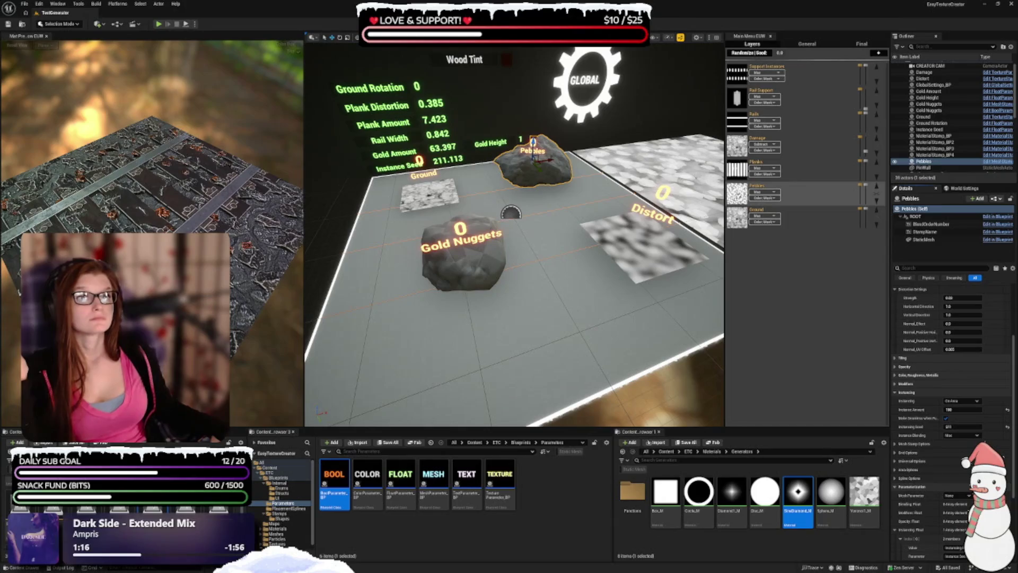
{"action": "left_click", "coordinate": [918, 461]}
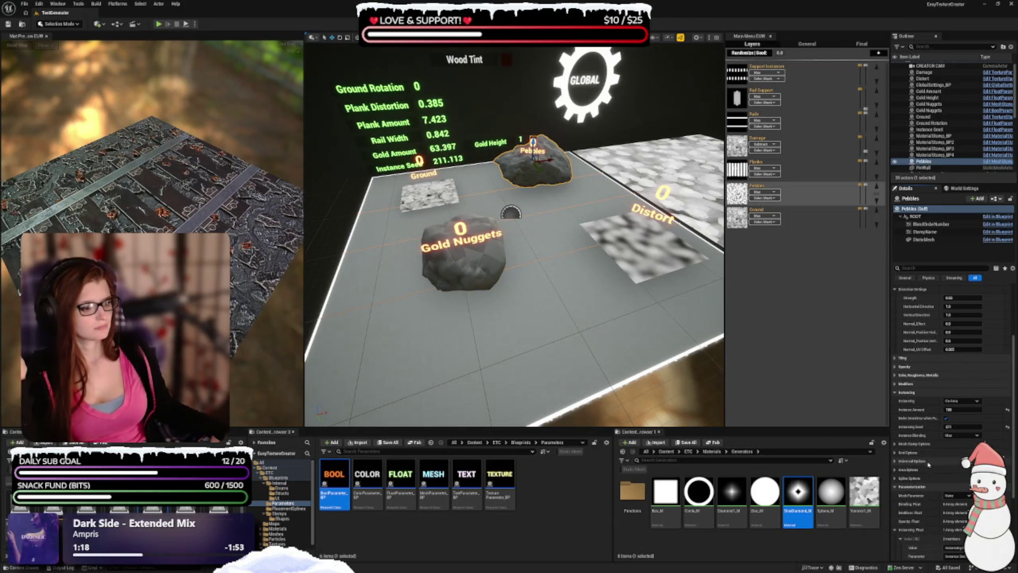
- Expand the Pebbles Area Options and its colour, roughness and metallic settings in Details
{"action": "scroll", "coordinate": [908, 434], "scroll_direction": "down", "scroll_amount": 3}
{"action": "scroll", "coordinate": [909, 434], "scroll_direction": "down", "scroll_amount": 2}
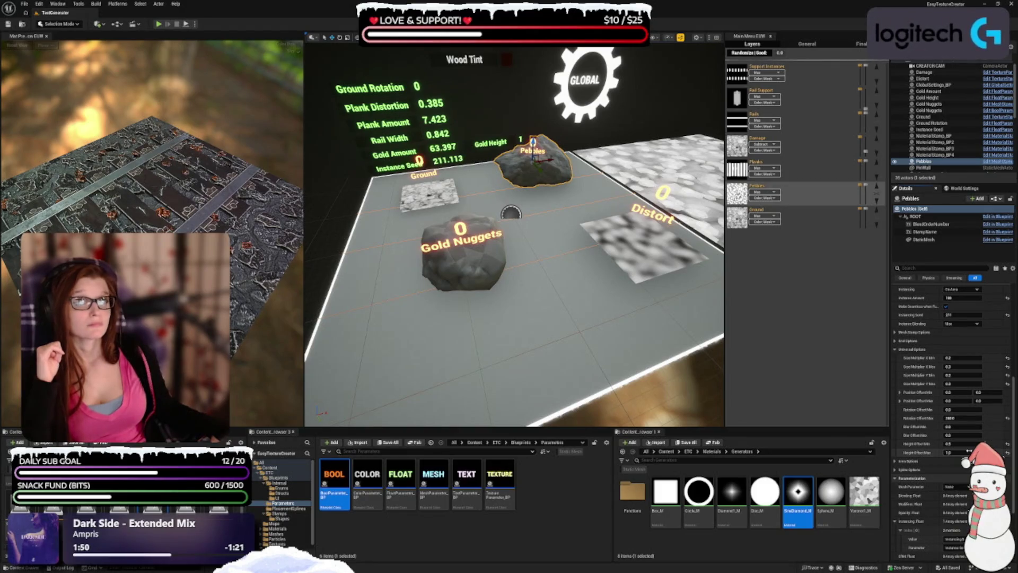
{"action": "scroll", "coordinate": [968, 406], "scroll_direction": "down", "scroll_amount": 4}
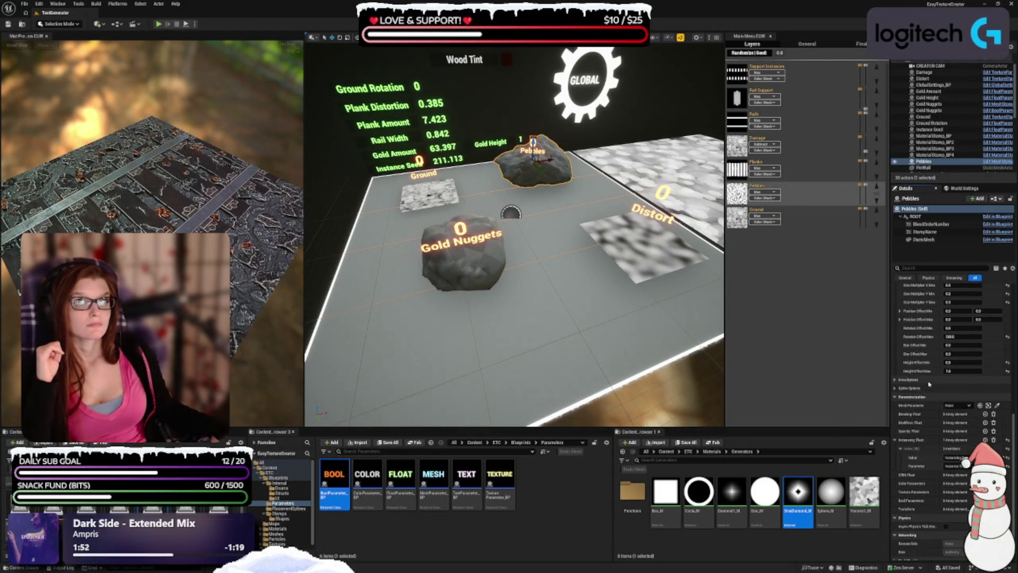
{"action": "left_click", "coordinate": [905, 361]}
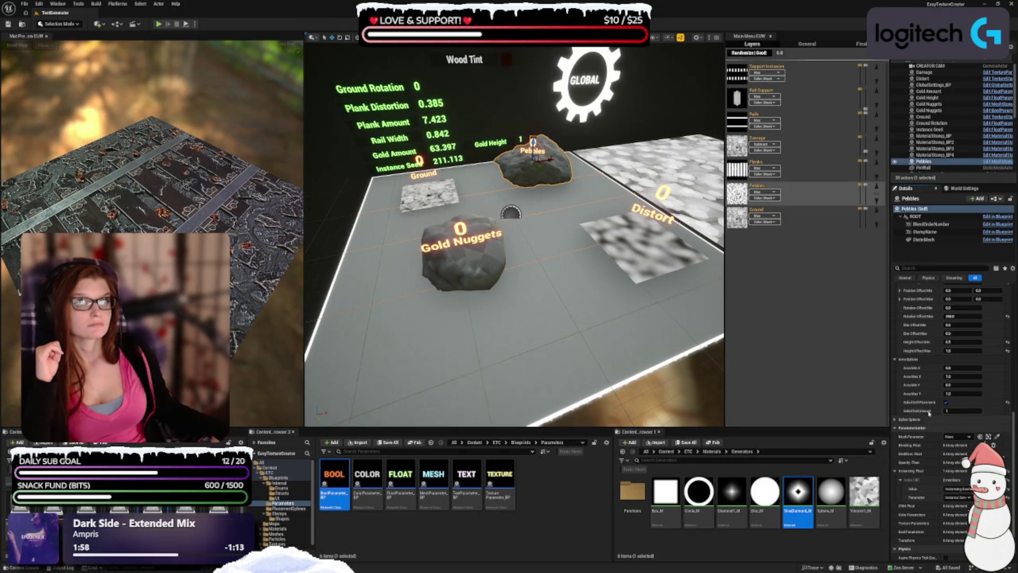
{"action": "scroll", "coordinate": [928, 419], "scroll_direction": "down", "scroll_amount": 1}
{"action": "scroll", "coordinate": [926, 395], "scroll_direction": "up", "scroll_amount": 15}
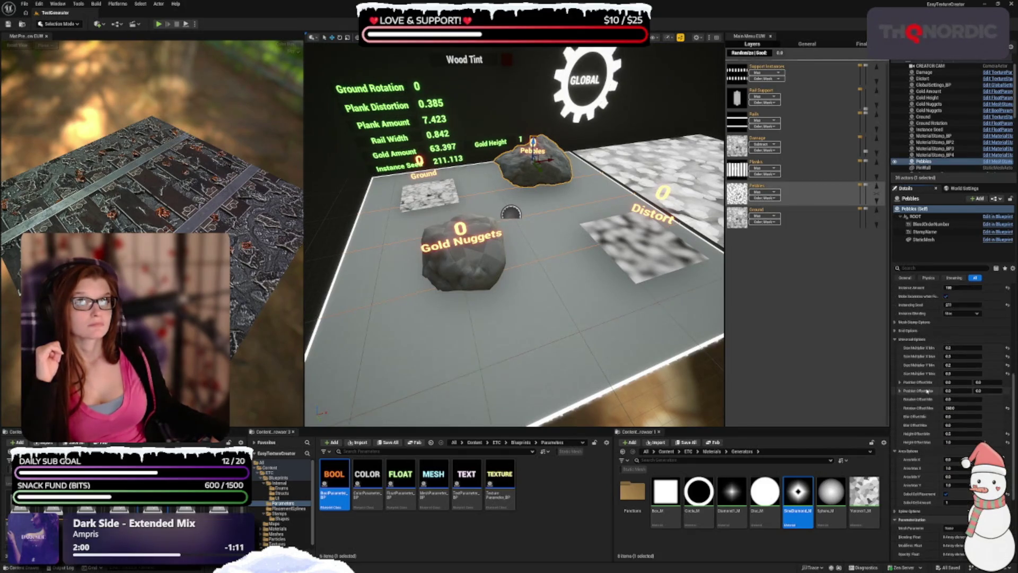
{"action": "scroll", "coordinate": [929, 387], "scroll_direction": "up", "scroll_amount": 1}
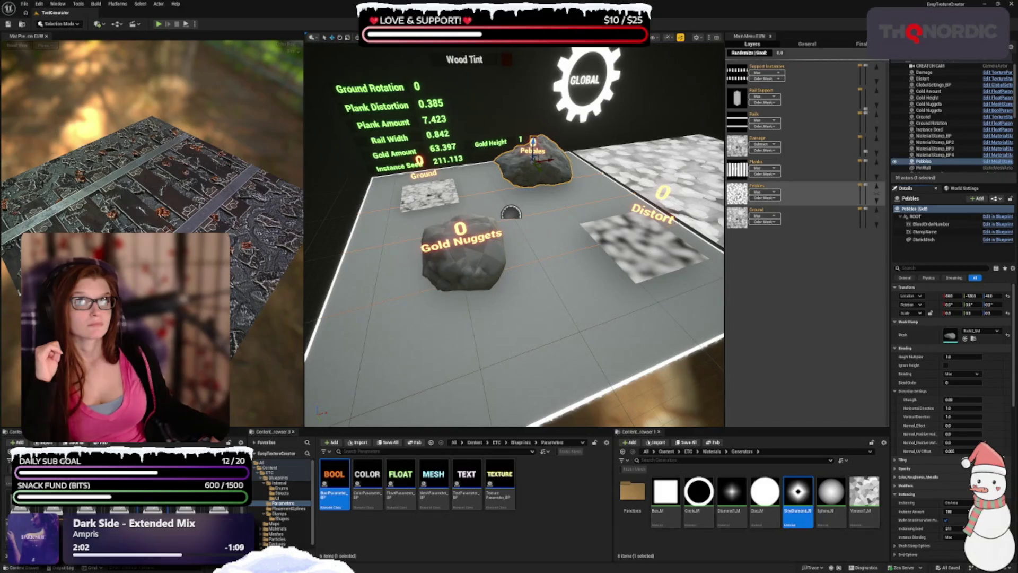
{"action": "left_click", "coordinate": [922, 477]}
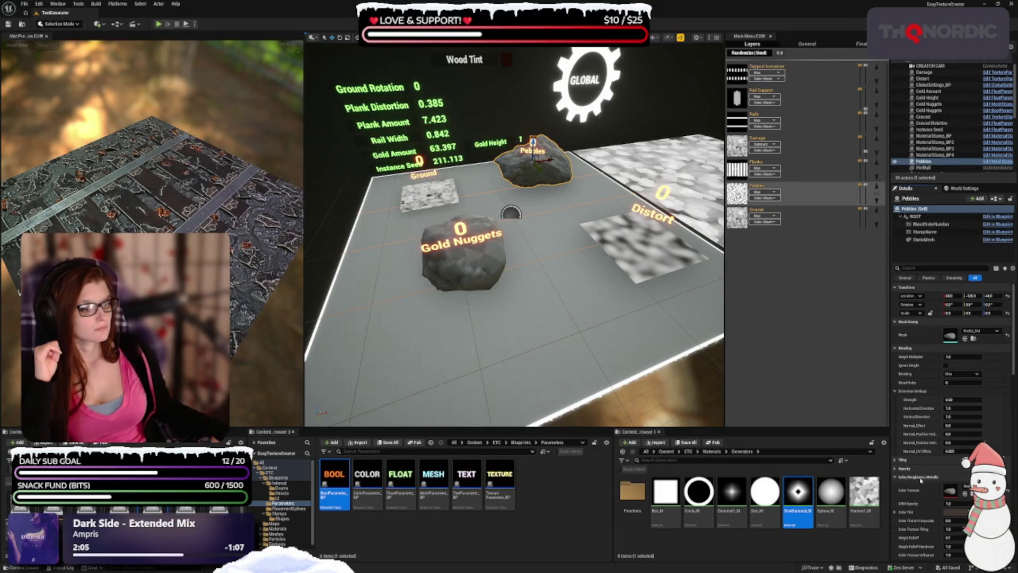
- Review the Pebbles red, green and blue colour slots, then select the GlobalSettings_BP actor
{"action": "scroll", "coordinate": [912, 414], "scroll_direction": "down", "scroll_amount": 4}
{"action": "scroll", "coordinate": [908, 383], "scroll_direction": "up", "scroll_amount": 1}
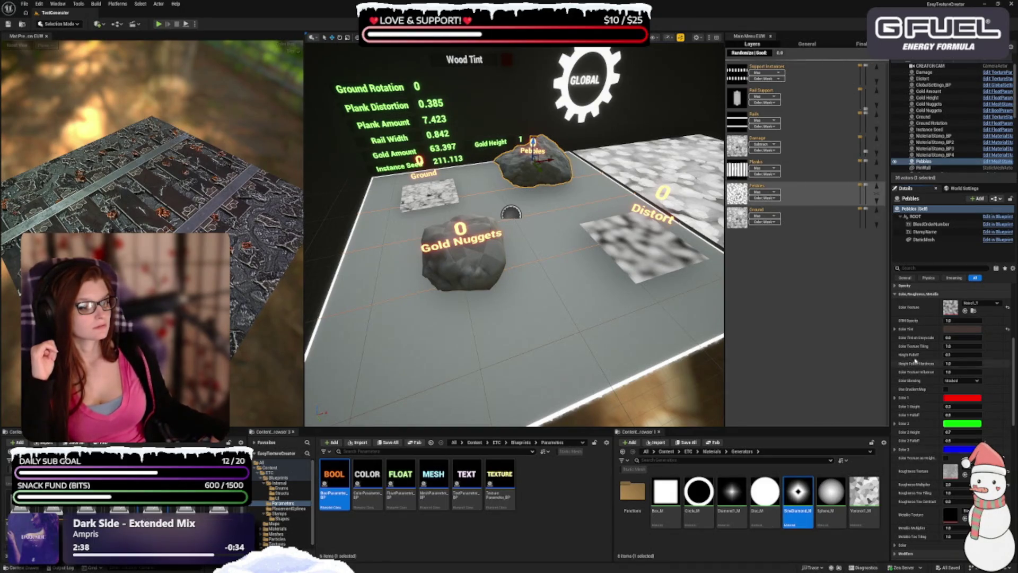
{"action": "scroll", "coordinate": [920, 439], "scroll_direction": "up", "scroll_amount": 5}
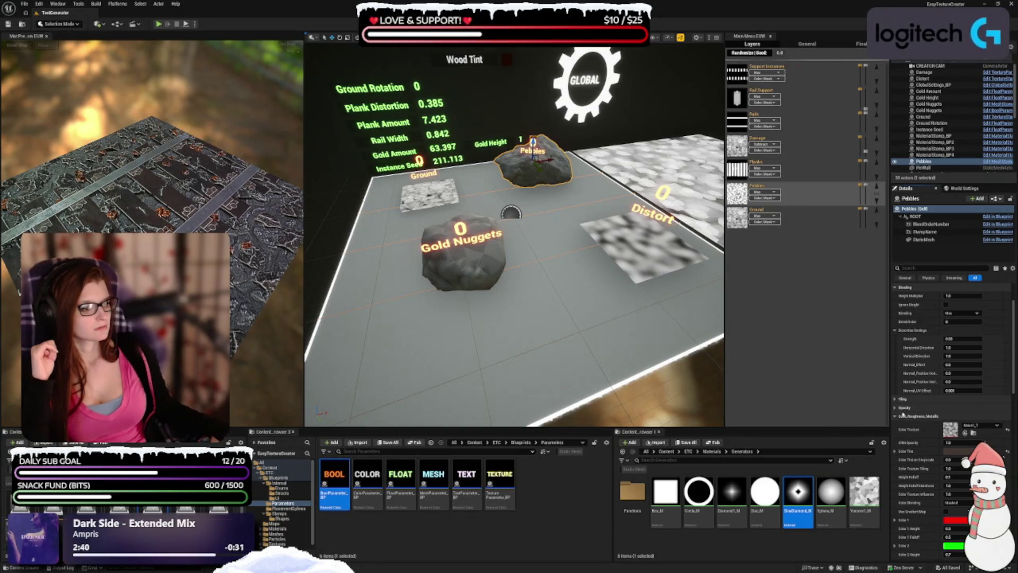
{"action": "scroll", "coordinate": [912, 413], "scroll_direction": "up", "scroll_amount": 3}
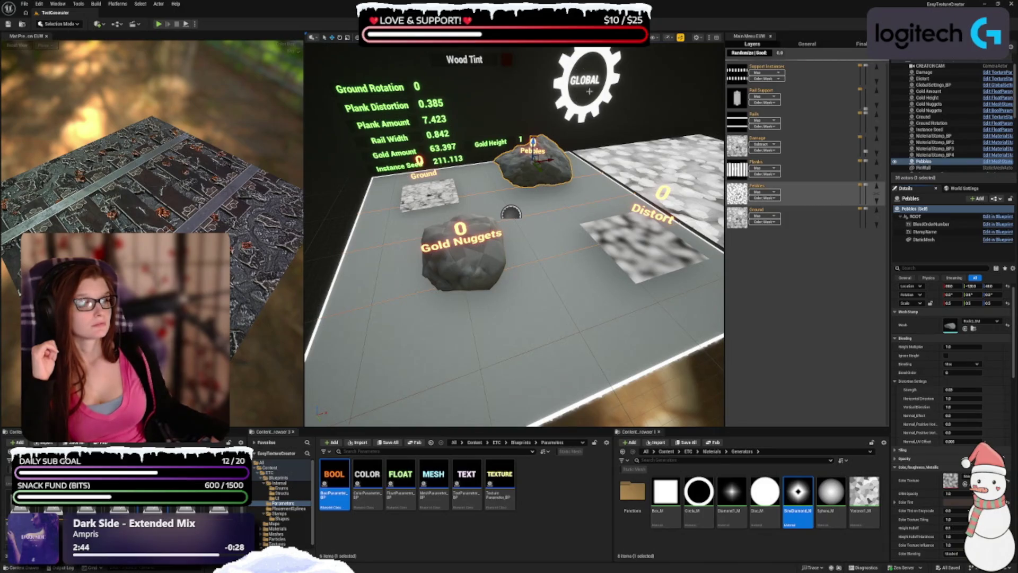
{"action": "left_click", "coordinate": [578, 74]}
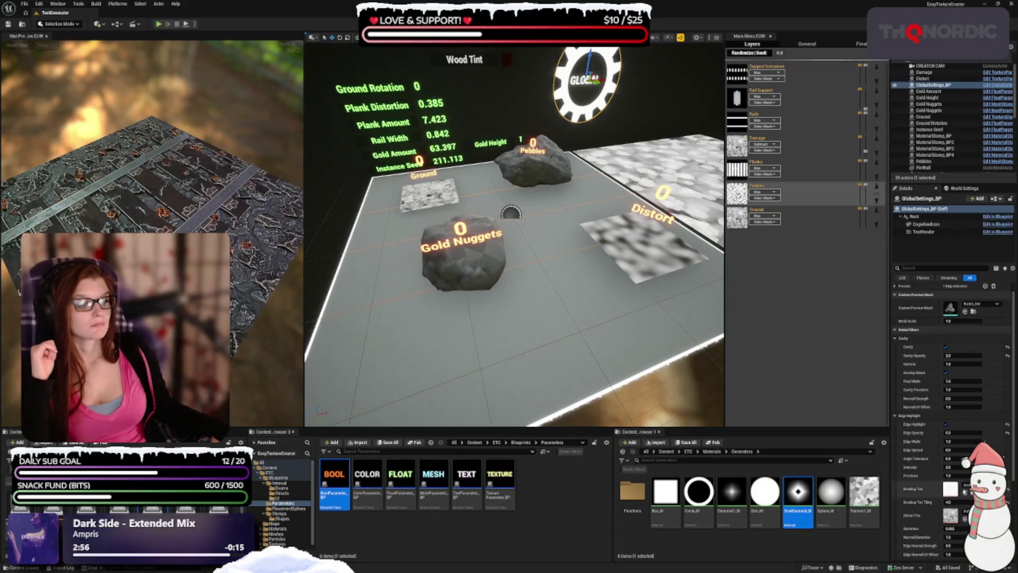
- Orbit the material preview and solo the Planks layer in the viewport
{"action": "scroll", "coordinate": [932, 423], "scroll_direction": "down", "scroll_amount": 3}
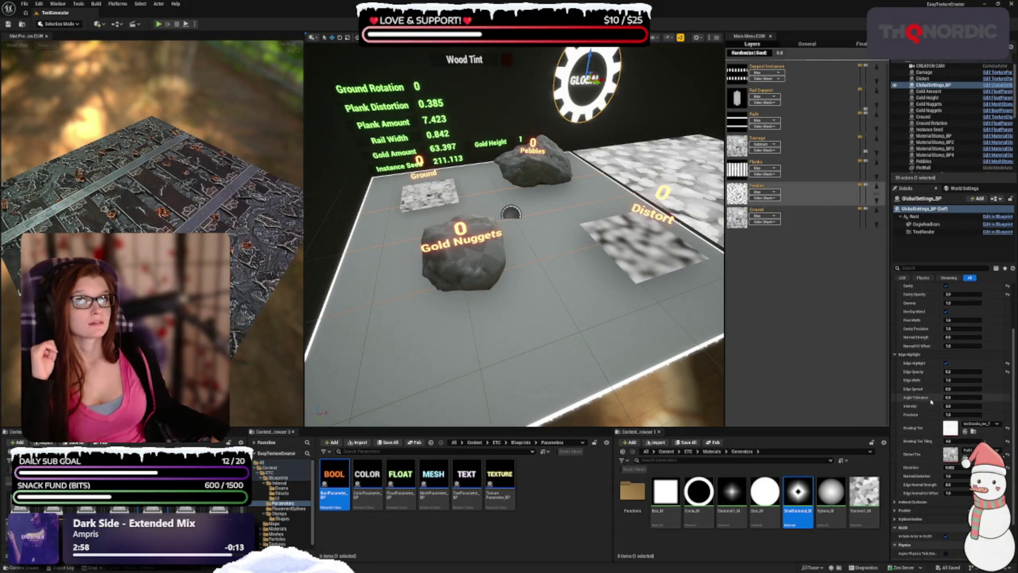
{"action": "scroll", "coordinate": [932, 403], "scroll_direction": "down", "scroll_amount": 1}
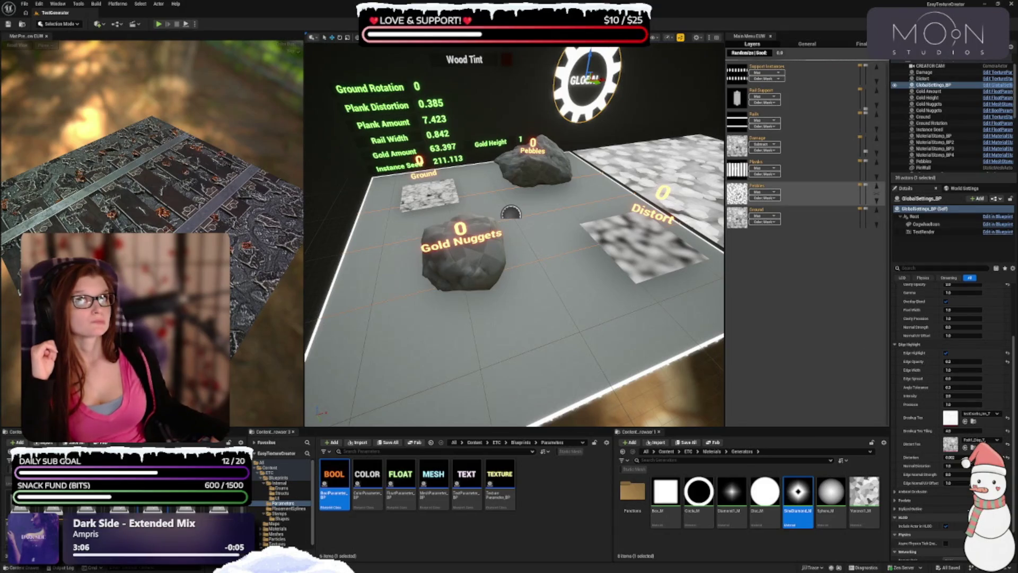
{"action": "mouse_move", "coordinate": [105, 184]}
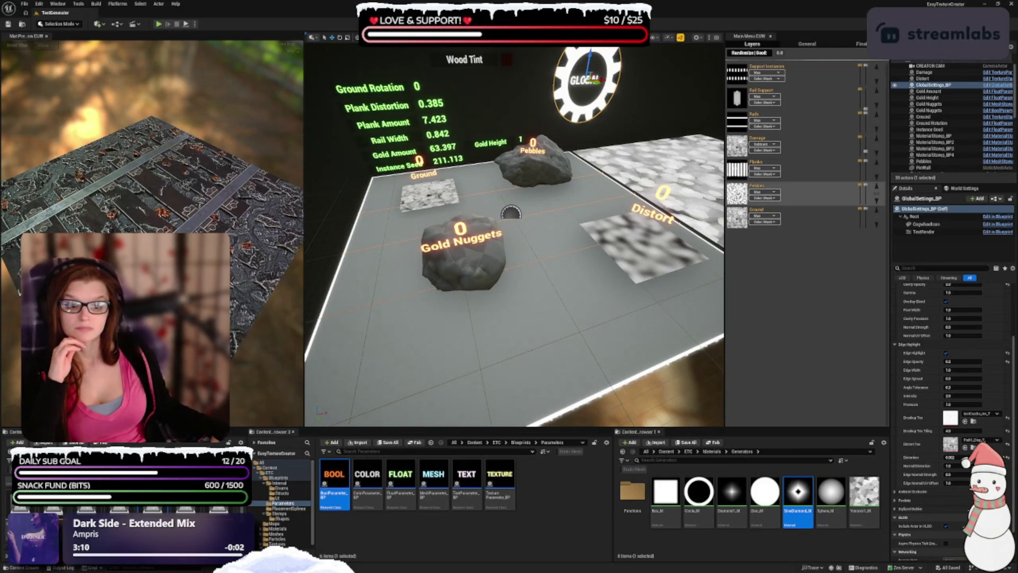
{"action": "left_click_drag", "start_coordinate": [239, 282], "coordinate": [208, 281]}
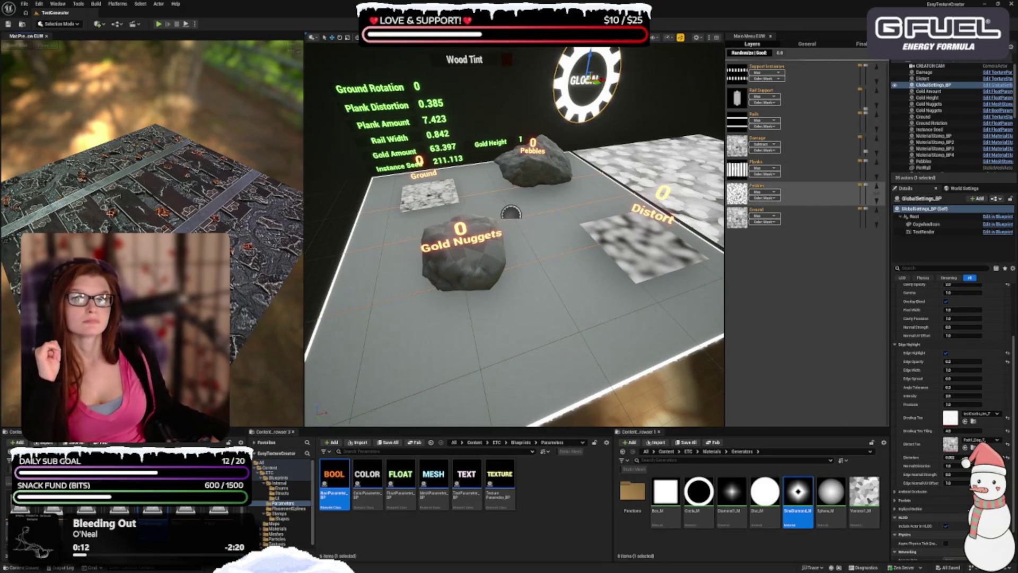
{"action": "left_click", "coordinate": [796, 169]}
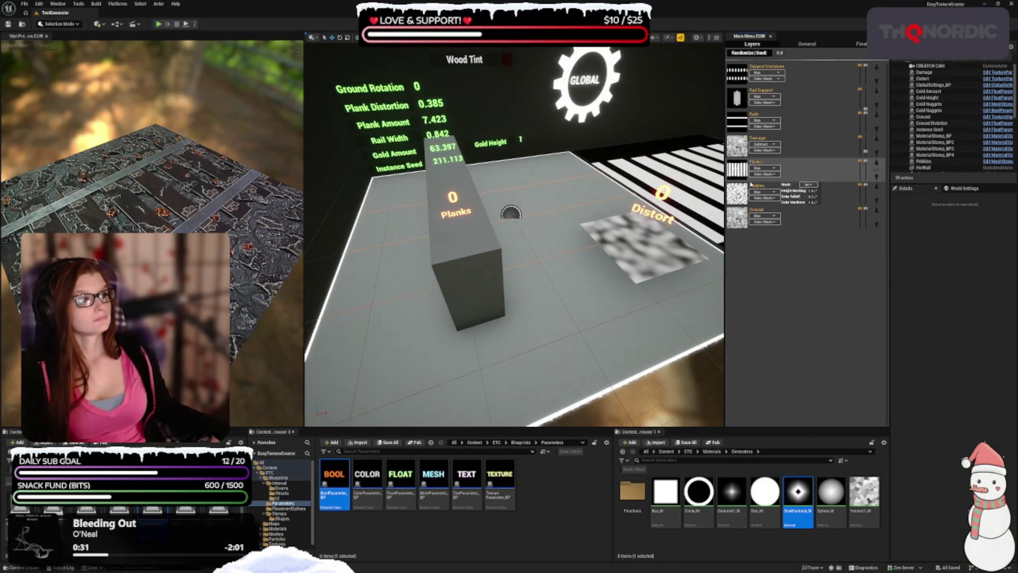
- Select the Planks block and review its Instancing settings: amount 7, seed 211
{"action": "mouse_move", "coordinate": [795, 169]}
{"action": "left_click", "coordinate": [462, 262]}
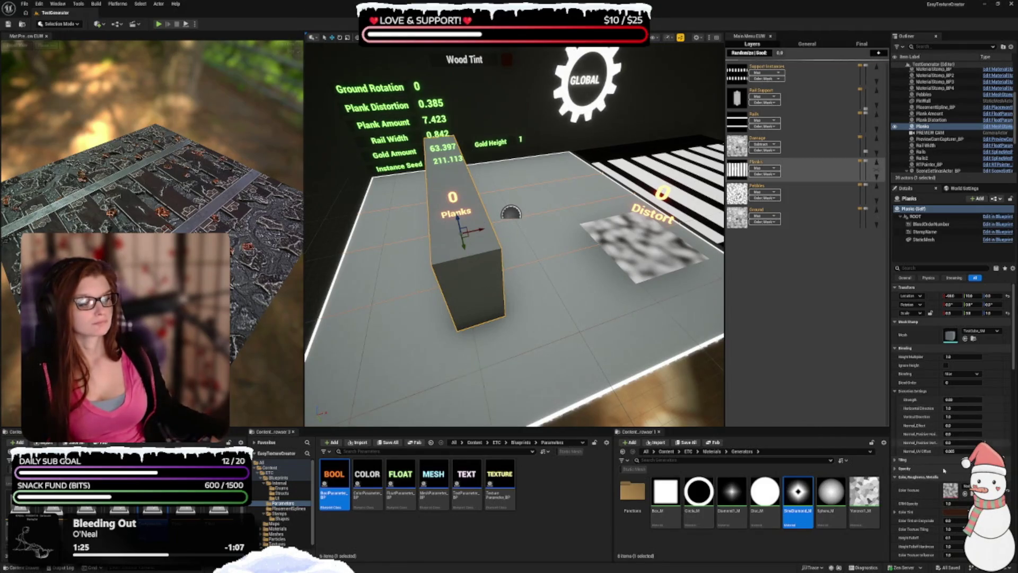
{"action": "scroll", "coordinate": [930, 385], "scroll_direction": "down", "scroll_amount": 3}
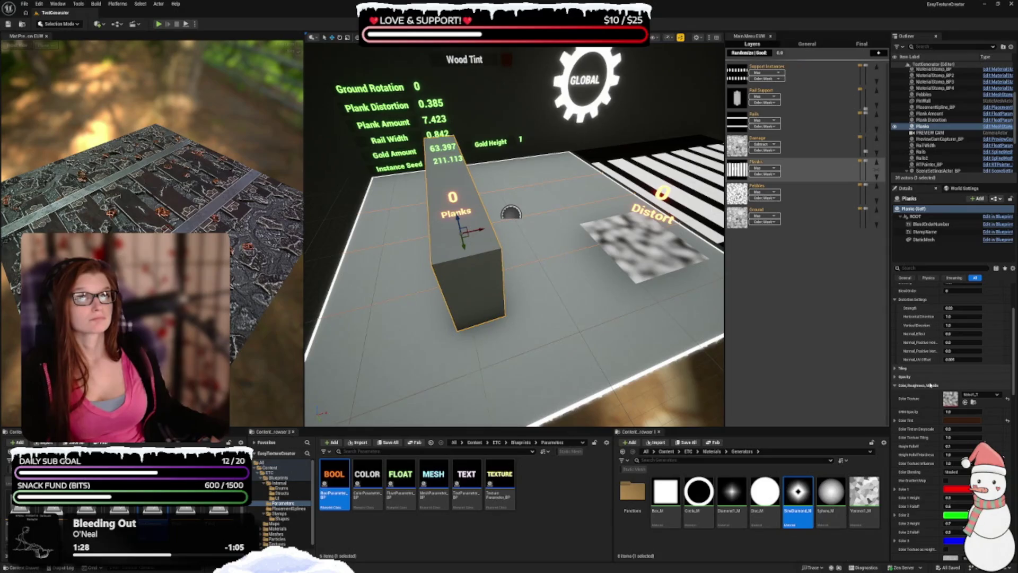
{"action": "scroll", "coordinate": [931, 385], "scroll_direction": "down", "scroll_amount": 3}
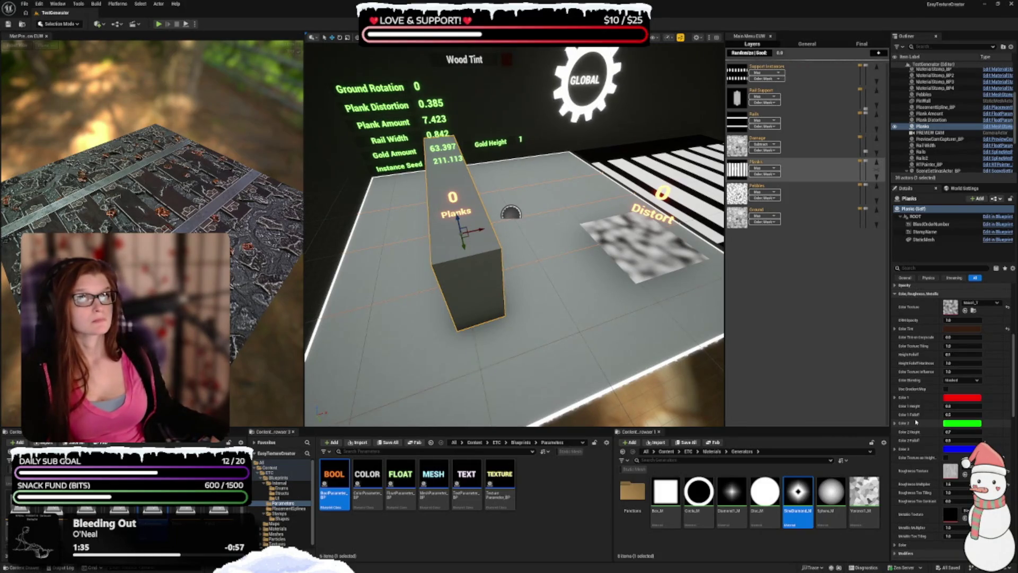
{"action": "scroll", "coordinate": [916, 422], "scroll_direction": "down", "scroll_amount": 5}
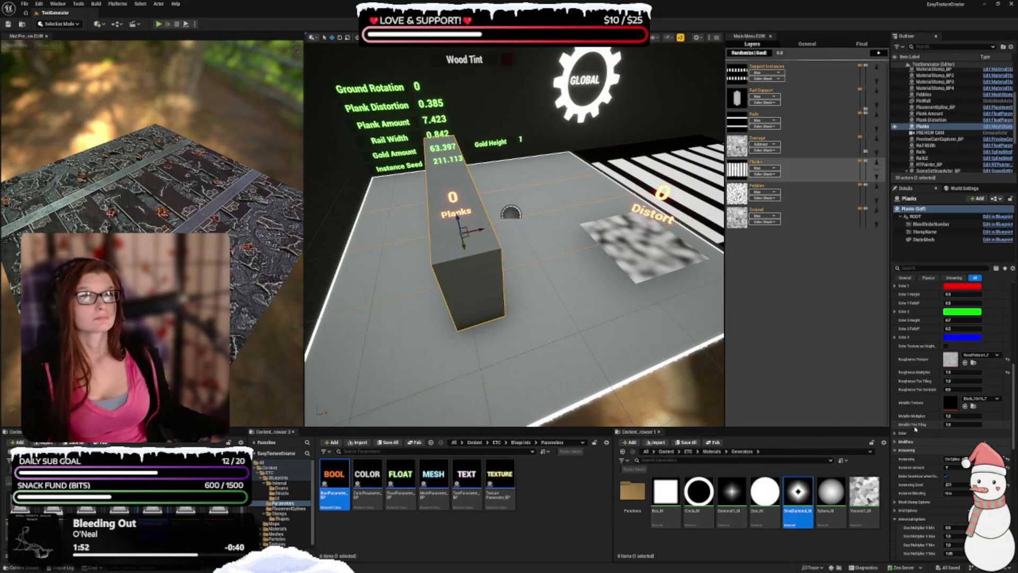
{"action": "scroll", "coordinate": [925, 446], "scroll_direction": "down", "scroll_amount": 3}
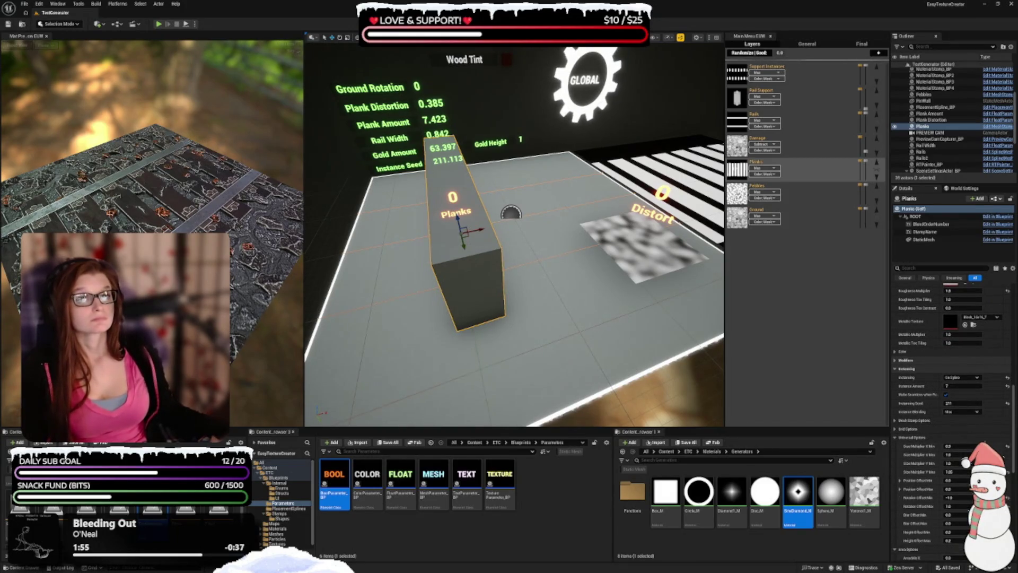
{"action": "scroll", "coordinate": [914, 367], "scroll_direction": "down", "scroll_amount": 1}
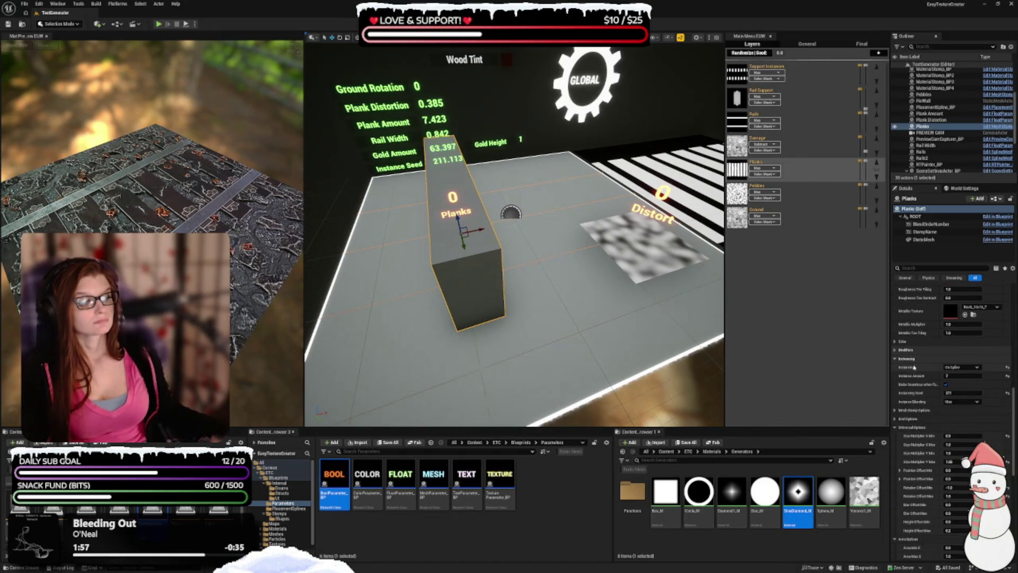
{"action": "scroll", "coordinate": [914, 366], "scroll_direction": "down", "scroll_amount": 1}
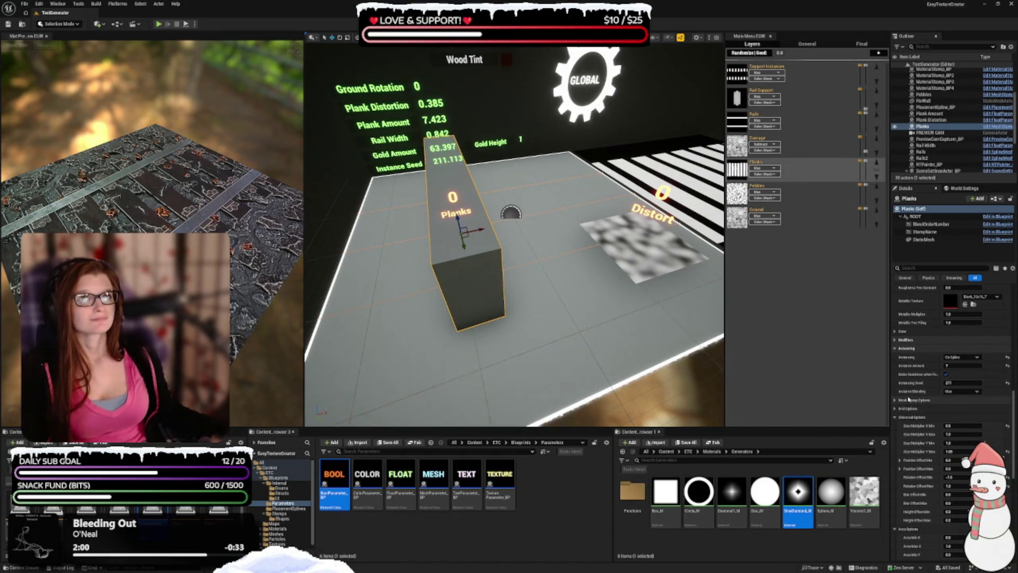
{"action": "left_click", "coordinate": [957, 366]}
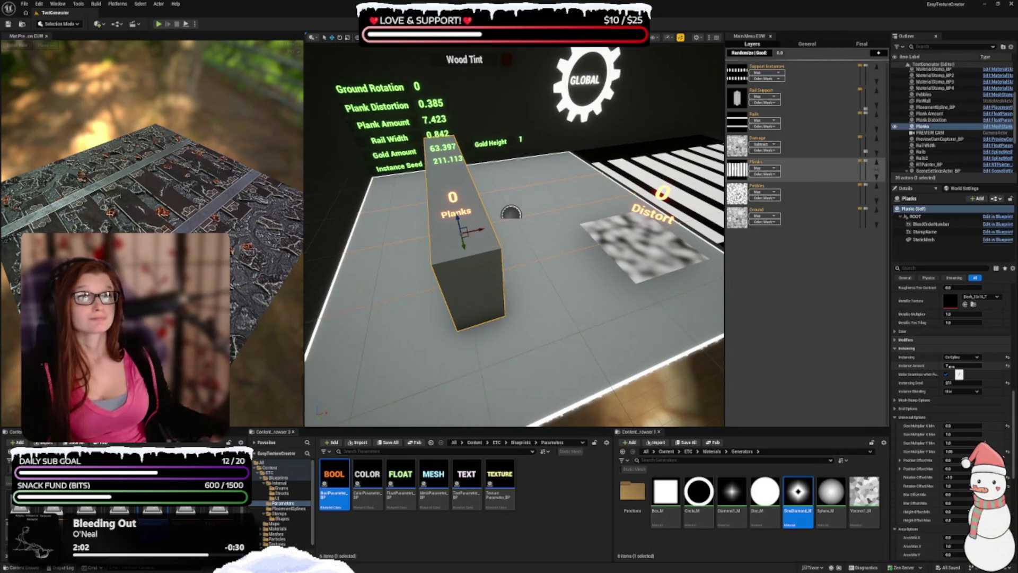
- Set the Planks Instance Amount to 1 and inspect the Height Offset Max value
{"action": "type", "text": "1"}
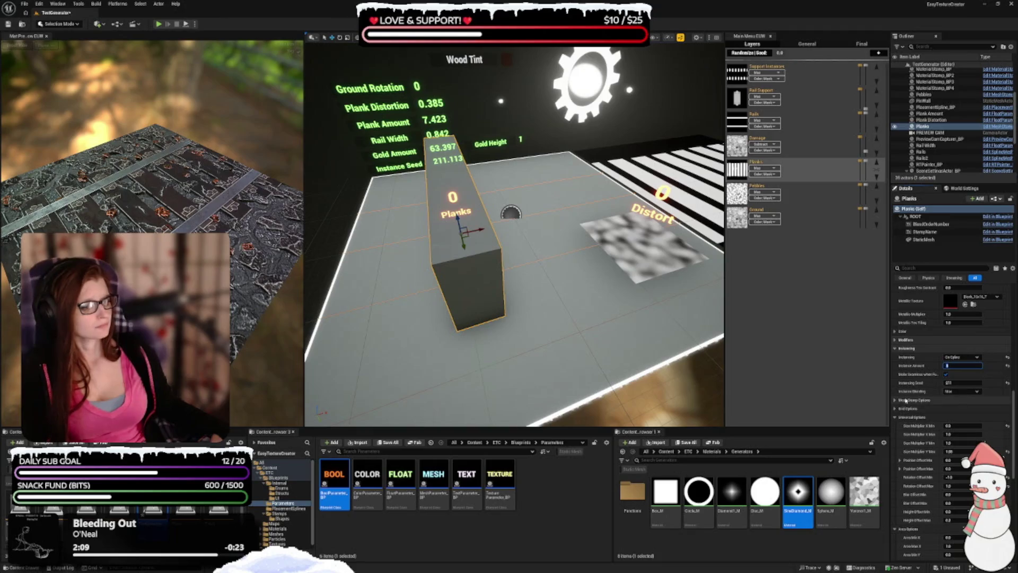
{"action": "scroll", "coordinate": [913, 387], "scroll_direction": "down", "scroll_amount": 2}
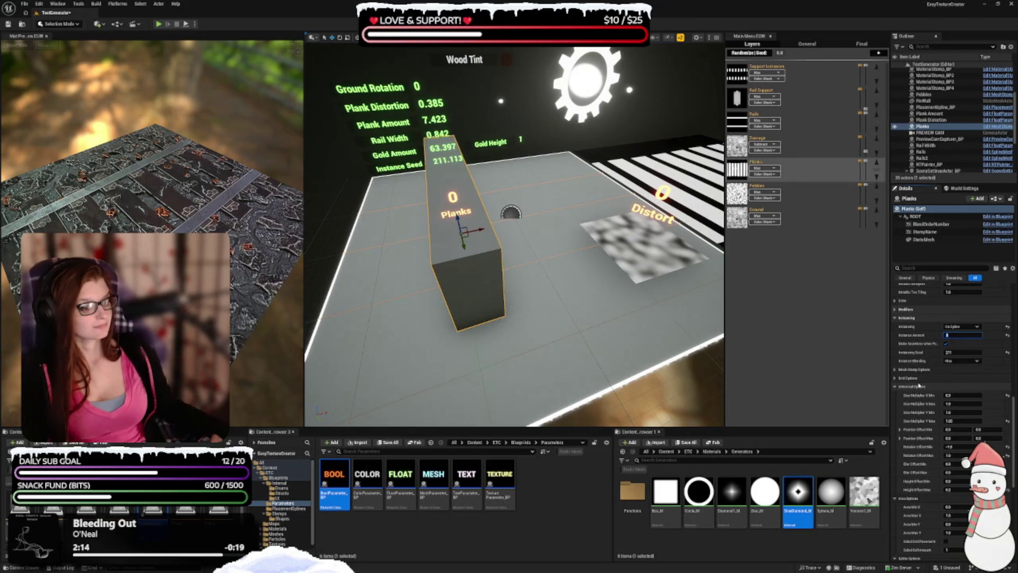
{"action": "scroll", "coordinate": [918, 381], "scroll_direction": "up", "scroll_amount": 1}
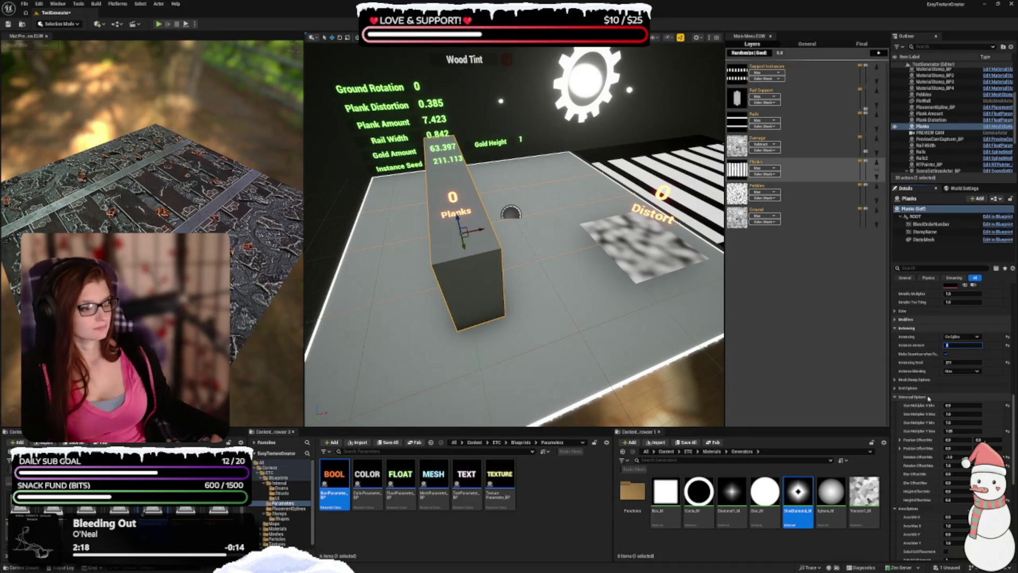
{"action": "scroll", "coordinate": [925, 371], "scroll_direction": "down", "scroll_amount": 5}
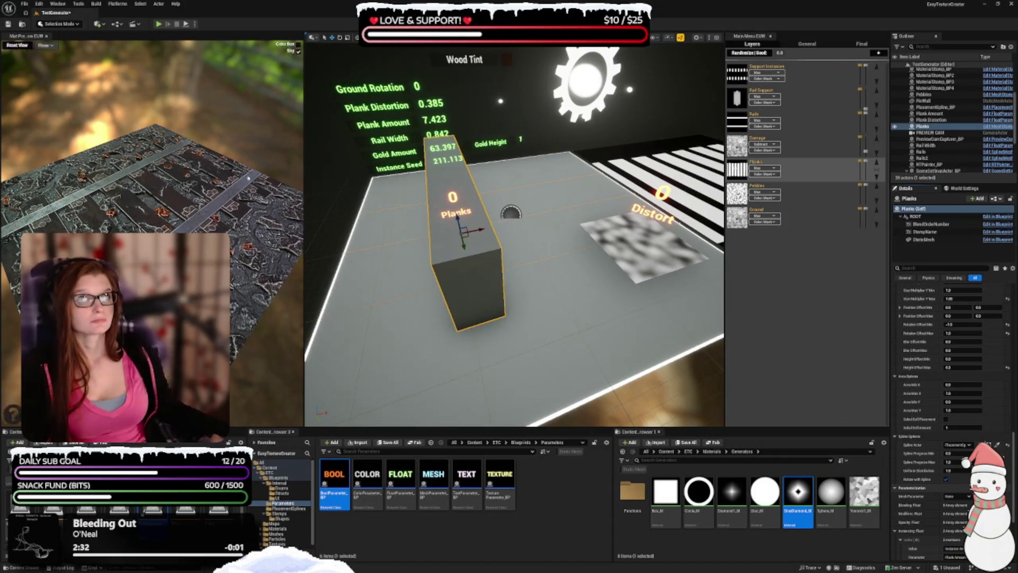
{"action": "scroll", "coordinate": [912, 380], "scroll_direction": "up", "scroll_amount": 5}
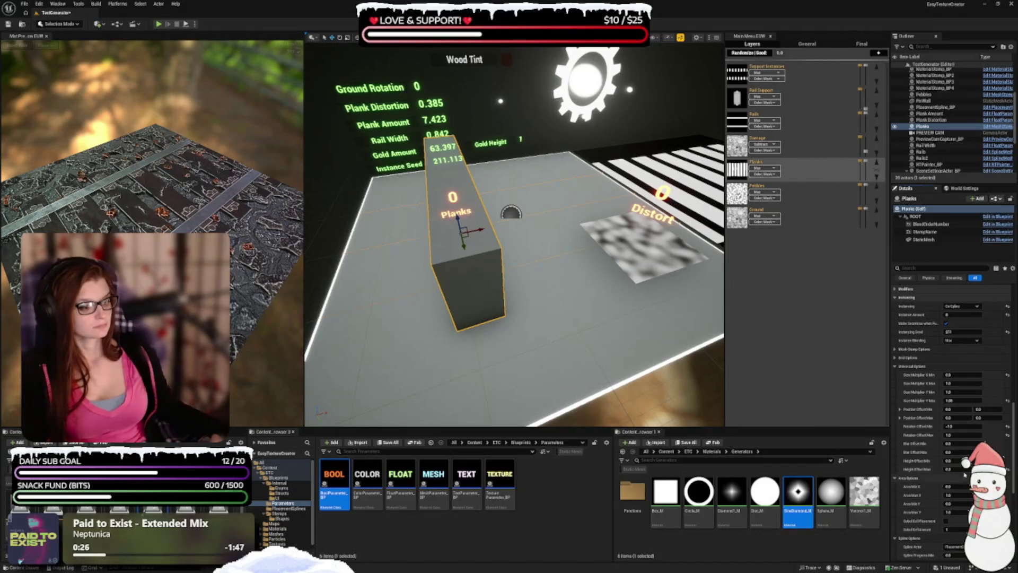
{"action": "left_click", "coordinate": [954, 469]}
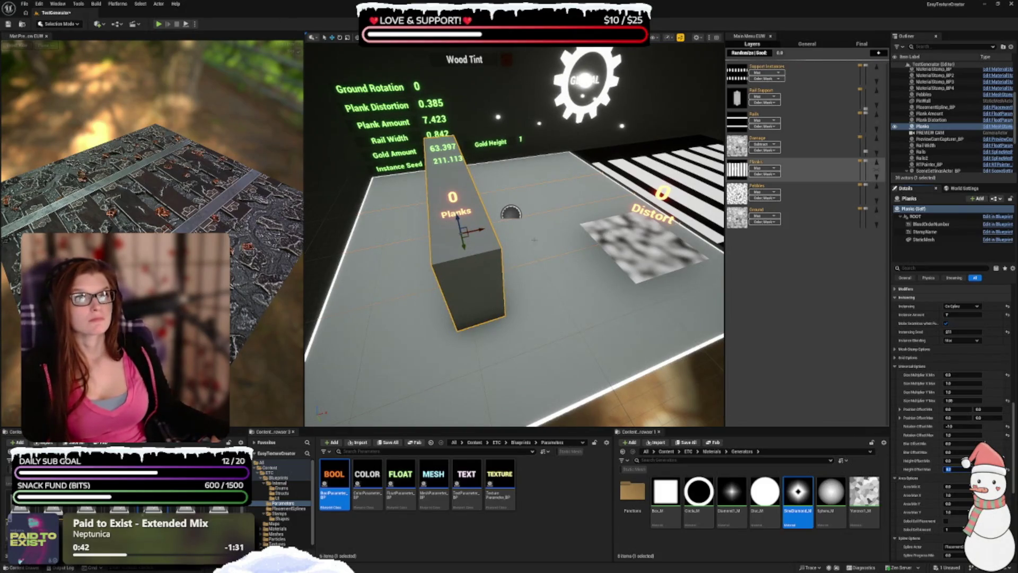
- Select the Distort plane and review its transform, distortion and colour settings
{"action": "left_click", "coordinate": [625, 231]}
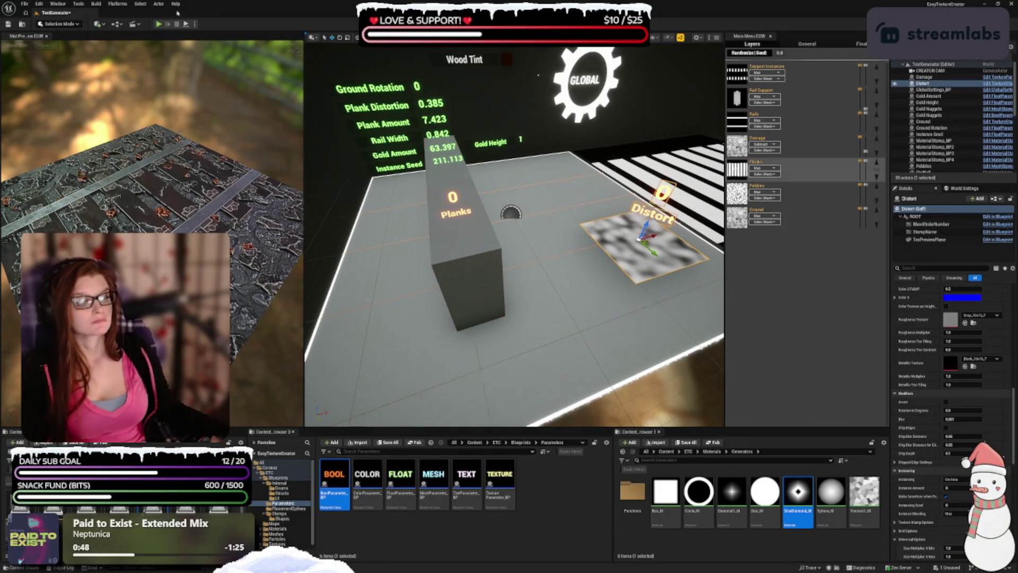
{"action": "scroll", "coordinate": [932, 407], "scroll_direction": "up", "scroll_amount": 5}
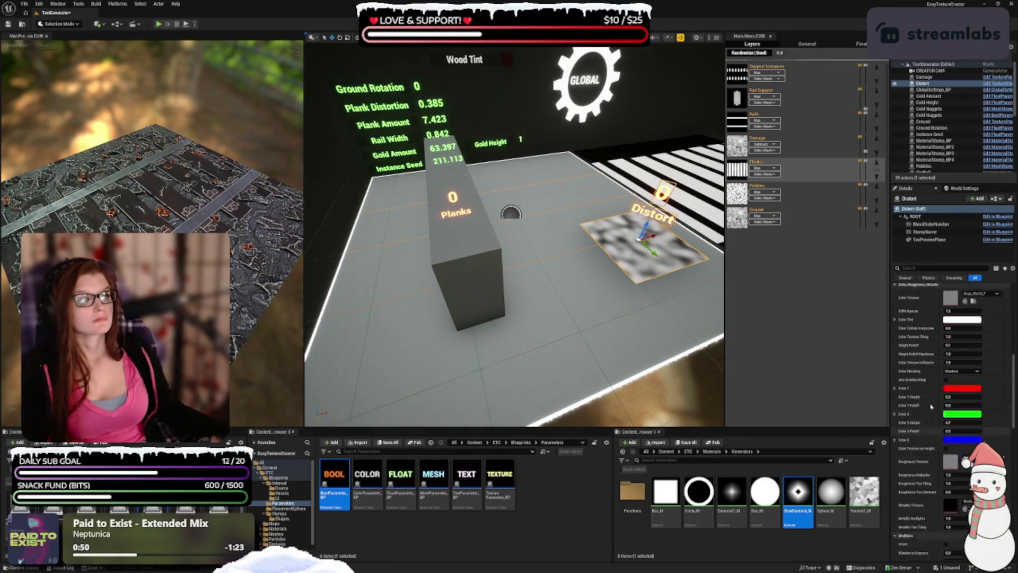
{"action": "scroll", "coordinate": [931, 407], "scroll_direction": "up", "scroll_amount": 10}
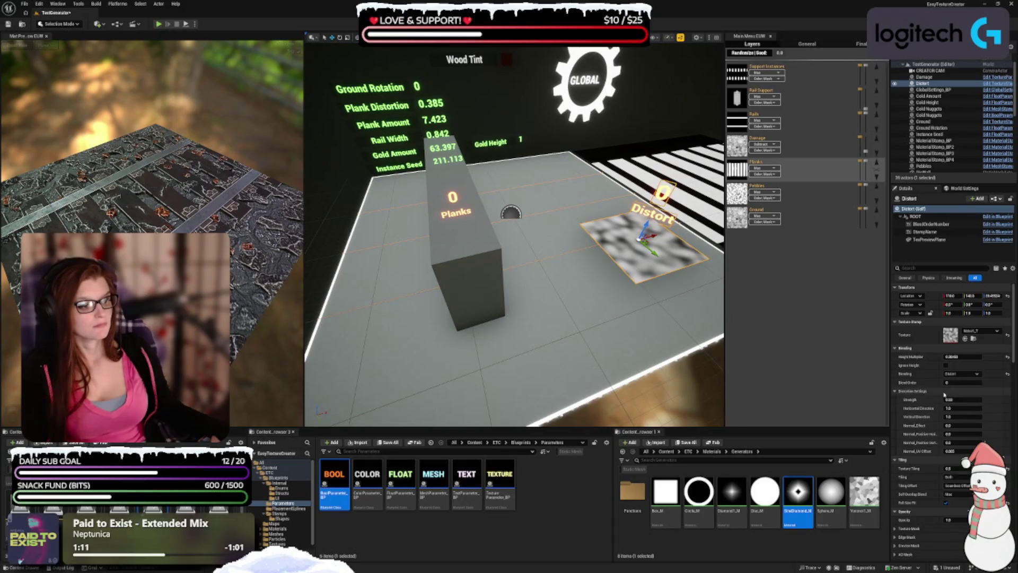
{"action": "scroll", "coordinate": [932, 372], "scroll_direction": "down", "scroll_amount": 3}
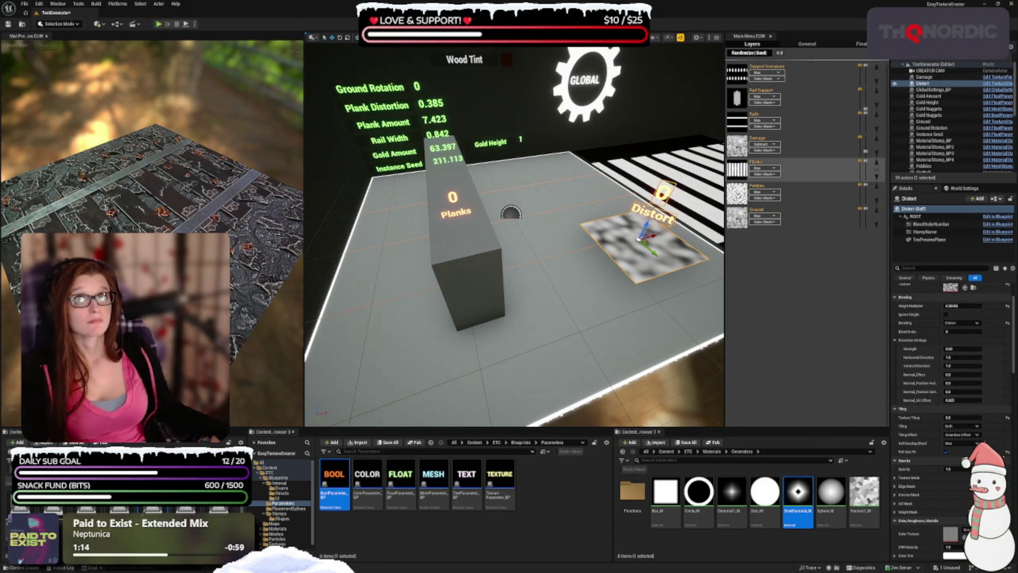